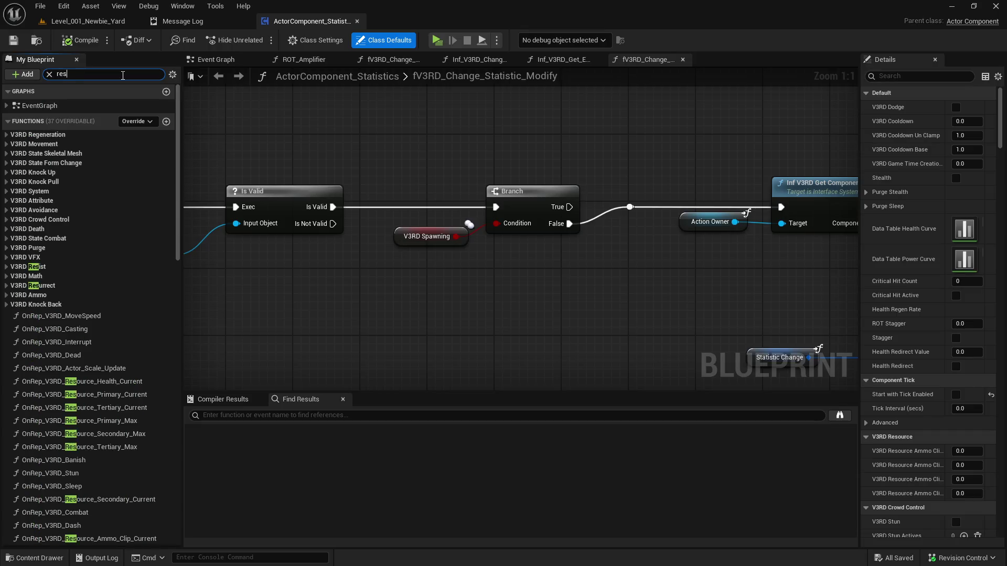
Filter the My Blueprint members by the search term 'resource'
text(cos)
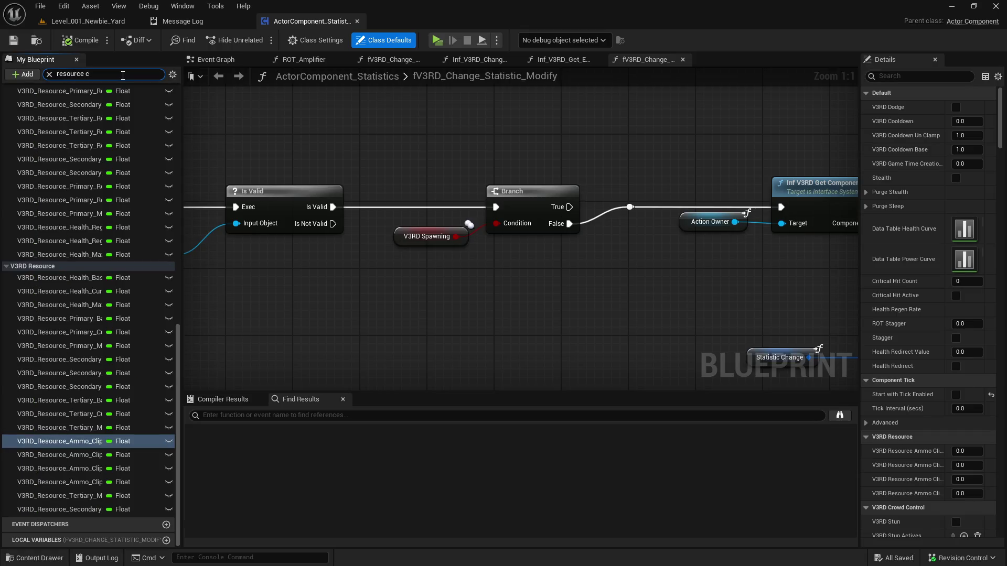
text(t)
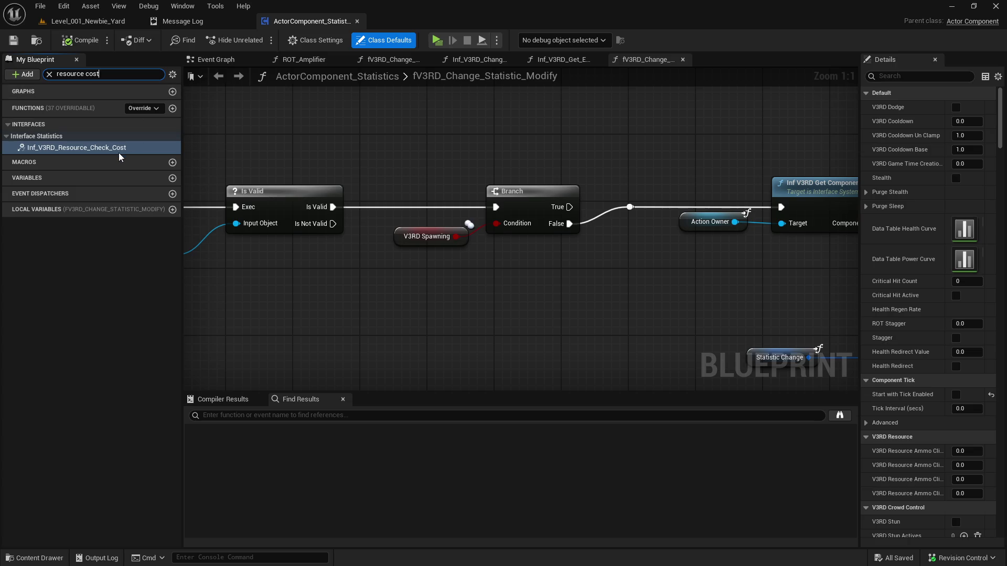
double_click(87, 74)
key(BackSpace)
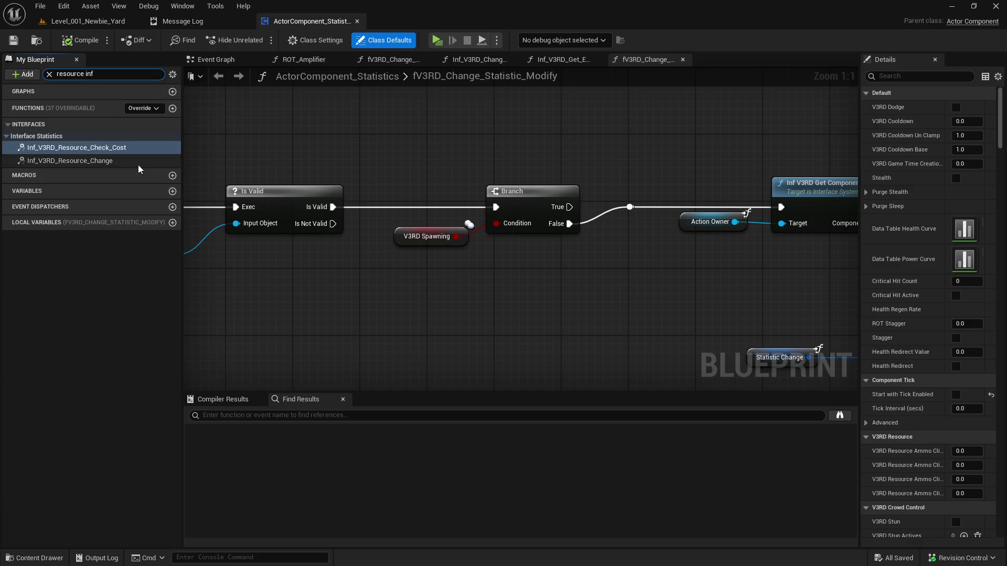
Open the Inf_V3RD_Resource_Change graph and inspect its GET, Clamp and Get Owner nodes
double_click(134, 162)
scroll(606, 149, up, 8)
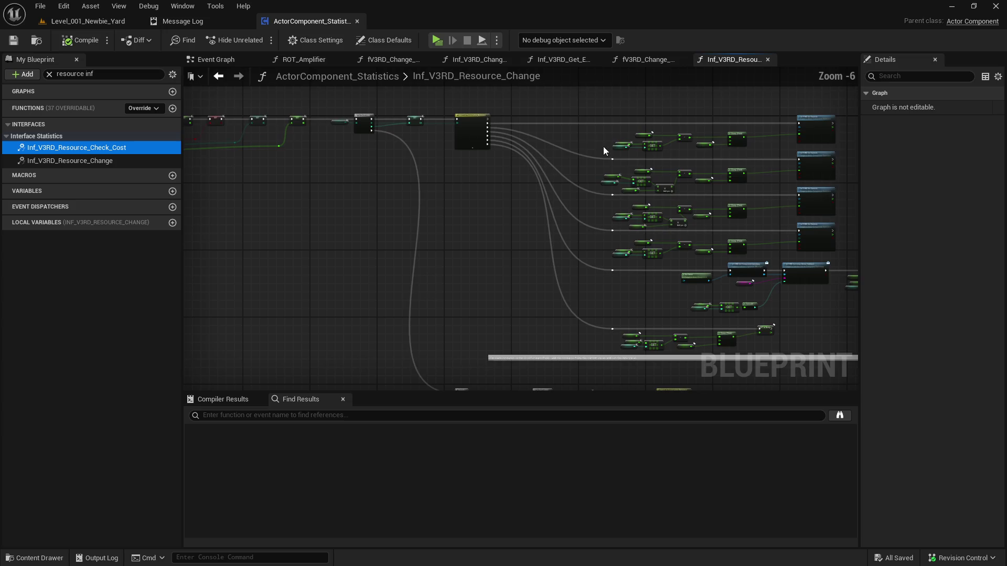
drag(590, 142, 414, 166)
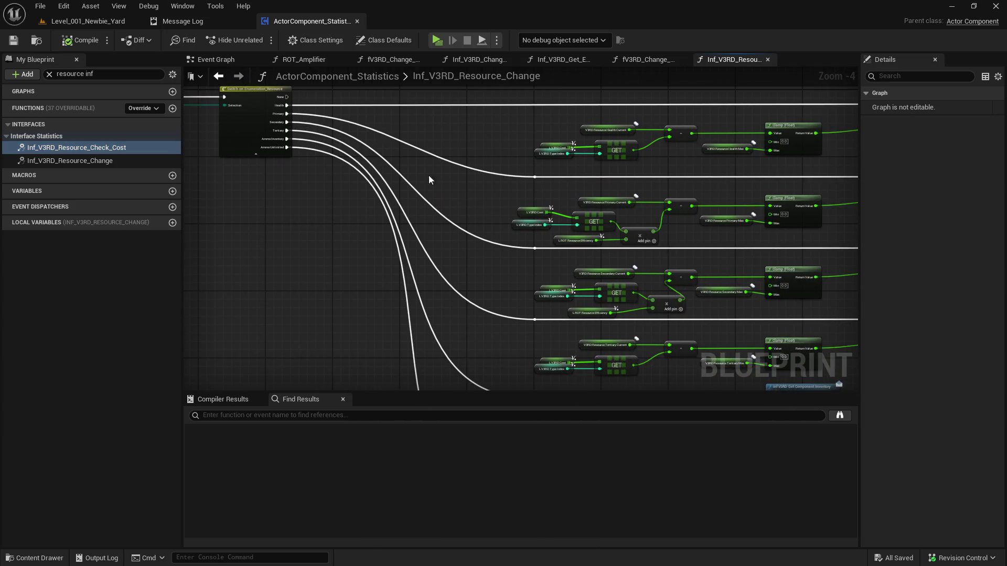
scroll(622, 249, up, 1)
drag(622, 250, 532, 128)
mouse_move(524, 224)
mouse_down()
mouse_move(584, 281)
mouse_move(499, 169)
mouse_move(503, 246)
mouse_up()
scroll(502, 246, down, 2)
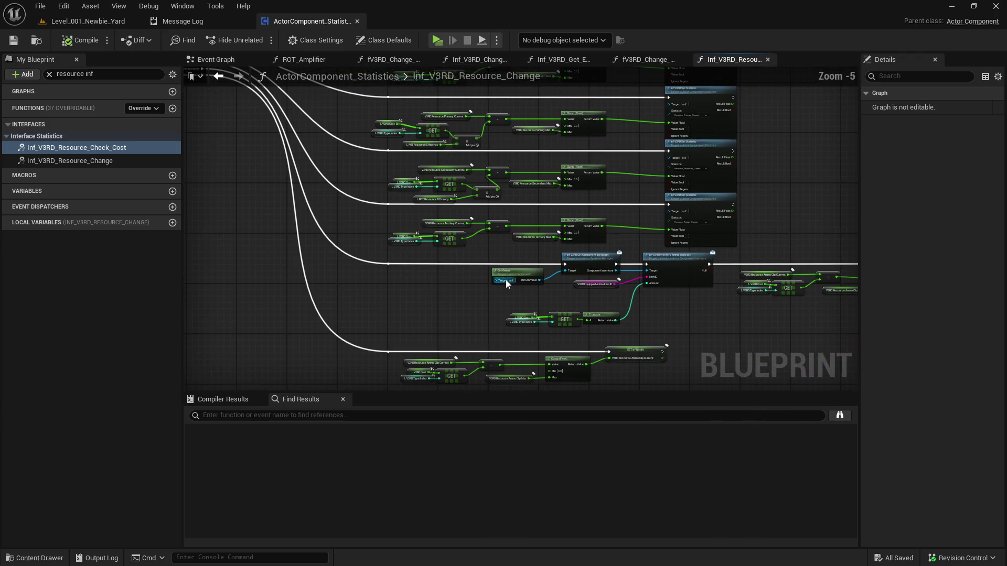
scroll(477, 197, up, 2)
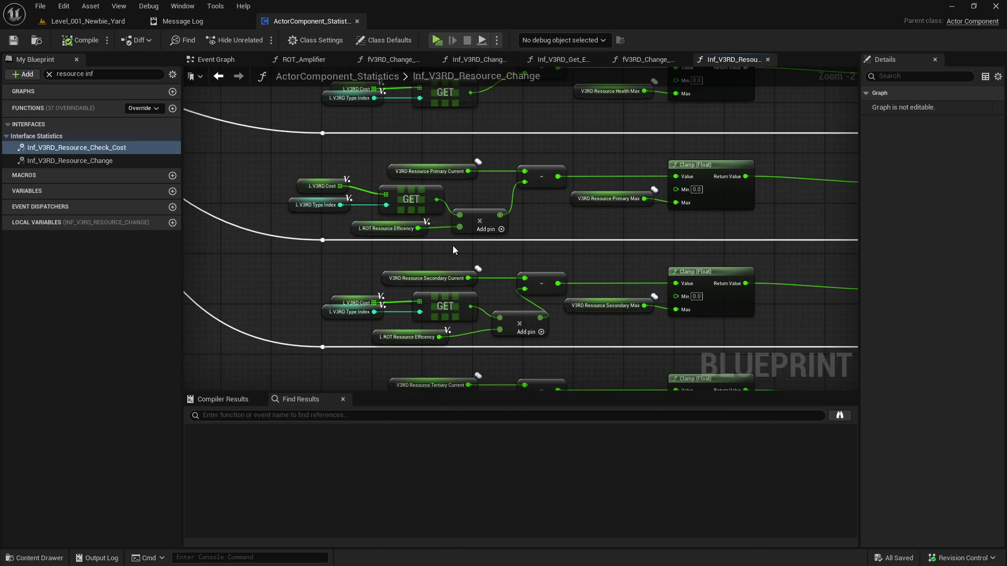
key(alt+Tab)
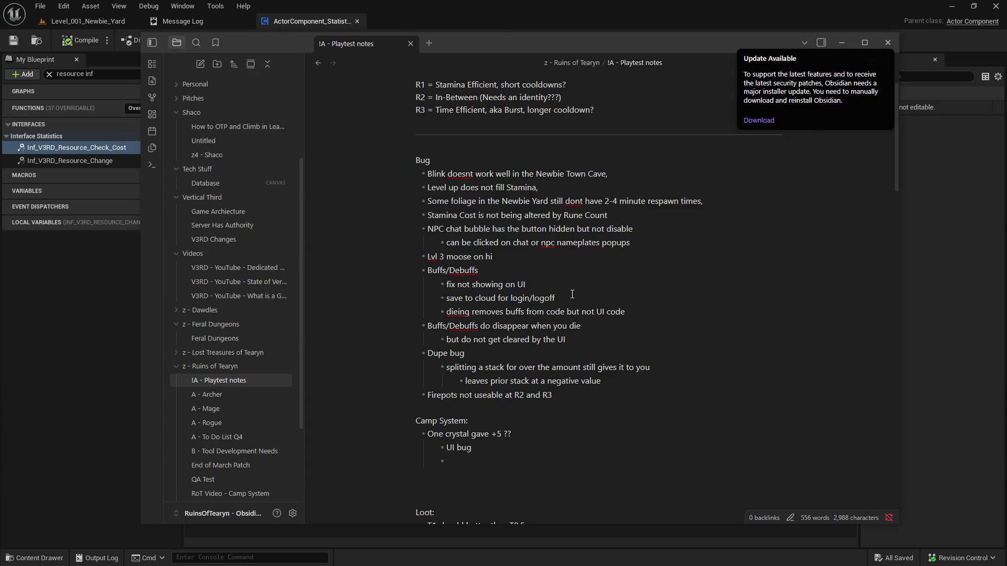
Add the bullet 'Stamina costs have rotation rune resource efficency applied' to the latest patch-notes message and save it
key(alt+Tab)
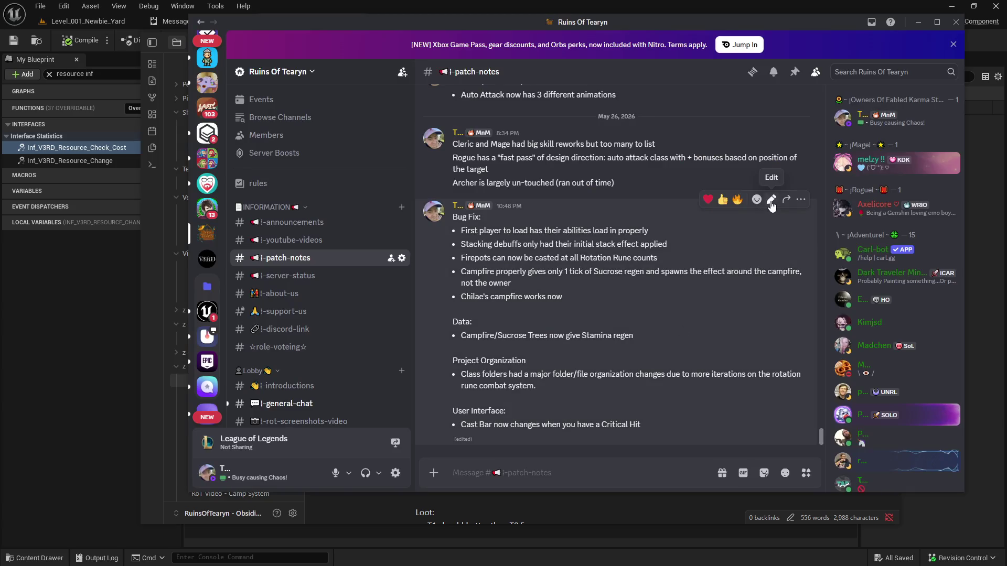
click(772, 200)
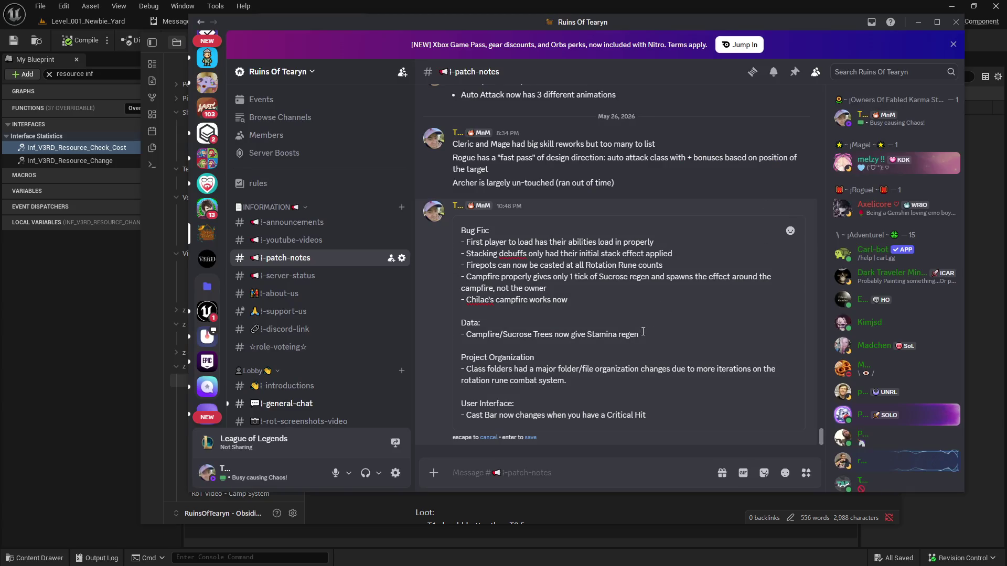
key(shift+Return)
text(- )
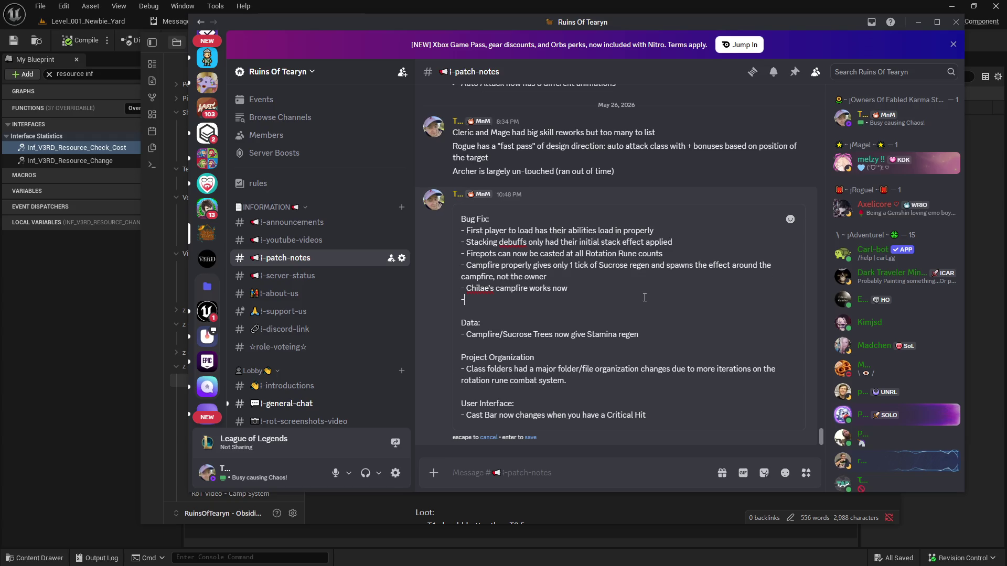
text(Stamina costs have rotation rune resource eff)
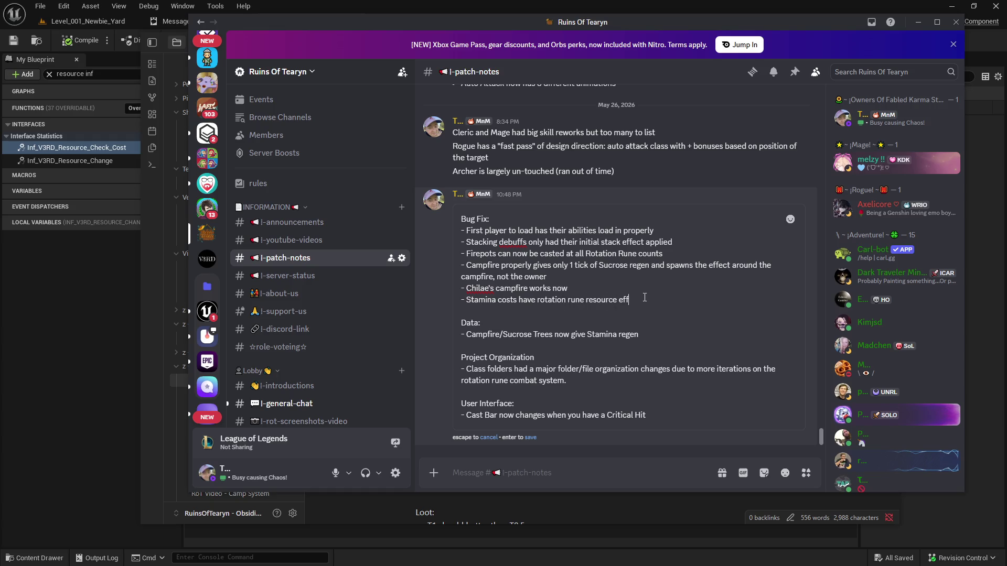
text(pplke)
key(Return)
Delete the 'Stamina Cost is not being altered by Rune Count' line from the playtest notes
key(alt+Tab)
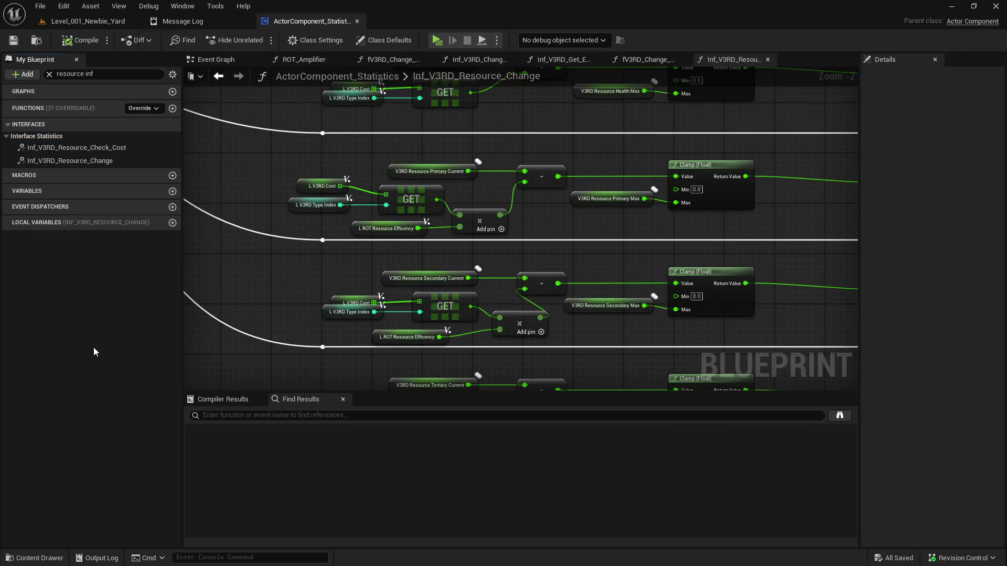
key(Tab)
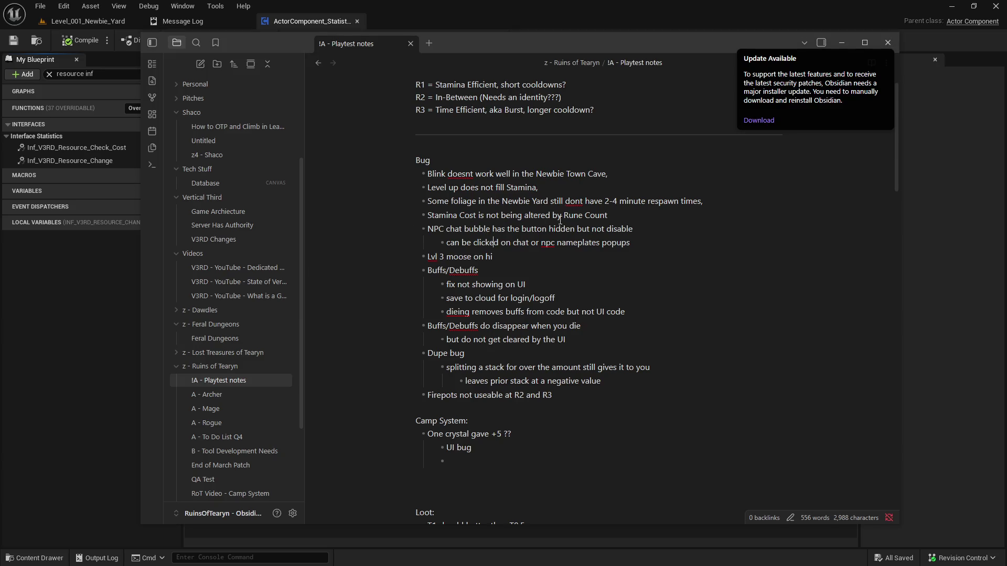
drag(626, 214, 392, 216)
key(BackSpace)
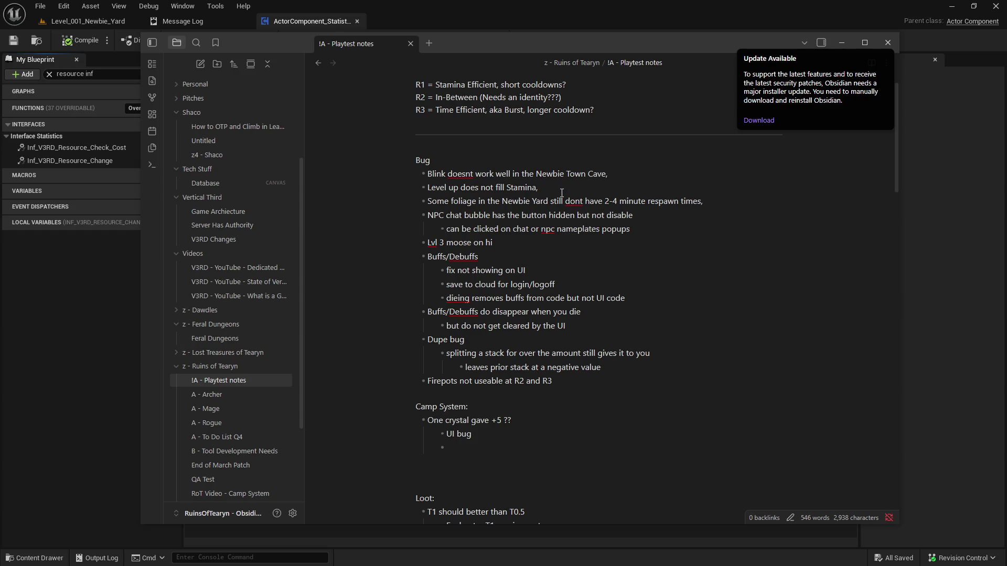
click(88, 21)
key(ctrl+space)
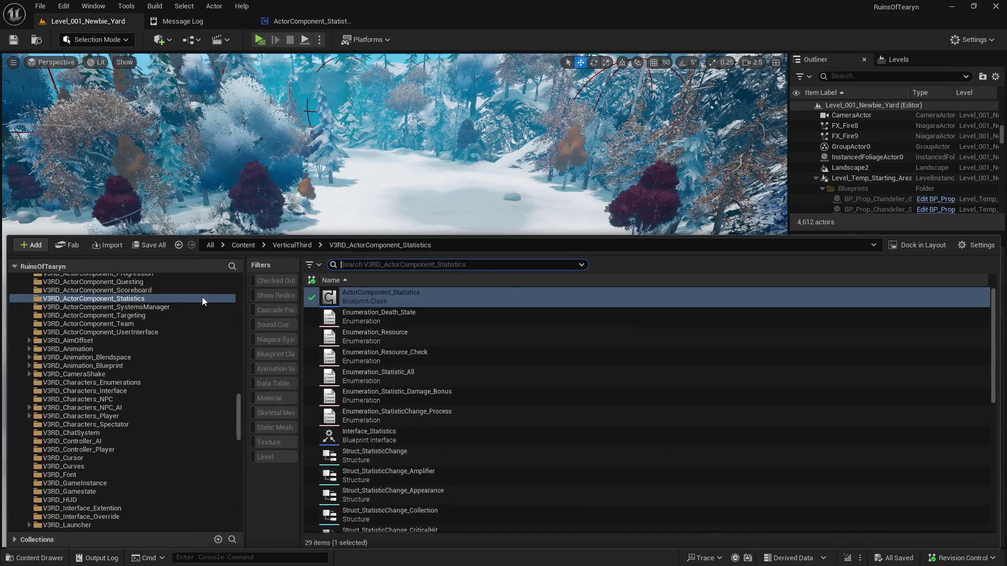
Open the ActorComponent_Experience blueprint from the Experience folder in the Content Drawer
scroll(184, 382, up, 5)
scroll(184, 374, up, 5)
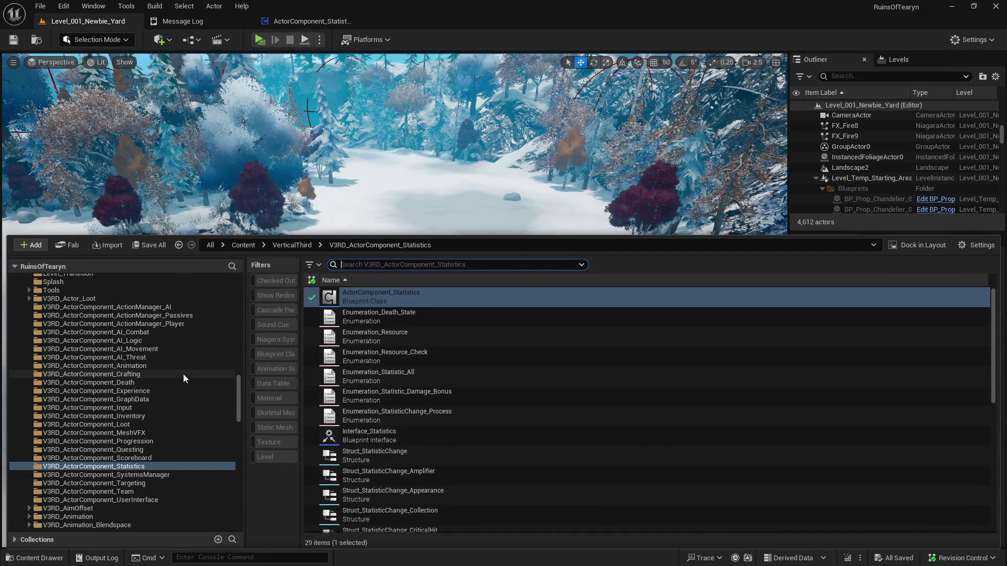
click(157, 391)
double_click(480, 296)
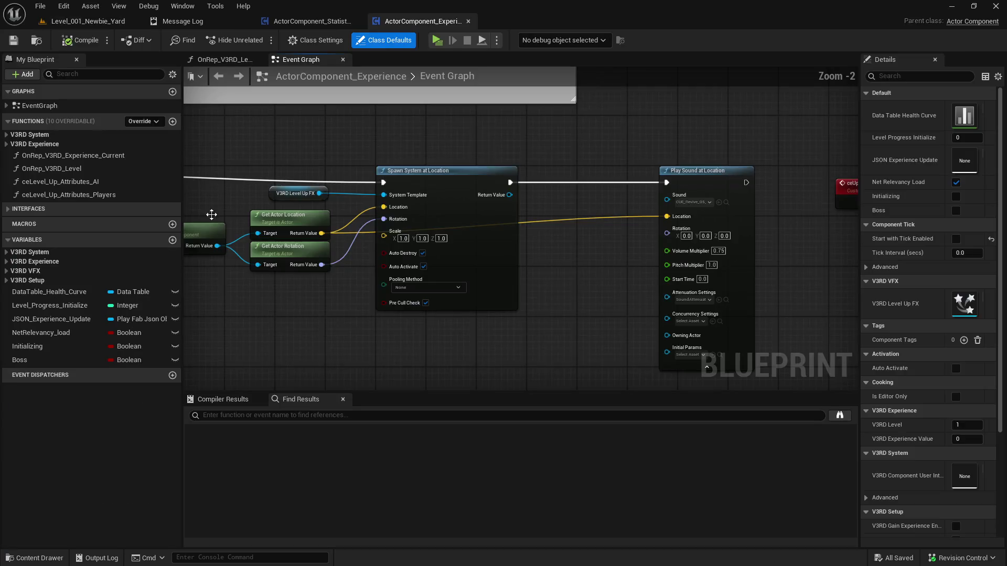
Search members for 'level' and open the OnRep_V3RD_Level graph to view its Switch and Branch nodes
click(88, 76)
text(level)
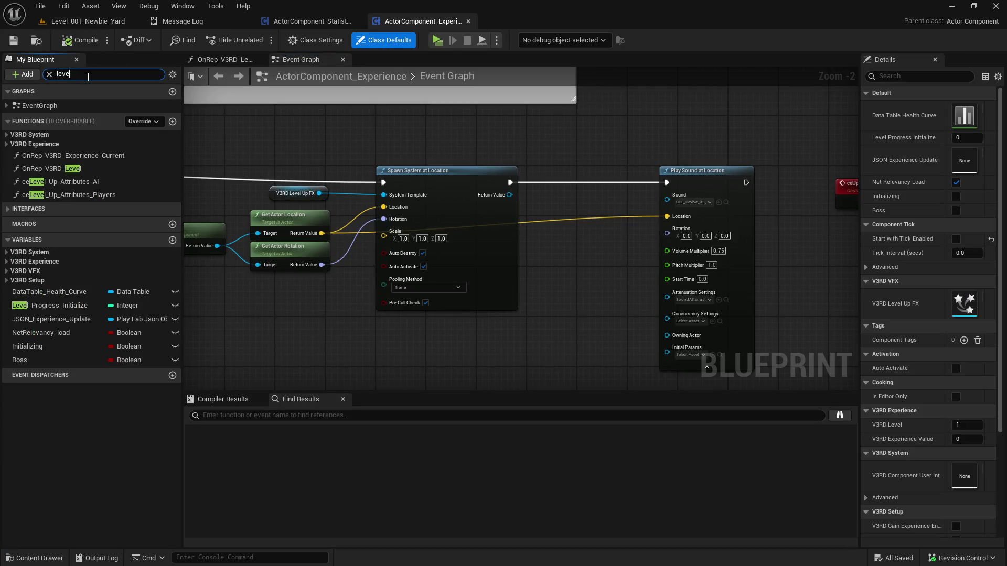
double_click(52, 195)
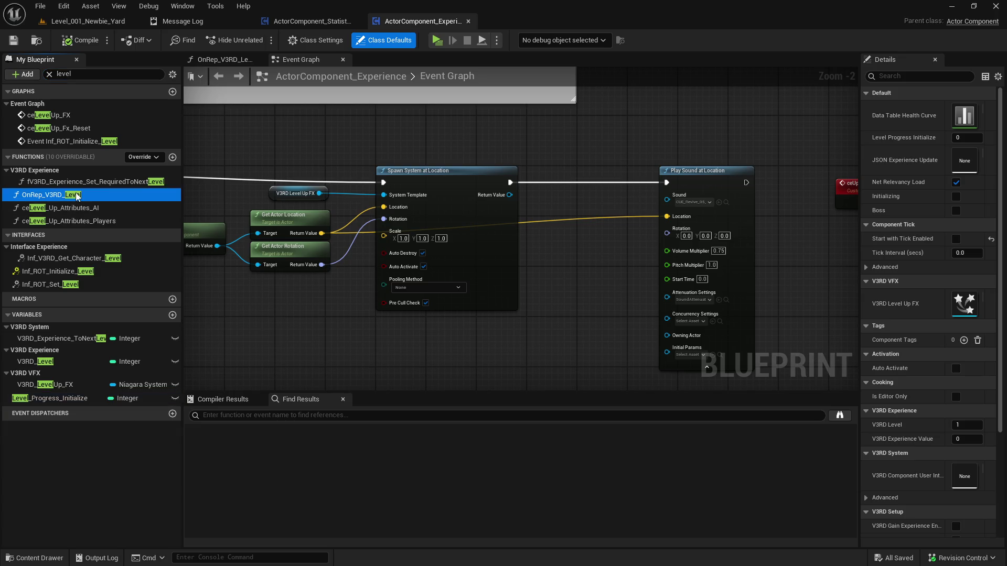
scroll(444, 258, down, 4)
scroll(445, 258, up, 5)
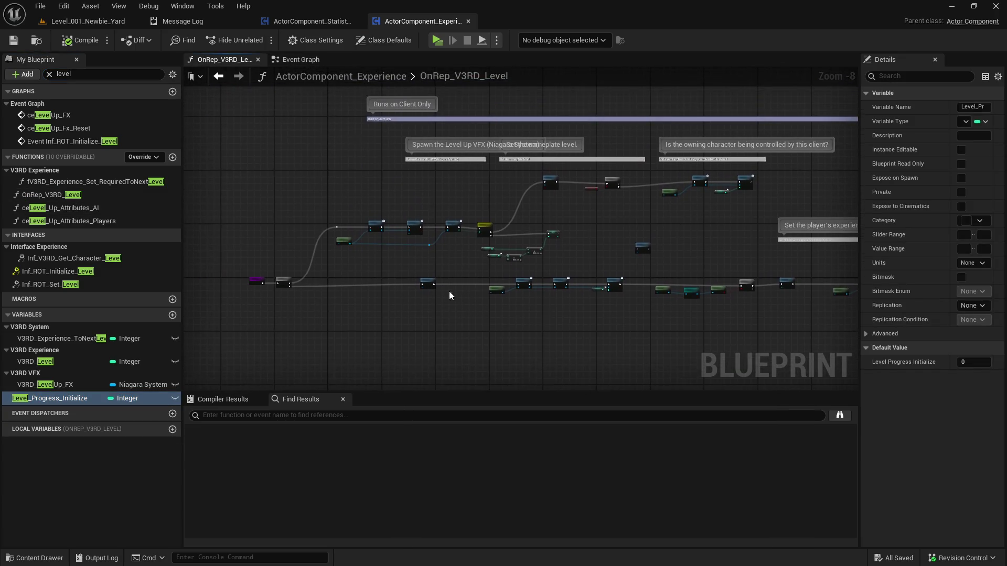
drag(721, 146, 326, 264)
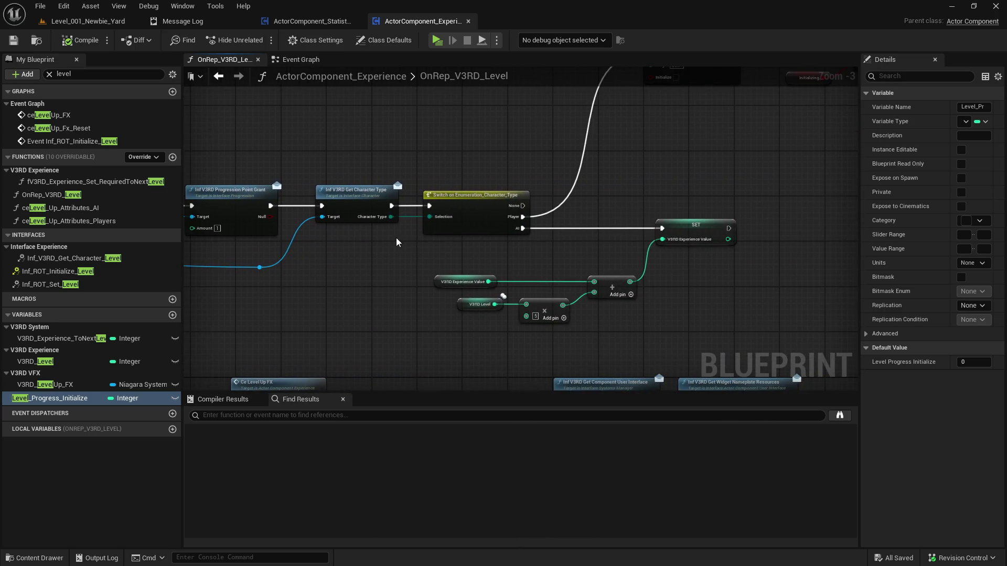
drag(666, 136, 301, 274)
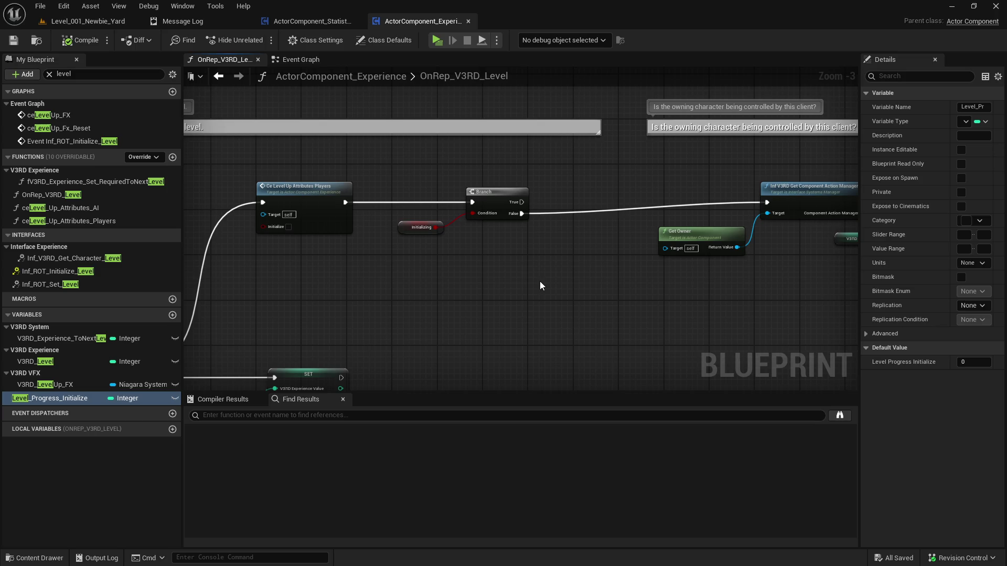
scroll(314, 265, down, 2)
scroll(247, 263, up, 2)
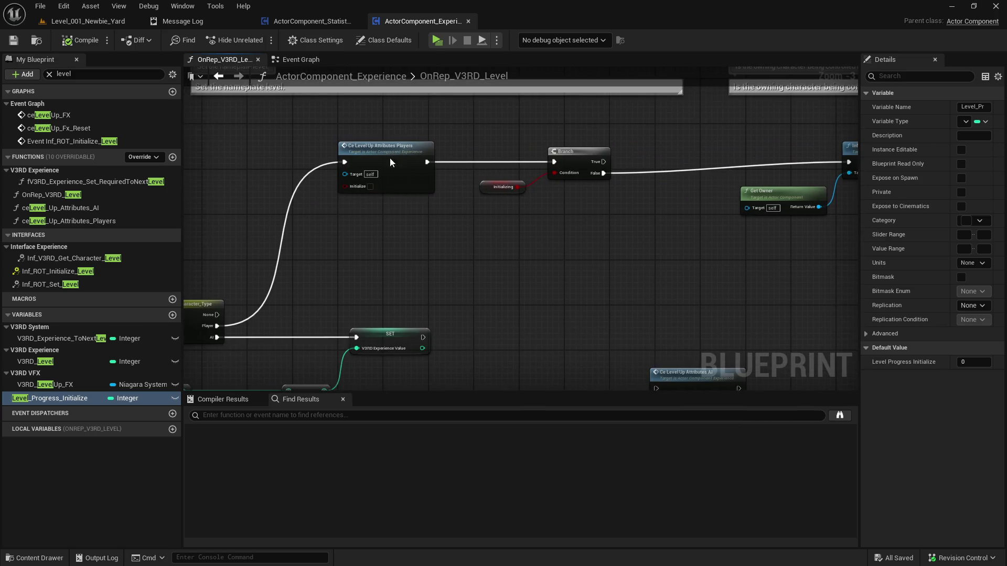
Drill into the Ce Level Up Attributes Players function to see its Get and Set Statistic nodes
double_click(390, 163)
scroll(549, 172, up, 4)
mouse_move(549, 172)
mouse_down()
mouse_move(466, 242)
mouse_move(414, 244)
mouse_up()
scroll(639, 165, up, 2)
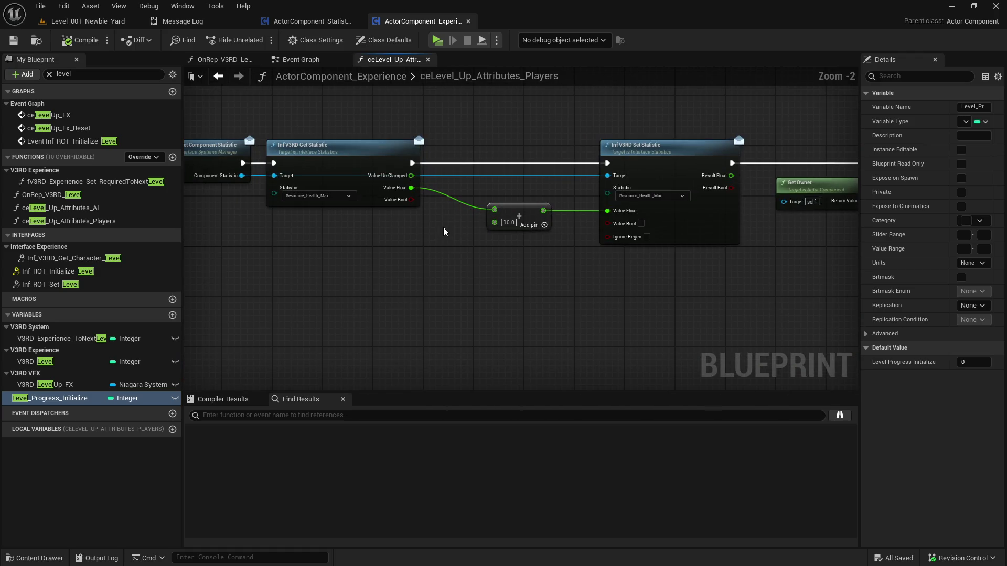
Move the Get Owner, Get Component Statistic and Get Statistic nodes to chain after the first Set Statistic
scroll(443, 228, down, 2)
drag(519, 247, 245, 278)
scroll(657, 257, up, 2)
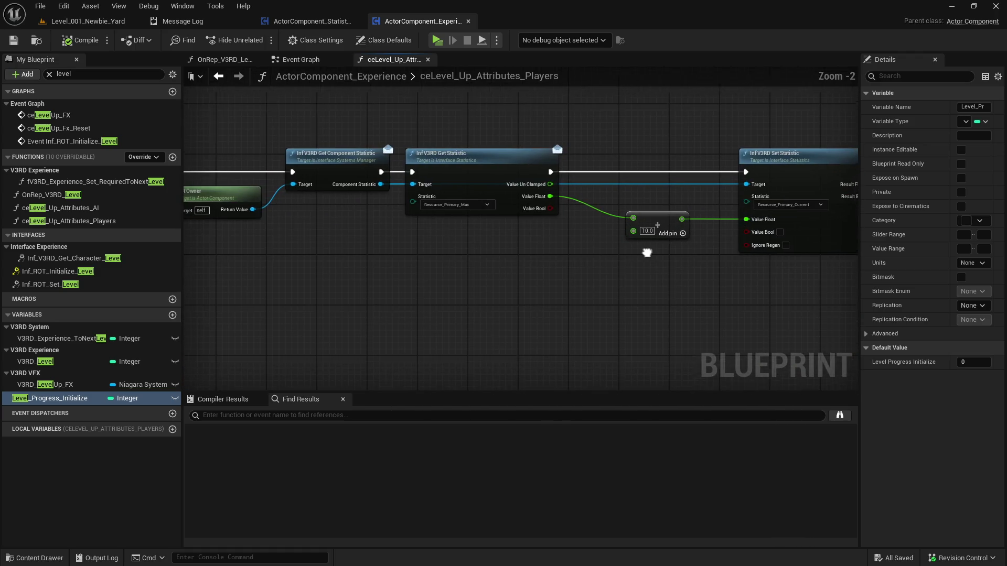
scroll(649, 251, down, 2)
drag(696, 173, 388, 263)
scroll(623, 248, up, 1)
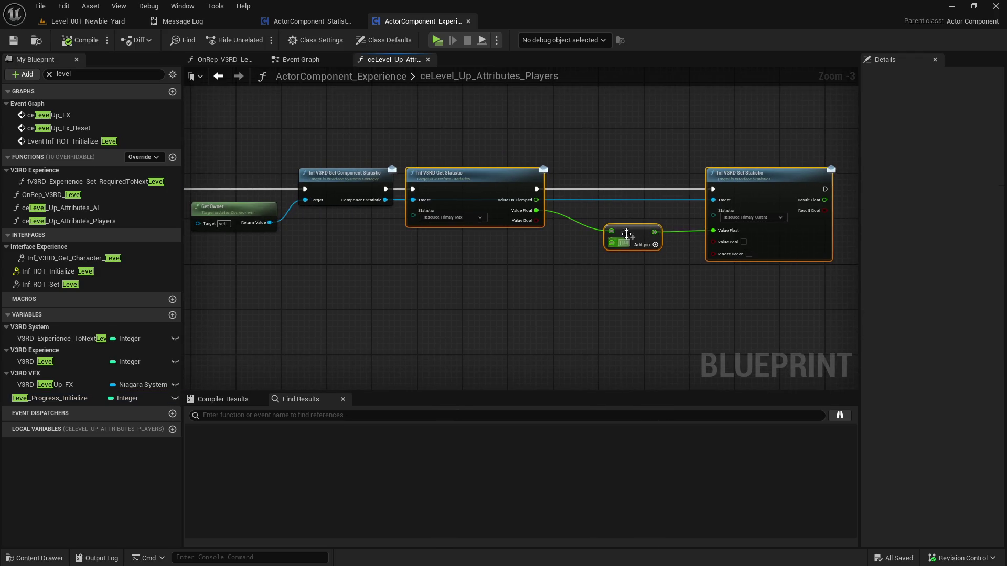
drag(219, 155, 472, 236)
key(ctrl+x)
key(ctrl+v)
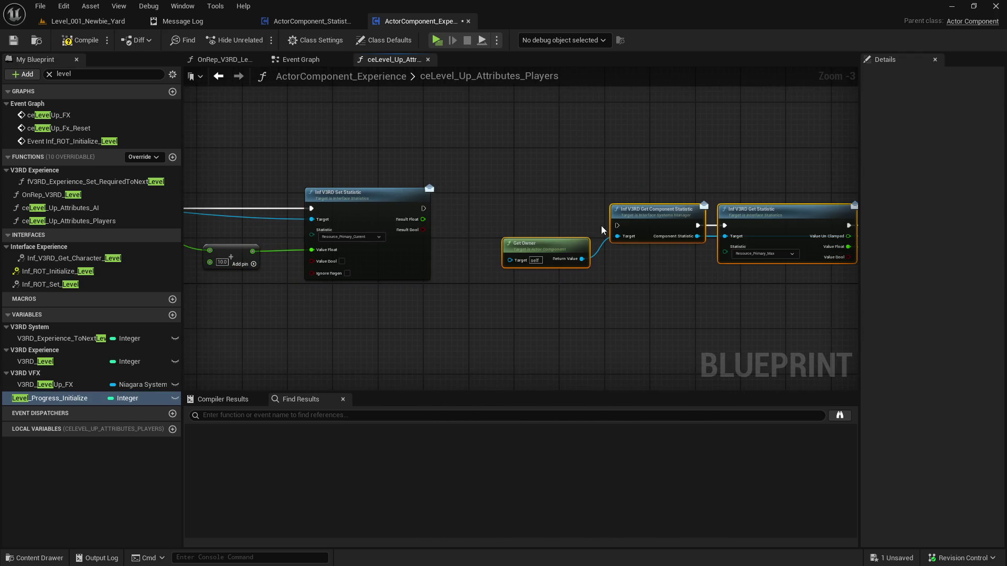
mouse_move(423, 208)
mouse_down()
mouse_move(617, 226)
mouse_move(611, 194)
mouse_up()
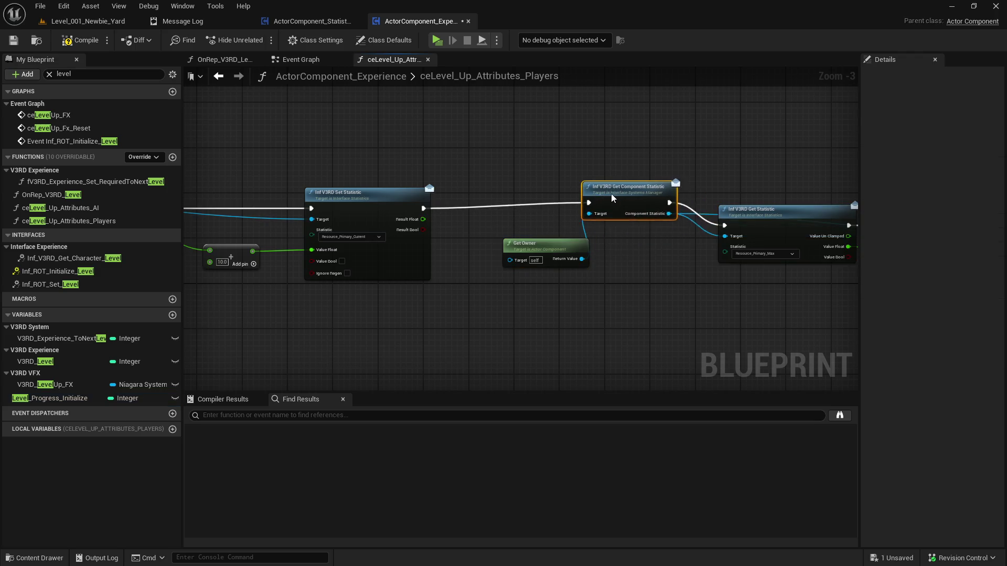
drag(517, 222, 528, 226)
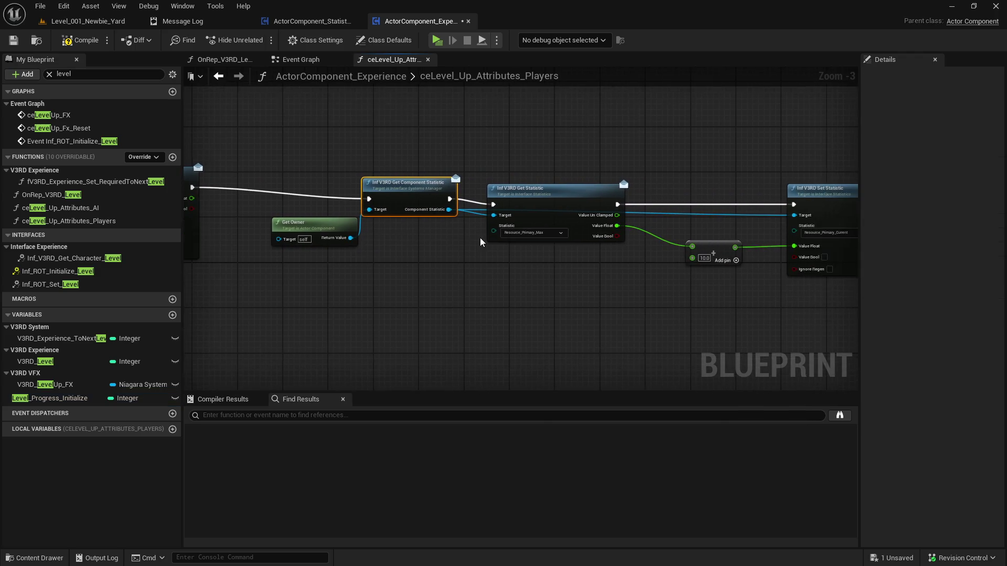
Make the copied pair read Resource_Secondary_Max and write Resource_Secondary_Current
scroll(555, 243, up, 1)
click(555, 235)
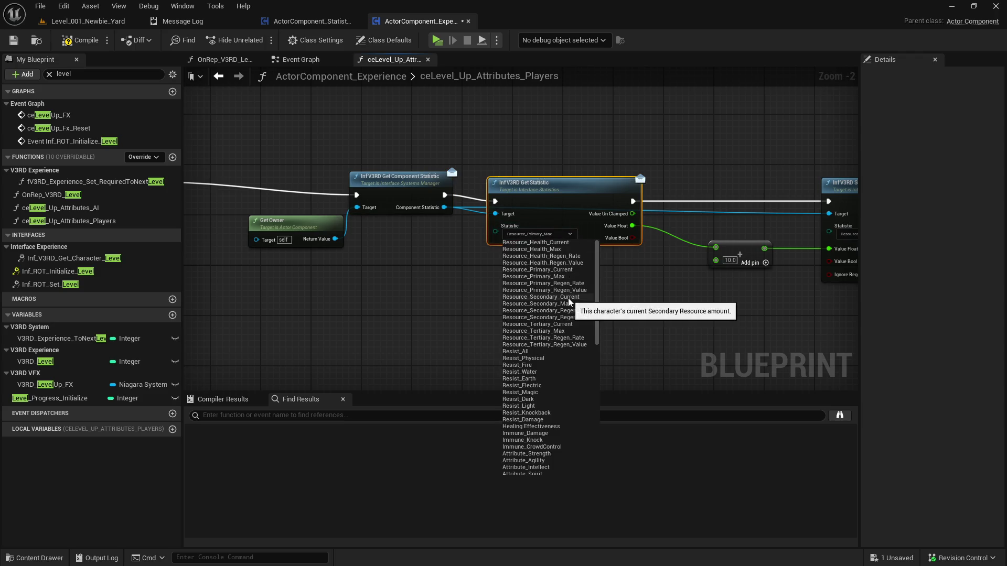
click(568, 298)
drag(641, 280, 484, 283)
click(406, 238)
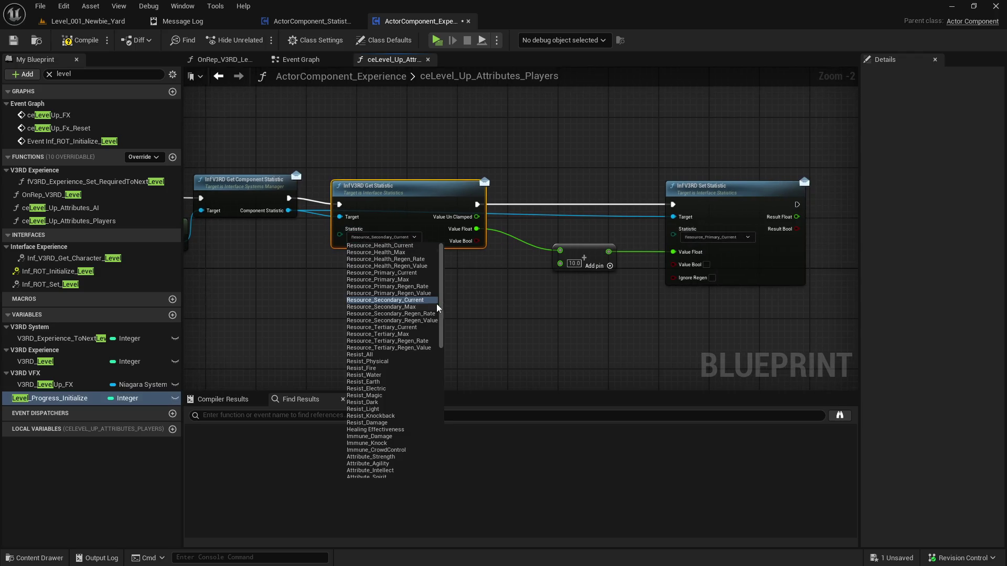
click(426, 311)
click(718, 237)
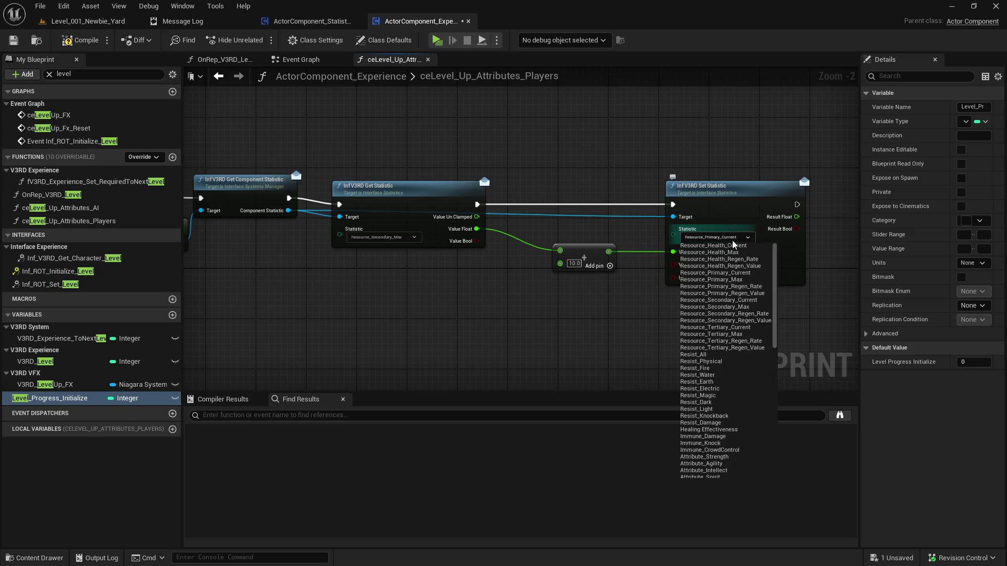
click(745, 300)
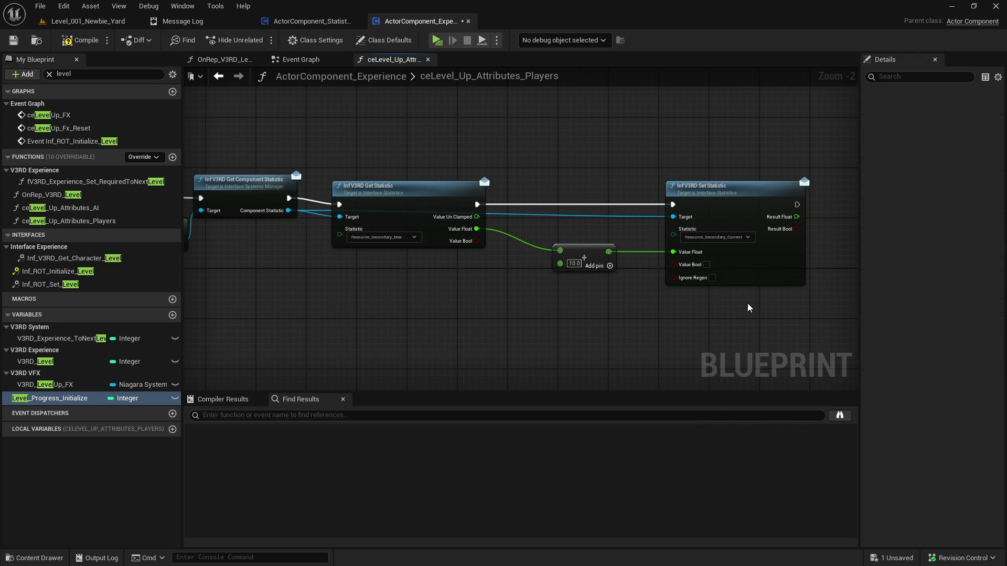
click(710, 179)
ctrl+click(584, 251)
ctrl+click(429, 197)
mouse_move(429, 198)
mouse_down()
mouse_move(445, 190)
mouse_move(454, 162)
mouse_move(763, 243)
mouse_up()
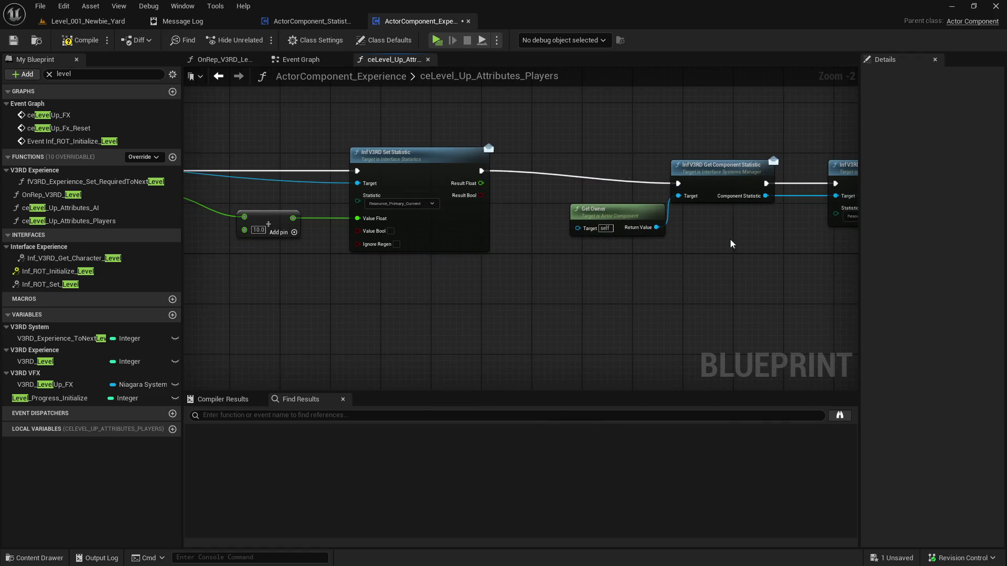
Delete both +10 Add nodes, wiring Value Float straight into Set Statistic for primary and secondary
drag(398, 236, 766, 221)
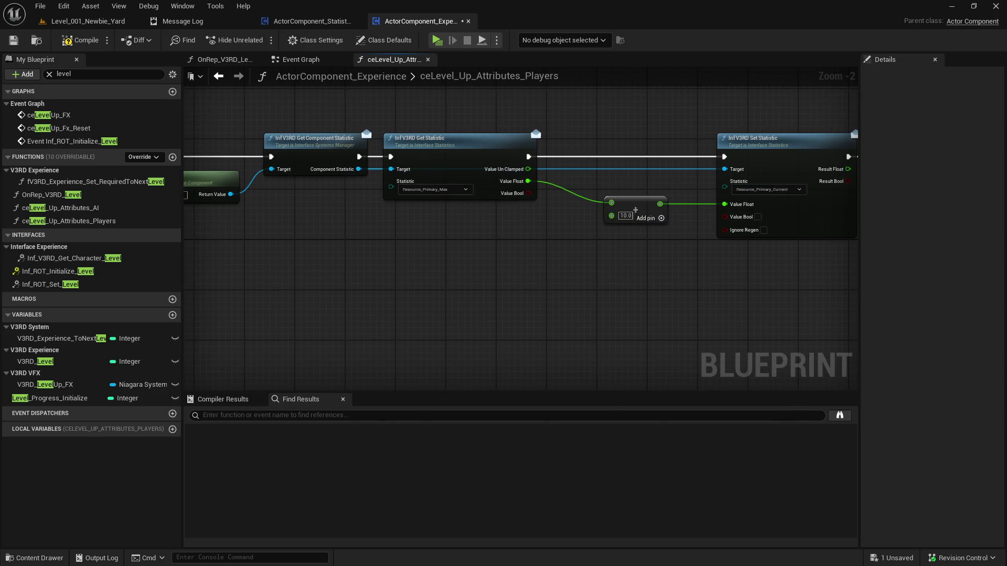
mouse_move(855, 256)
mouse_down()
mouse_move(694, 267)
mouse_move(740, 269)
mouse_up()
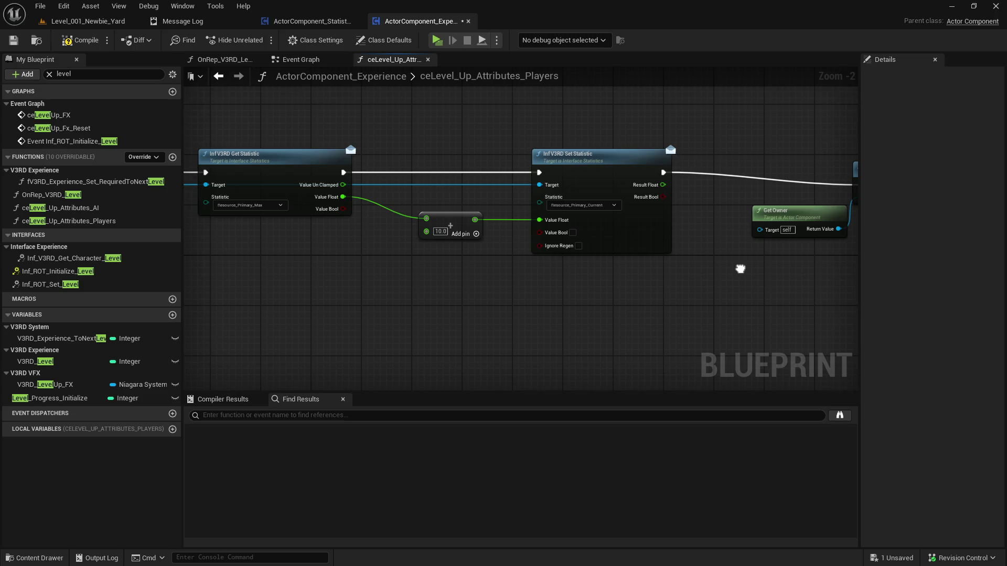
mouse_move(740, 269)
mouse_down()
mouse_move(722, 269)
mouse_move(751, 270)
mouse_move(645, 266)
mouse_move(589, 251)
mouse_move(704, 255)
mouse_up()
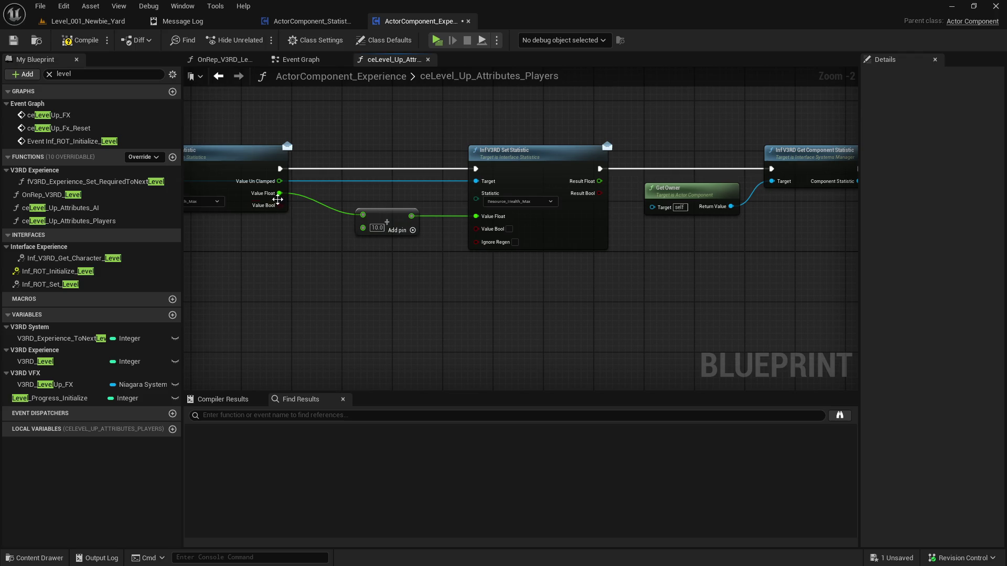
click(50, 398)
mouse_move(185, 254)
mouse_down()
mouse_move(517, 263)
mouse_move(232, 270)
mouse_up()
click(430, 246)
key(Delete)
drag(329, 220, 525, 244)
mouse_move(700, 275)
mouse_down()
mouse_move(427, 252)
mouse_move(454, 243)
mouse_up()
click(451, 235)
key(Delete)
drag(344, 210, 545, 240)
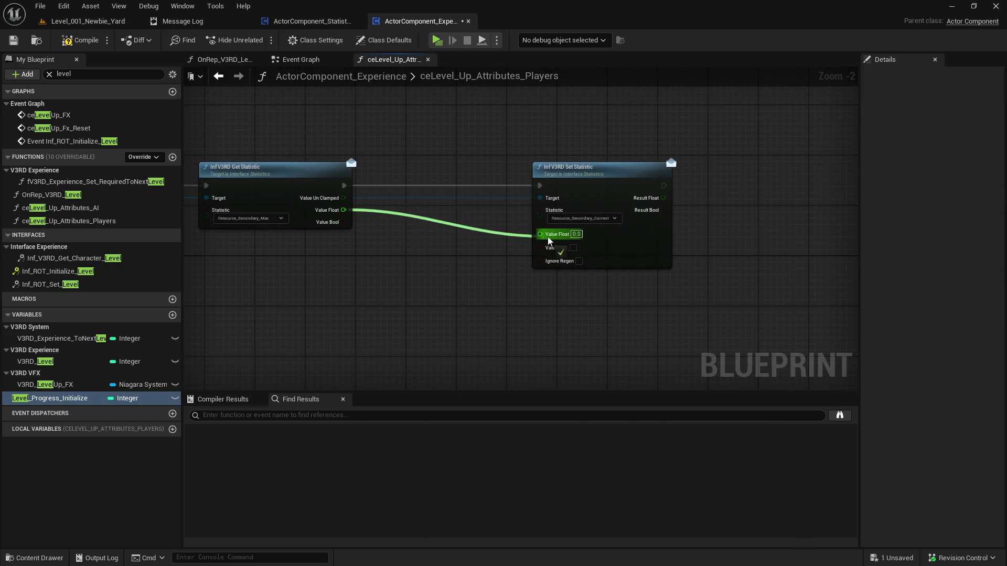
click(502, 259)
Save the ActorComponent_Experience Blueprint
scroll(333, 268, down, 1)
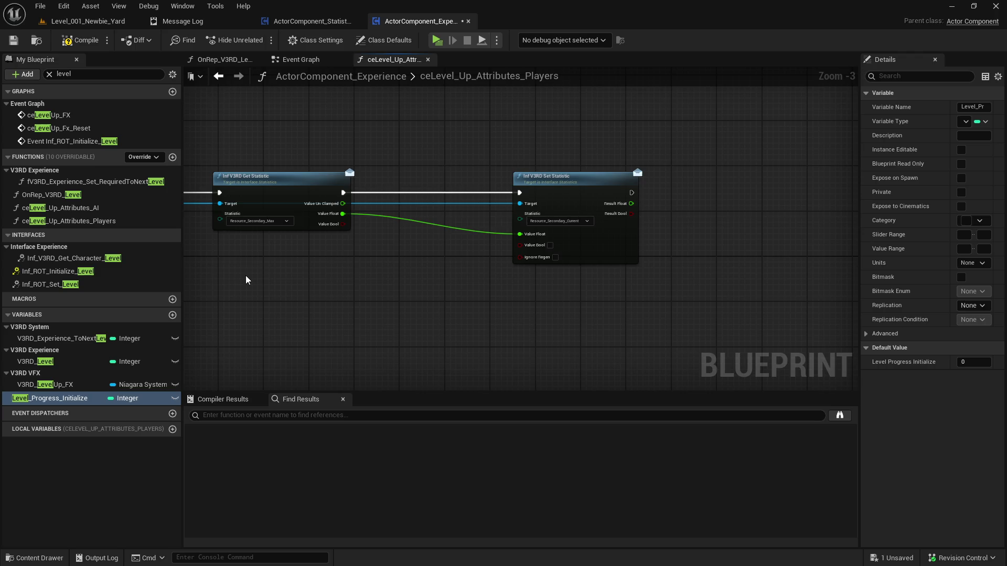
drag(246, 275, 71, 247)
drag(588, 284, 562, 285)
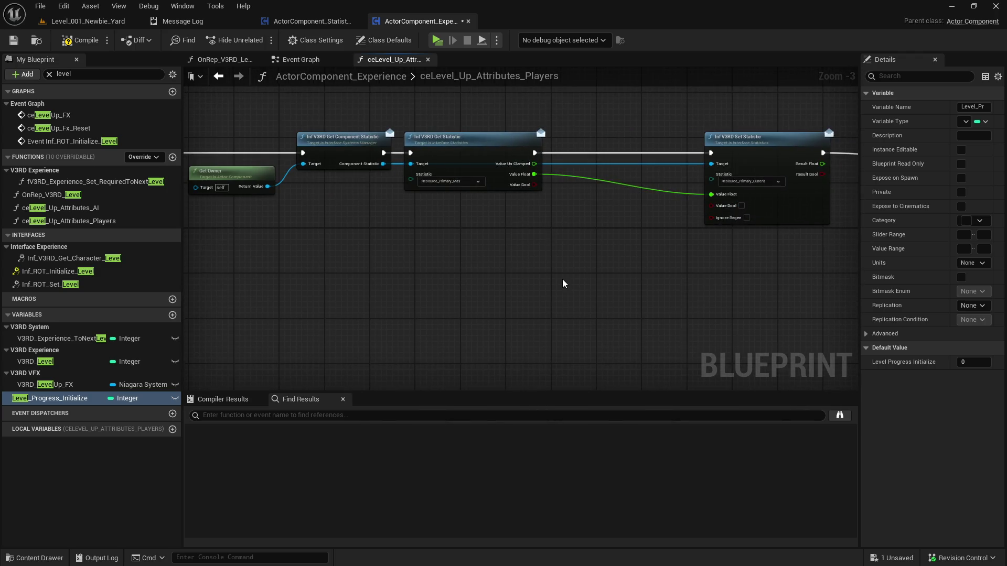
scroll(533, 285, down, 1)
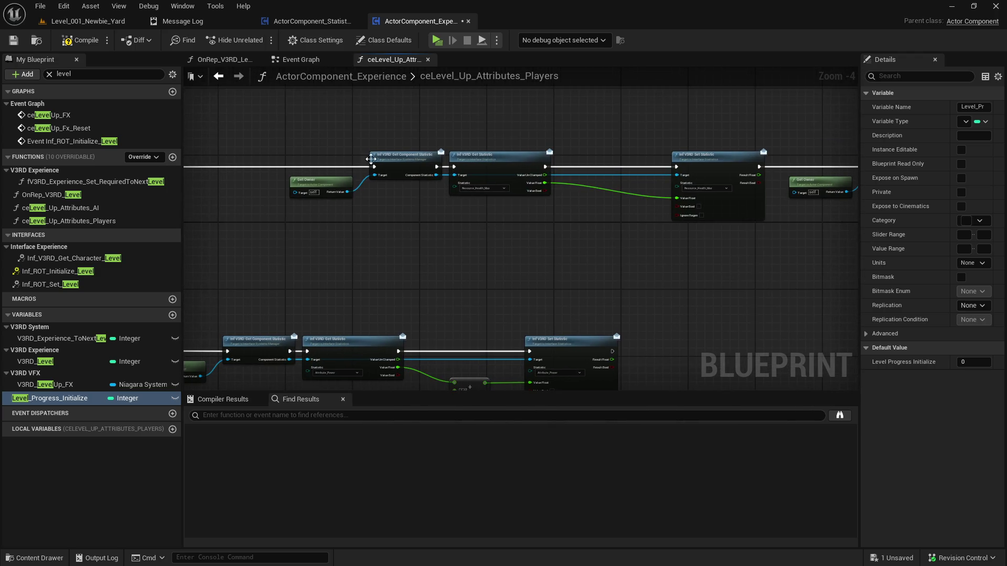
click(14, 44)
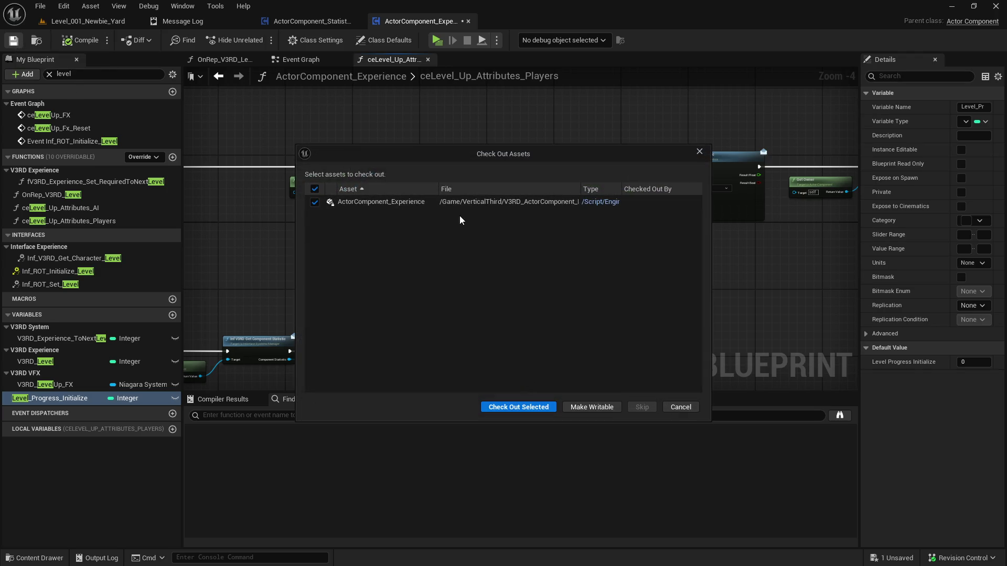
Check out ActorComponent_Experience so it saves, then review the rewired statistic nodes
click(533, 406)
scroll(494, 237, down, 2)
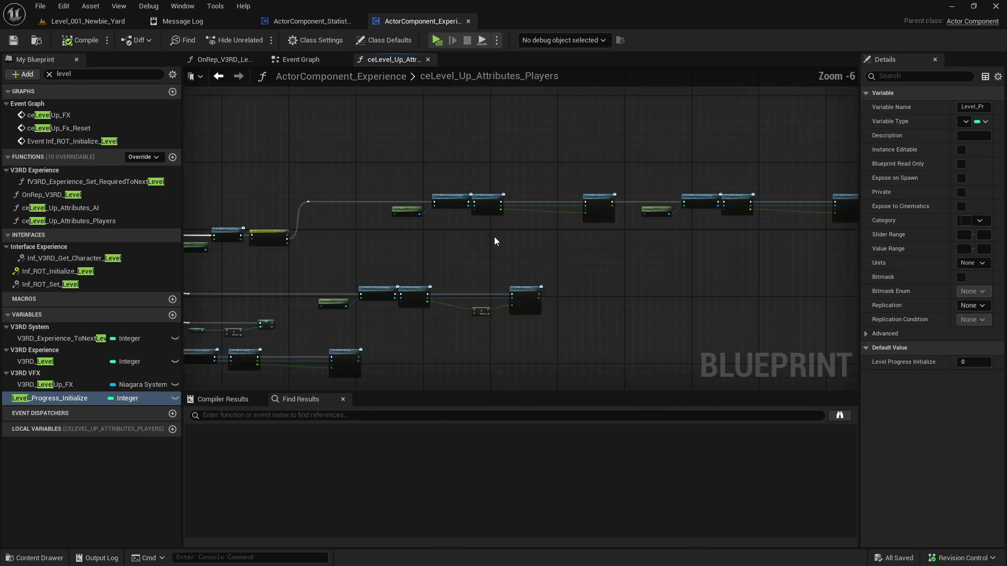
scroll(629, 253, up, 2)
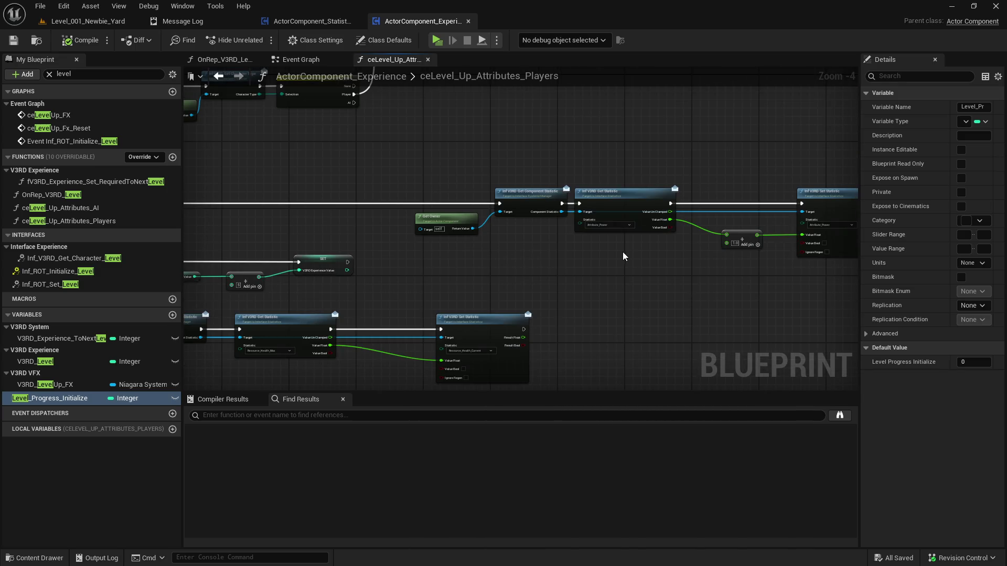
mouse_move(622, 252)
mouse_down()
mouse_move(758, 266)
mouse_move(314, 377)
mouse_move(906, 314)
mouse_move(805, 168)
mouse_up()
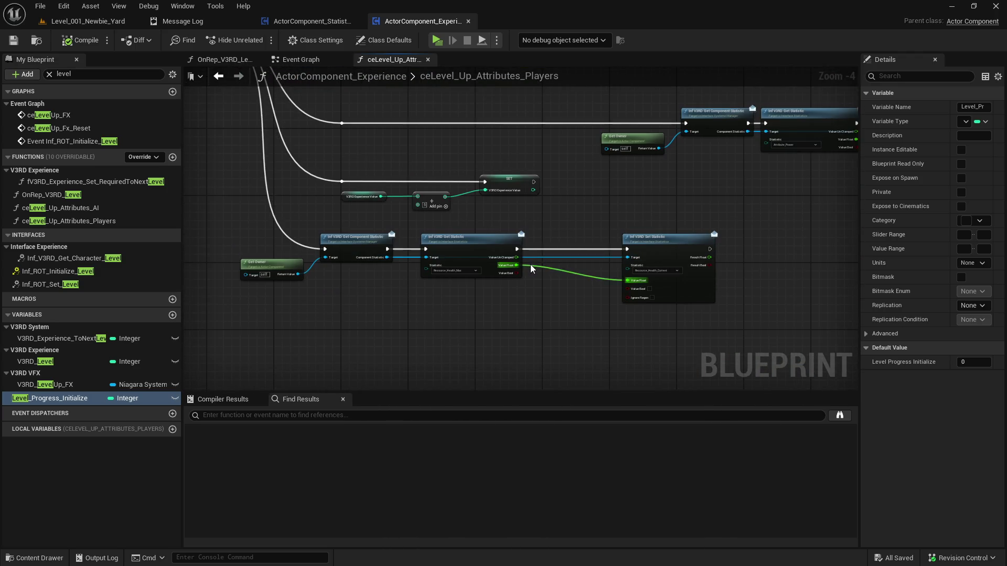
mouse_move(770, 189)
mouse_down()
mouse_move(663, 236)
mouse_move(374, 281)
mouse_up()
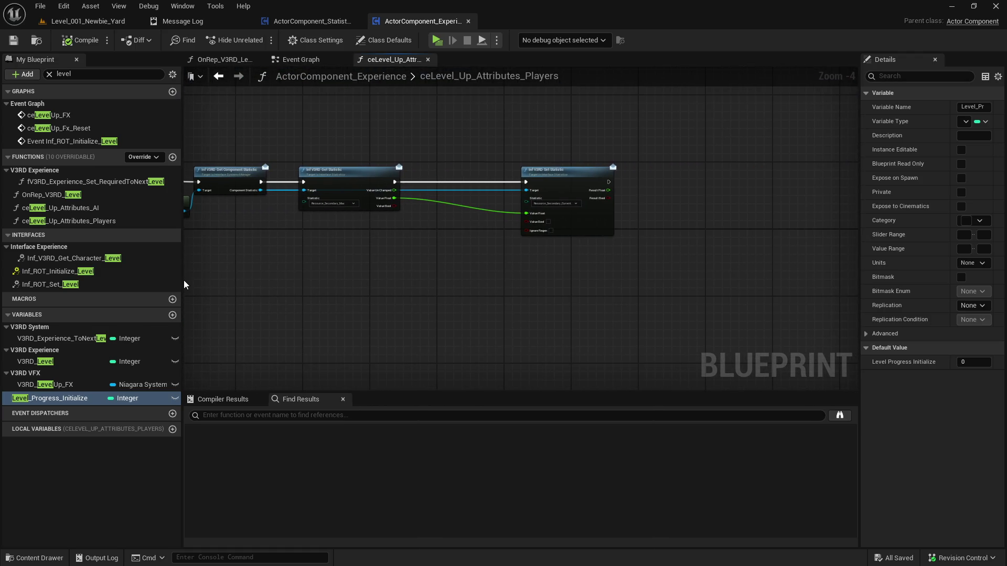
drag(361, 235, 531, 207)
drag(328, 123, 788, 253)
click(483, 214)
key(alt+Tab)
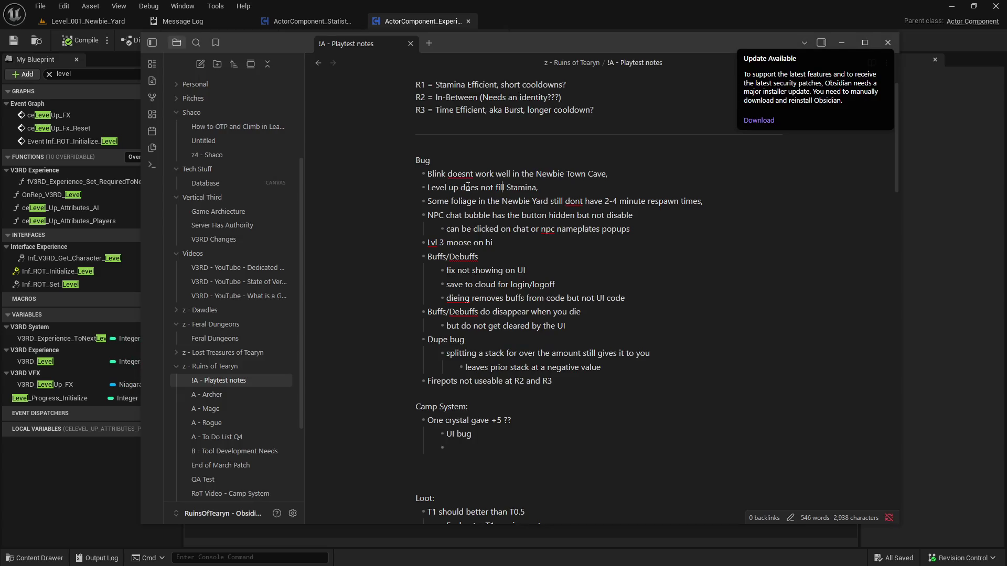
Add 'Stamina is now filled when you level up' to the Bug Fix post, save, and minimize Discord
key(alt+Tab)
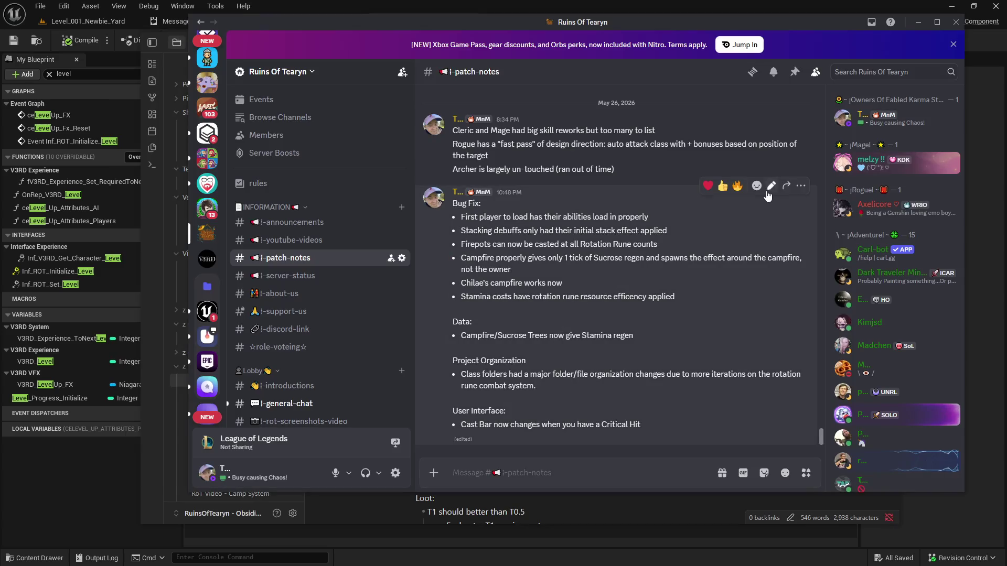
click(769, 190)
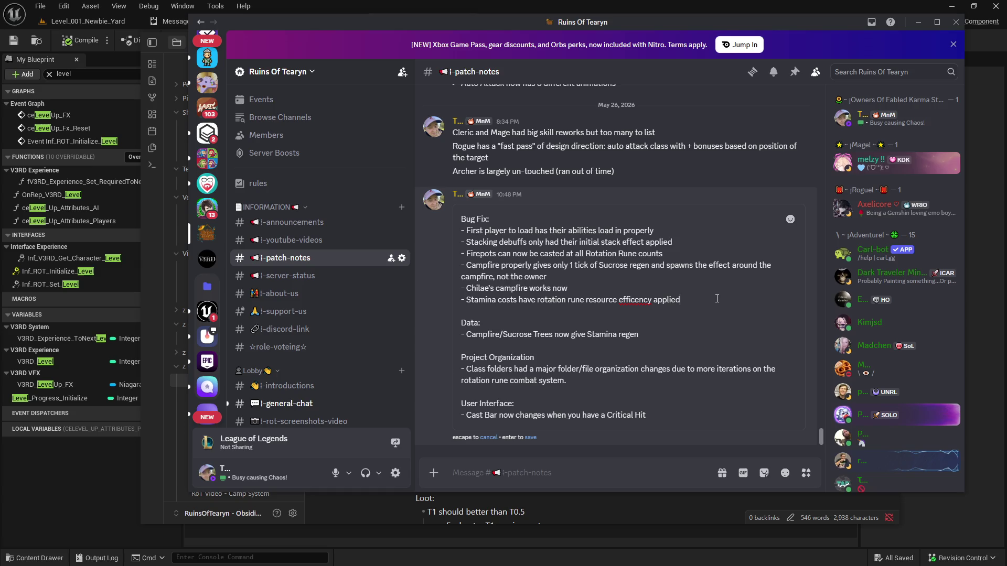
key(shift+Return)
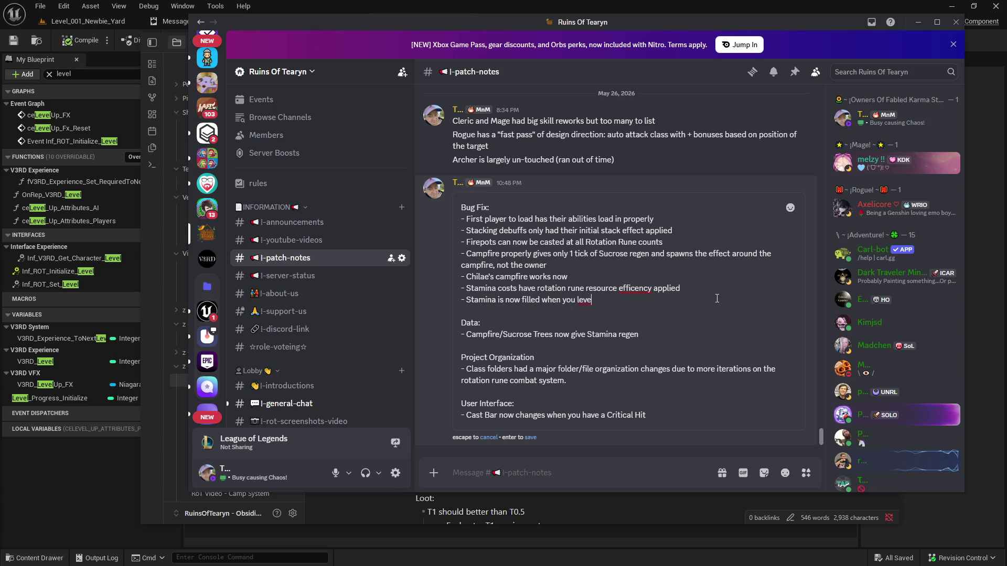
click(530, 438)
click(918, 22)
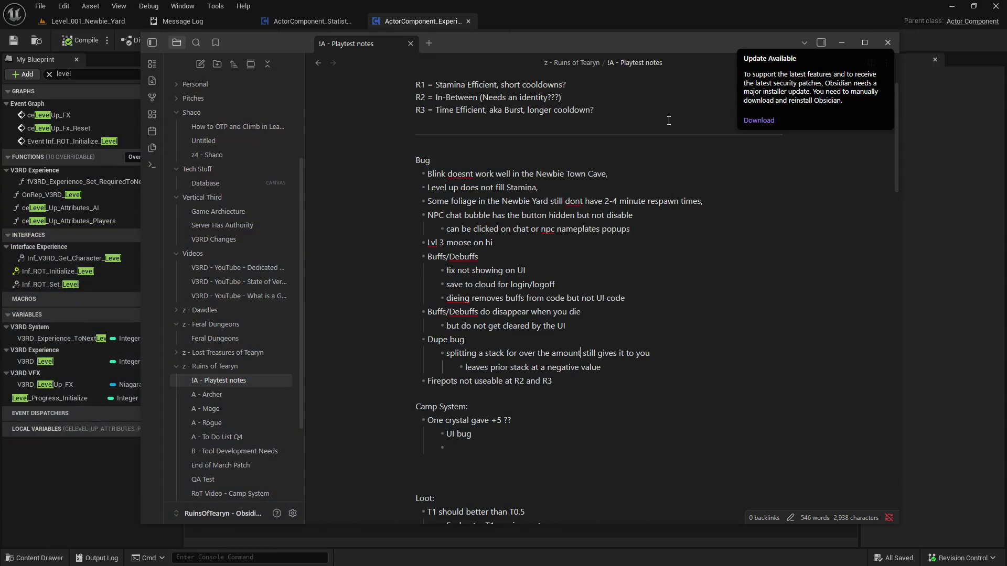
Straighten the Blueprint's node connections with Q and save it
click(540, 7)
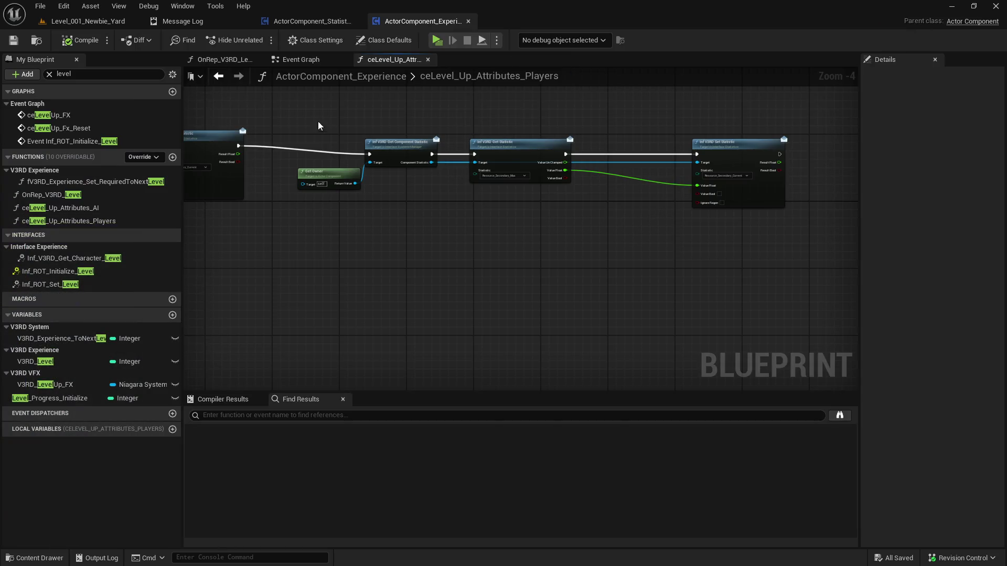
key(q)
drag(399, 162, 558, 179)
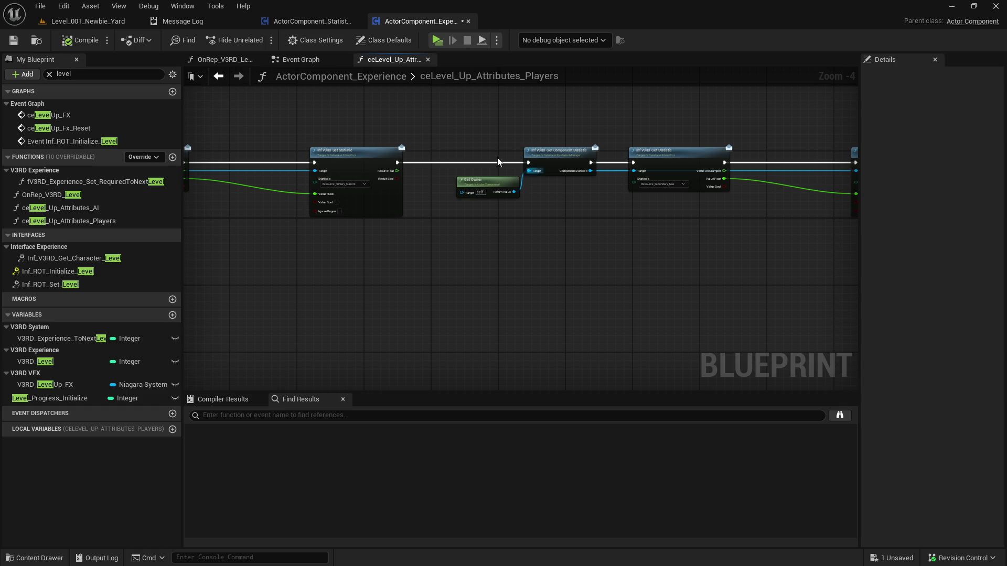
click(13, 41)
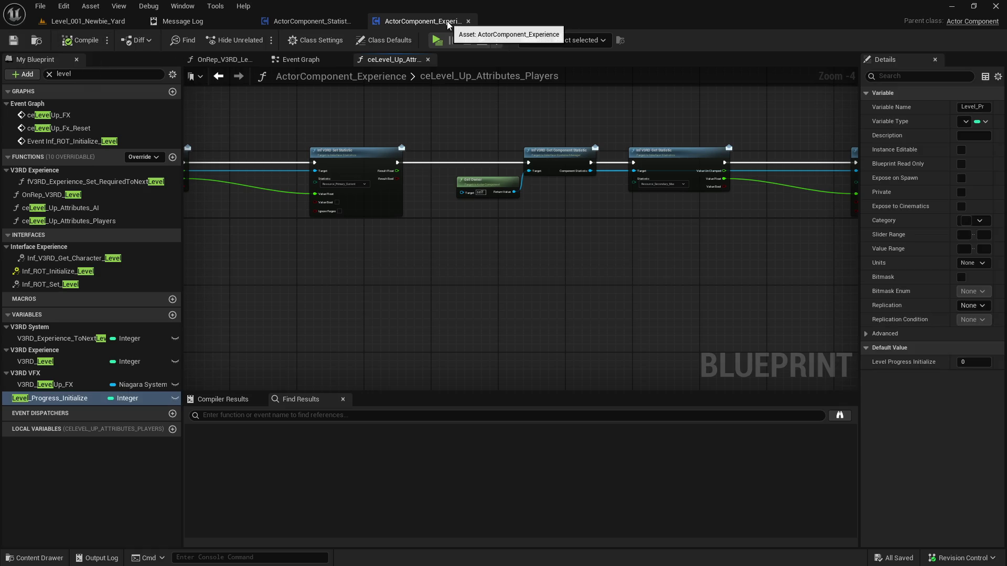
Remove the 'Level up does not fill Stamina' line from the notes and reopen Level_001_Newbie_Yard
key(alt+Tab)
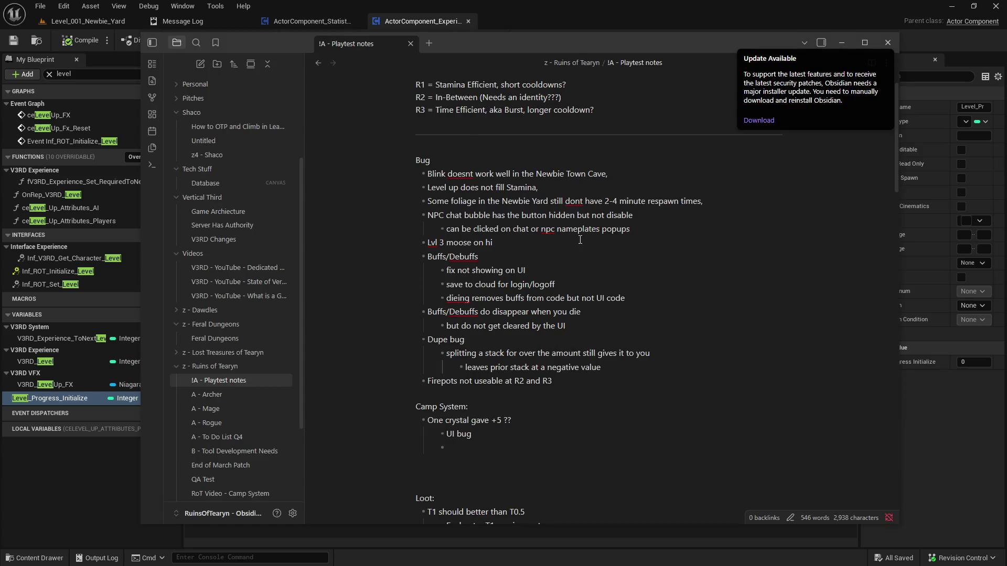
drag(540, 187, 427, 187)
key(BackSpace)
click(636, 256)
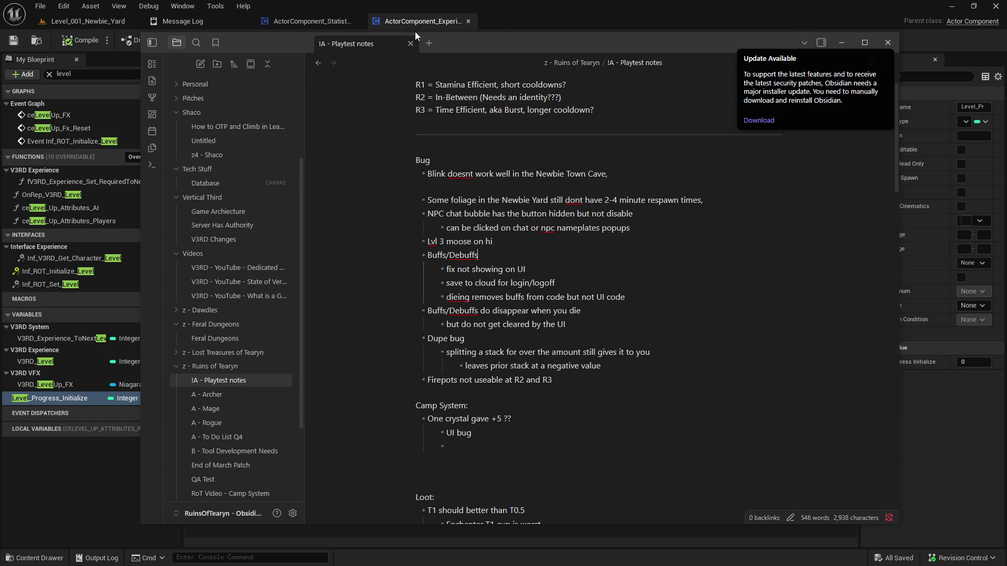
click(430, 24)
click(72, 22)
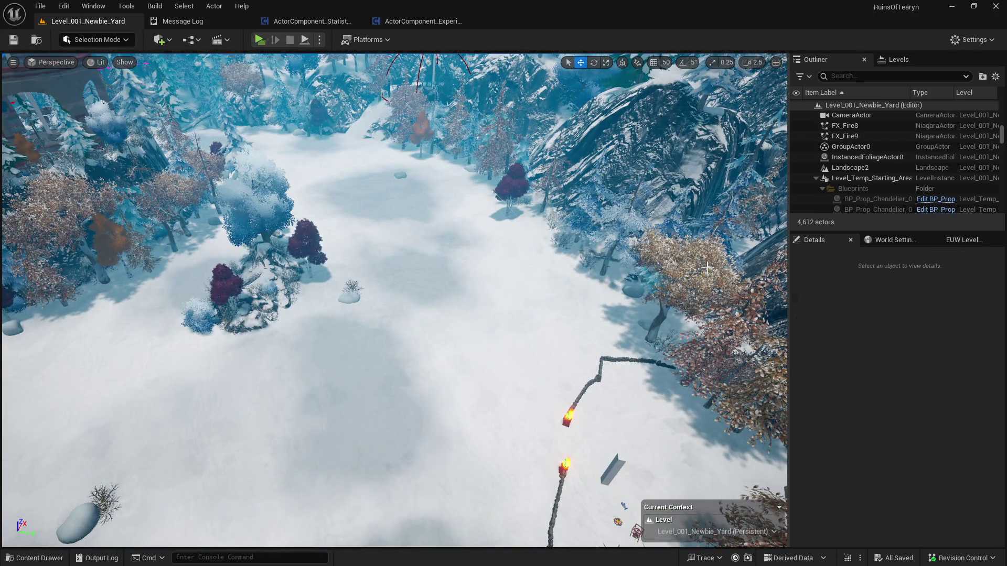
Filter the Outliner to 'dormant' and inspect the Dormant64–66 loot actors
click(698, 268)
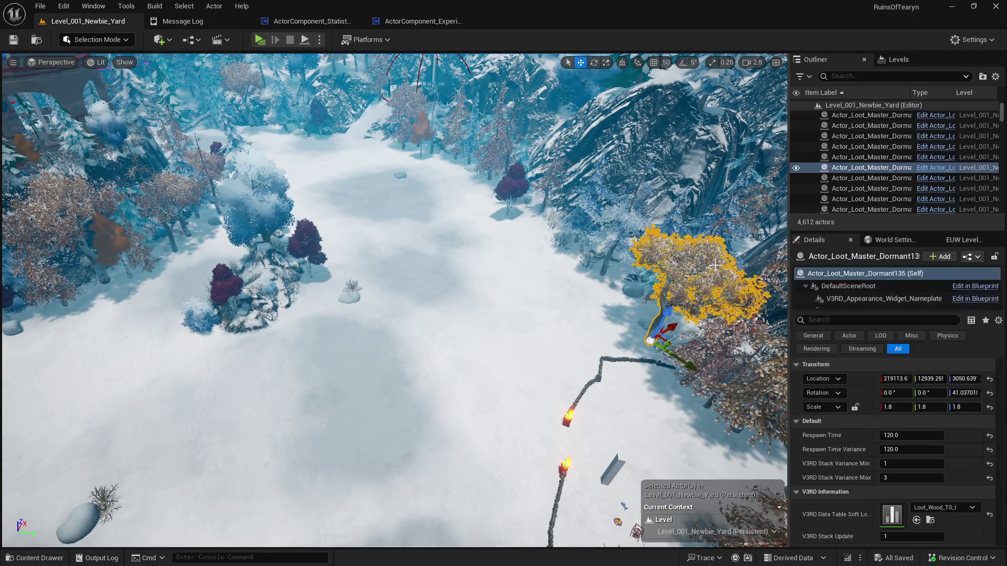
mouse_move(789, 135)
mouse_down()
mouse_move(614, 135)
mouse_move(677, 135)
mouse_up()
click(796, 75)
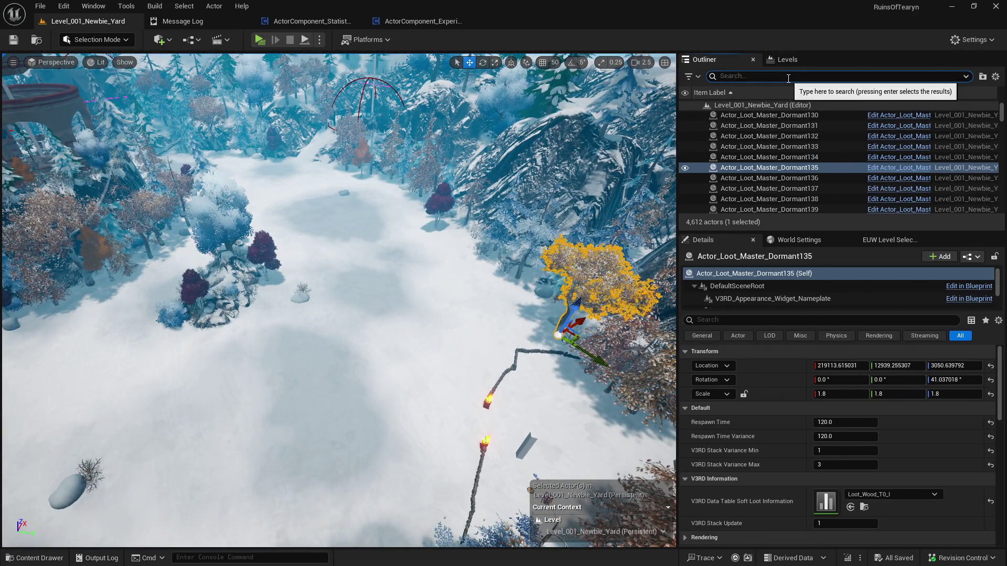
text(dormant)
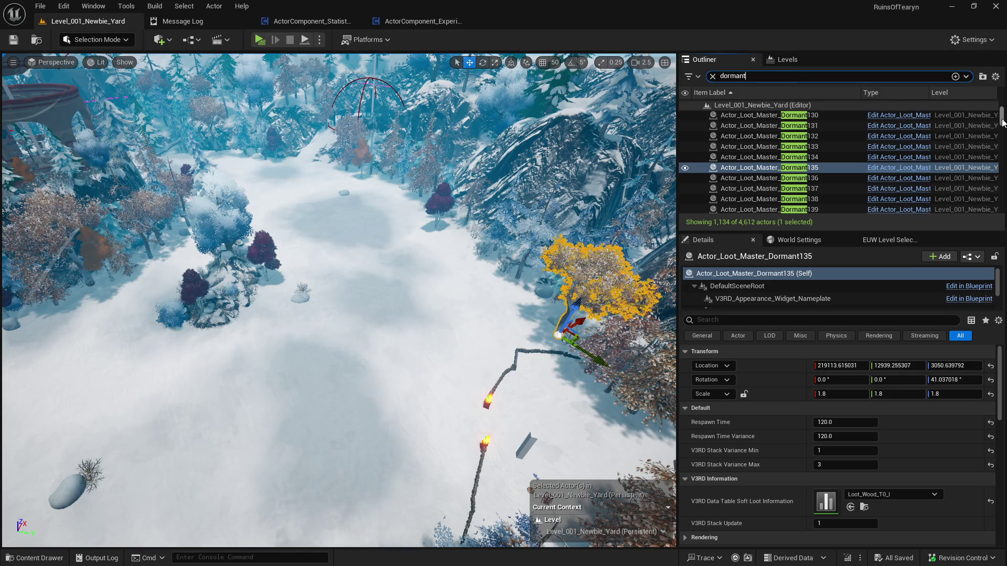
drag(1002, 116, 1002, 108)
click(839, 116)
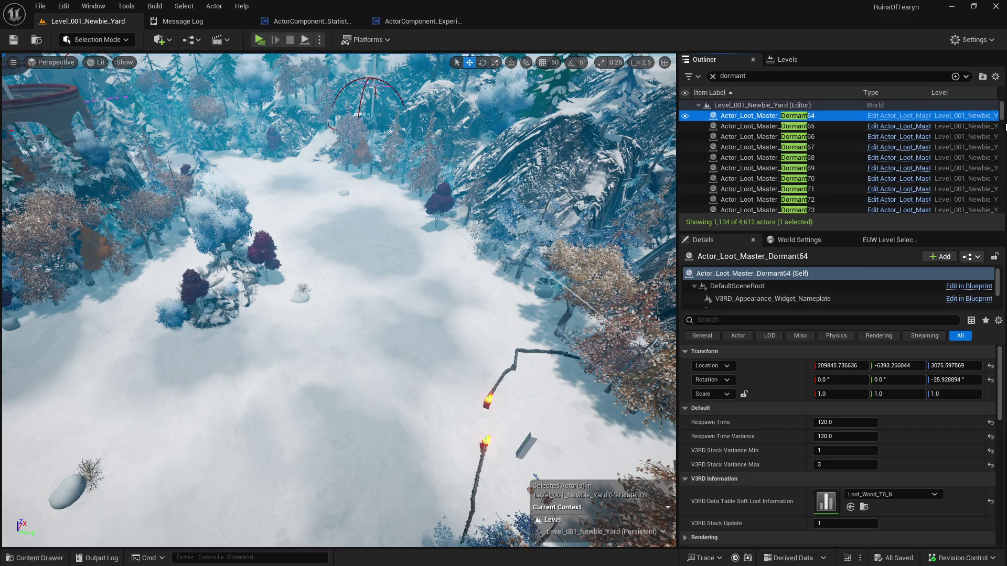
click(995, 127)
key(Down)
key(Down)
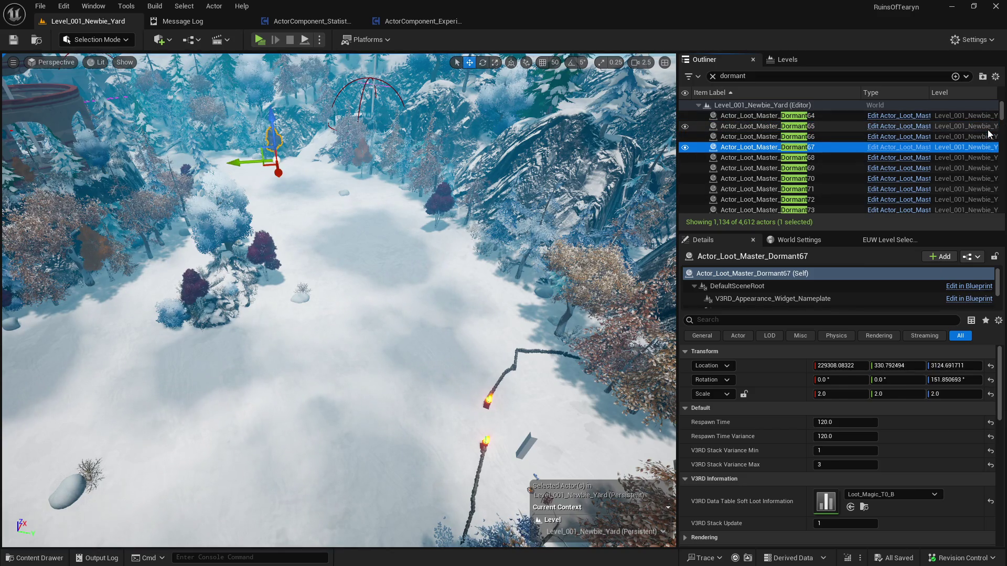
click(987, 134)
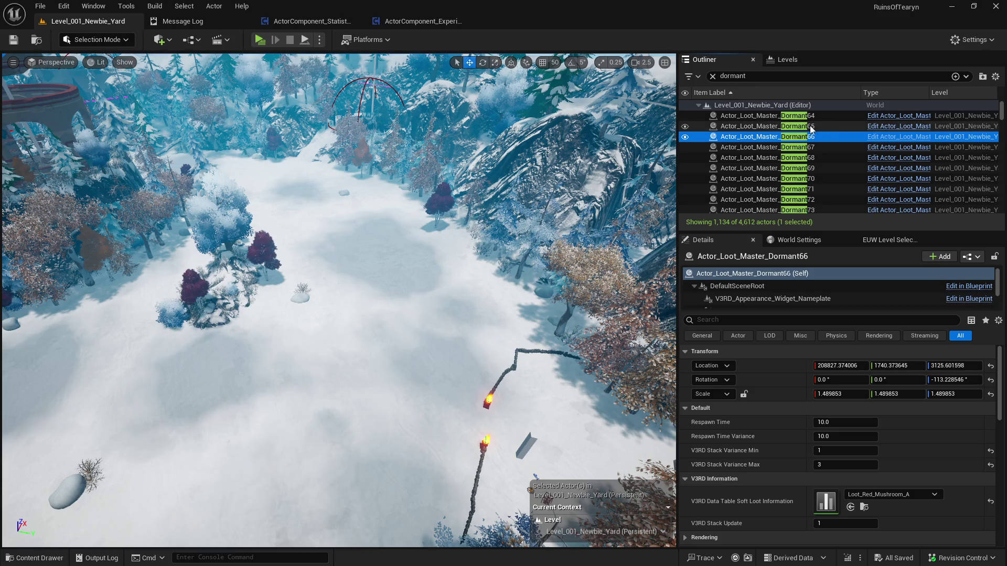
key(f)
drag(559, 150, 559, 220)
click(818, 116)
drag(1002, 119, 1003, 207)
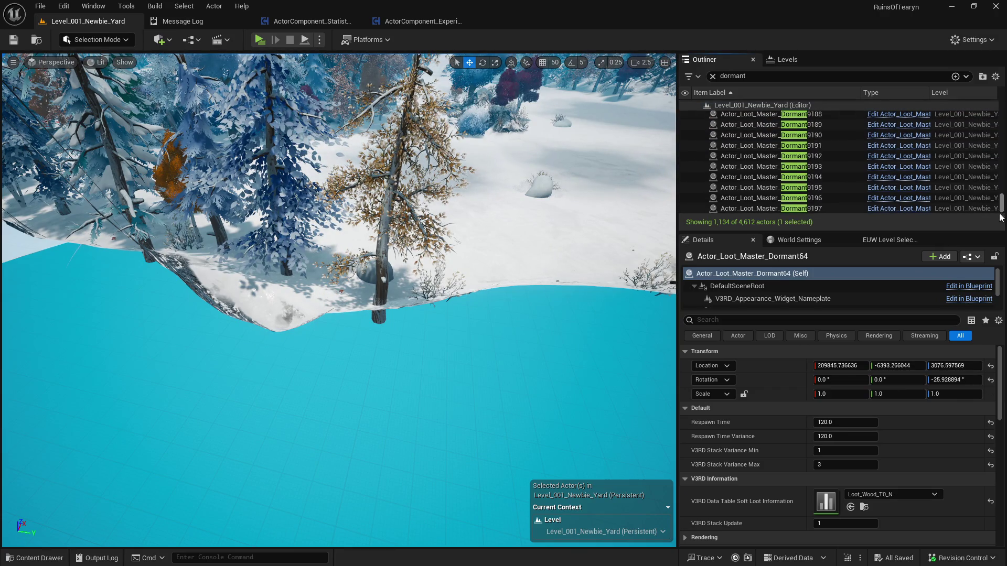
Give all 1,134 dormant actors Respawn Time 120 and Respawn Time Variance 120, then save the level
shift+click(845, 209)
click(845, 373)
text(120)
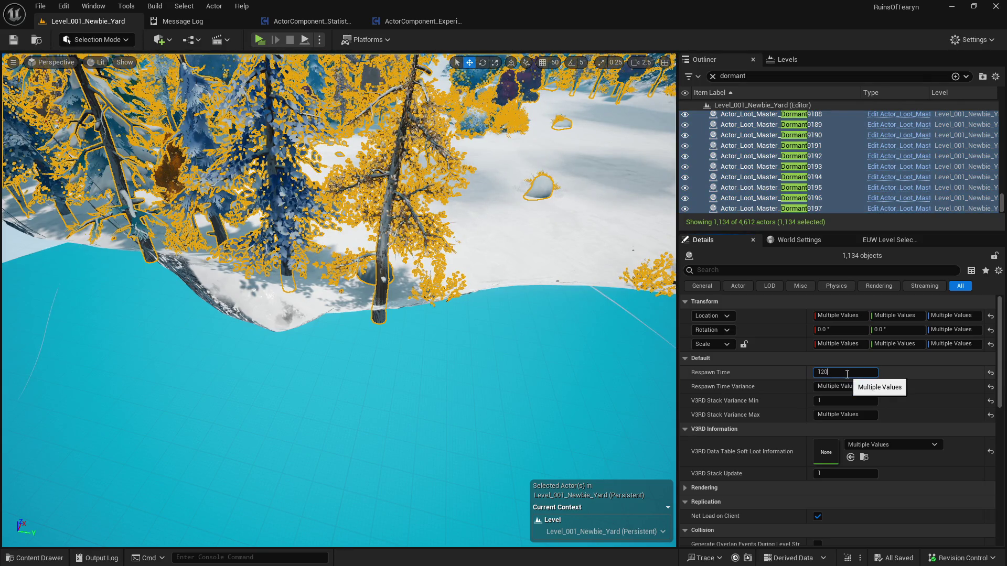
key(Tab)
text(120)
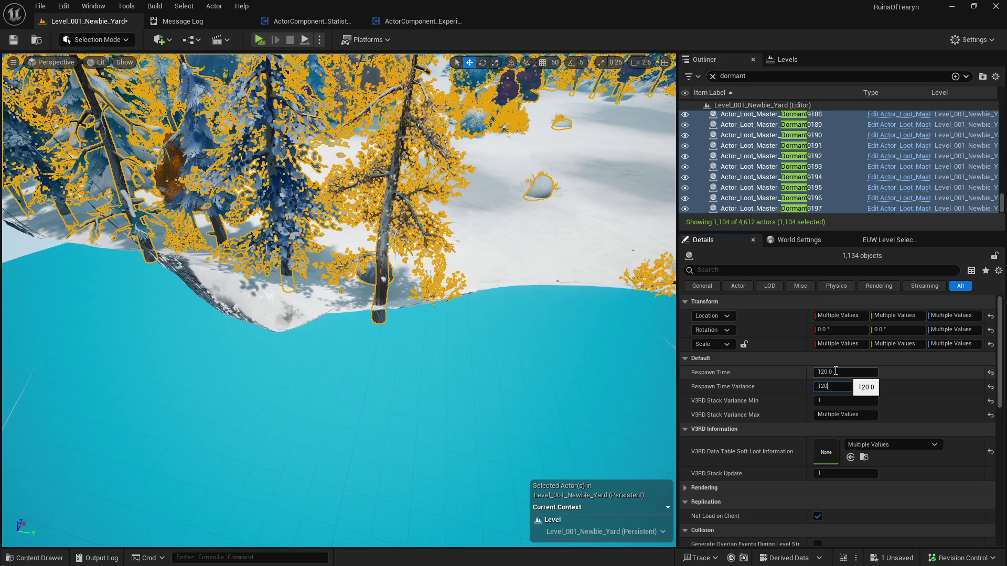
key(Return)
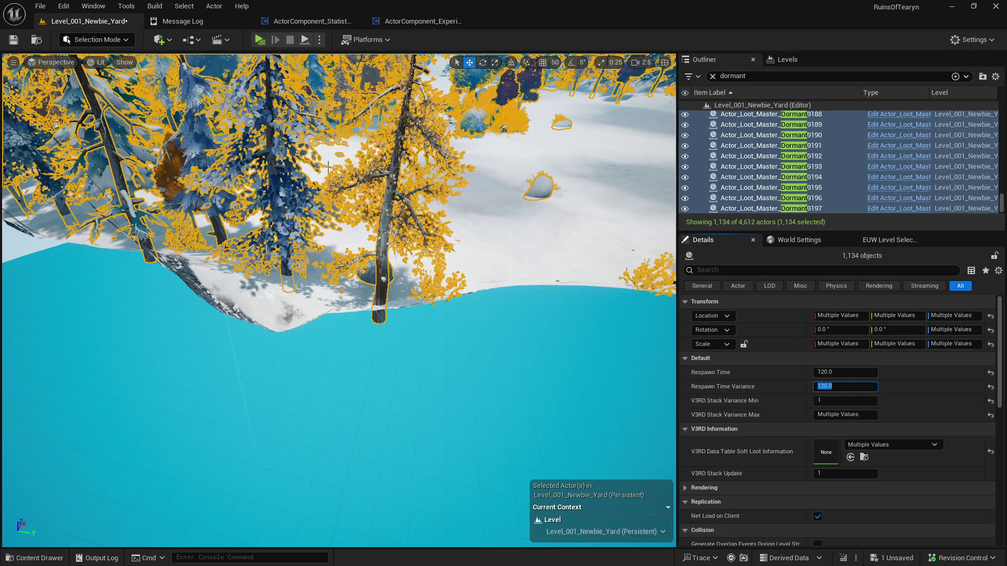
click(9, 44)
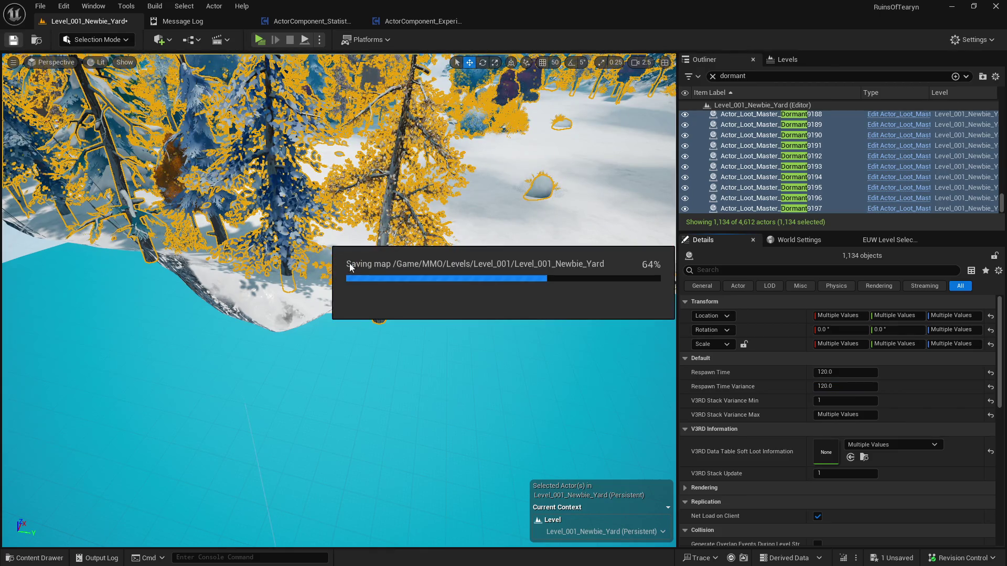
click(400, 275)
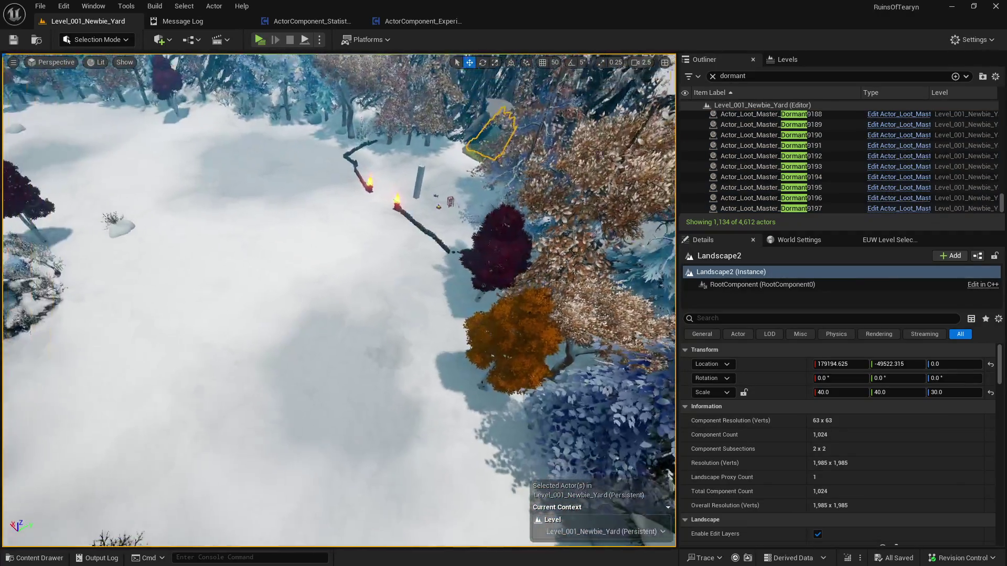
Step through the dormant loot actors from Dormant9189 up to Dormant1289, checking their respawn values
key(ctrl+space)
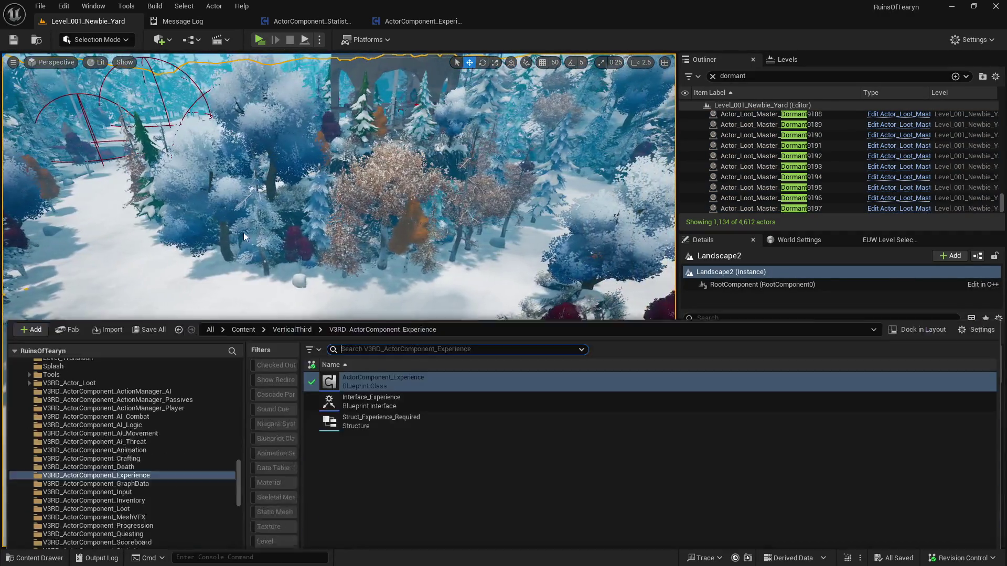
click(771, 124)
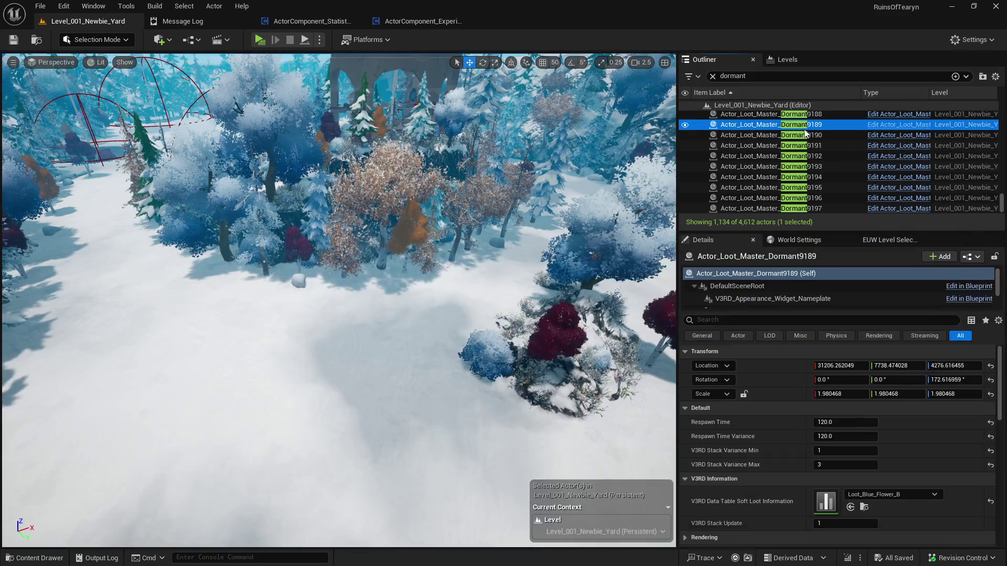
key(Down)
key(Down)
key(Down)
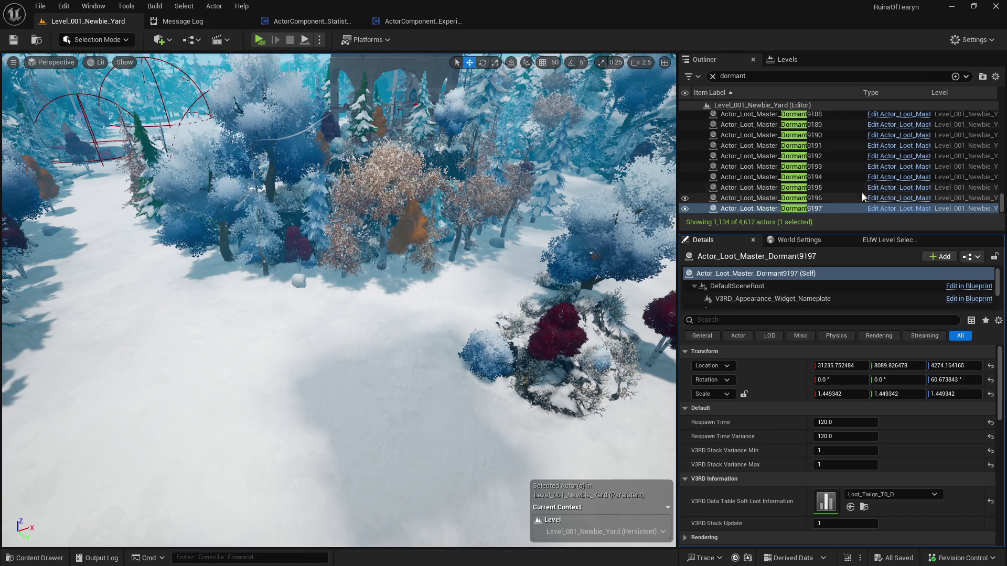
key(Up)
key(Up)
key(Up)
key(Page_Up)
key(Page_Up)
key(Page_Up)
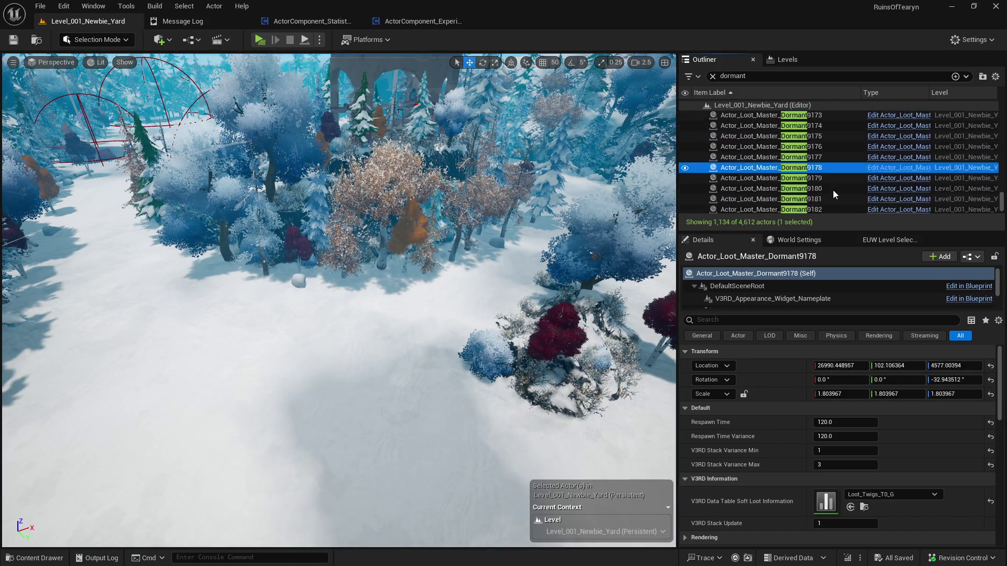
key(Page_Up)
key(Page_Up)
key(Page_Up)
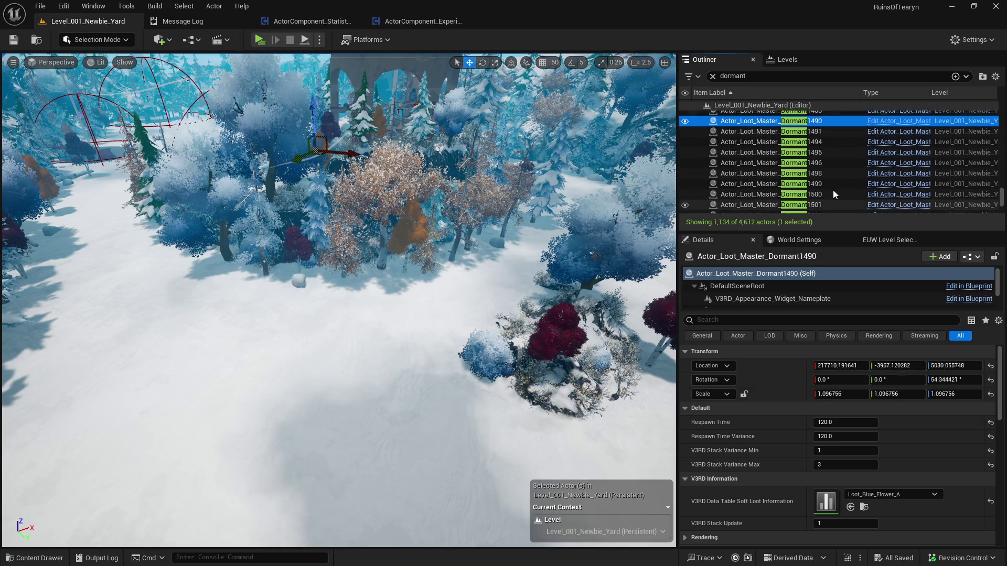
key(Page_Up)
key(Page_Up)
key(Page_Up)
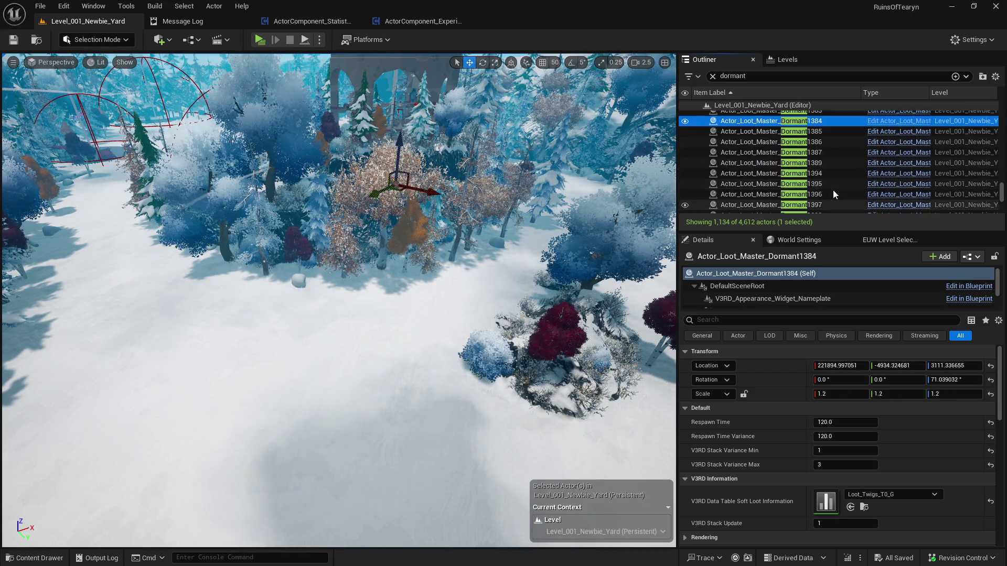
key(Page_Up)
key(Page_Up)
key(Page_Up)
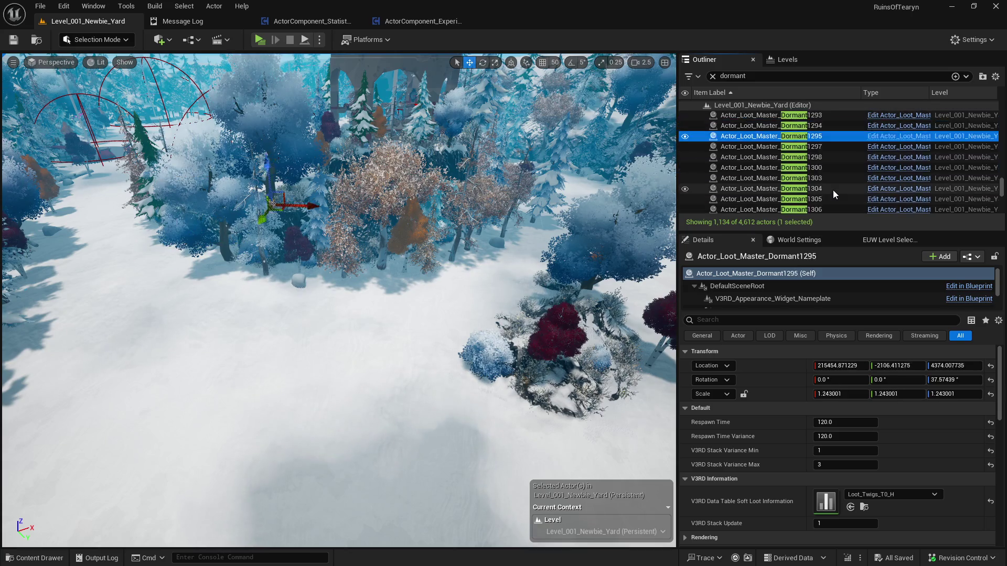
key(f)
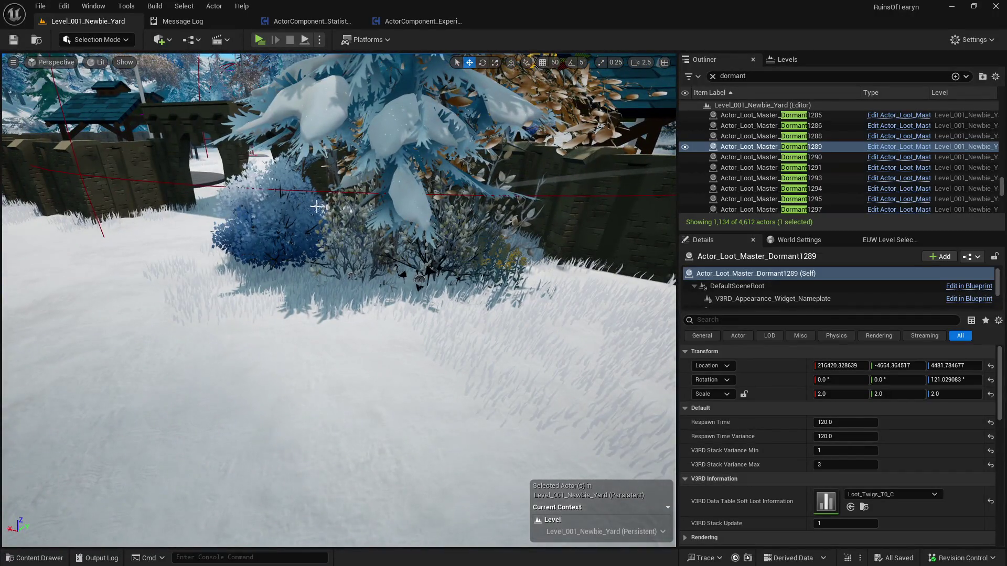
Inspect bush loot actor Dormant1298 at 120.0, then clear the dormant filter to list all 4,612 actors
scroll(297, 199, down, 5)
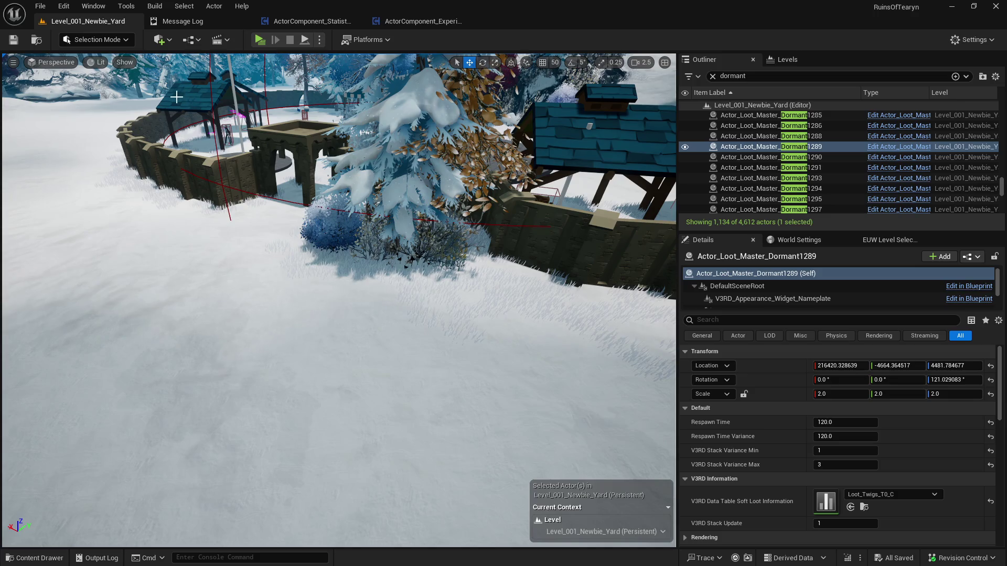
key(ctrl+space)
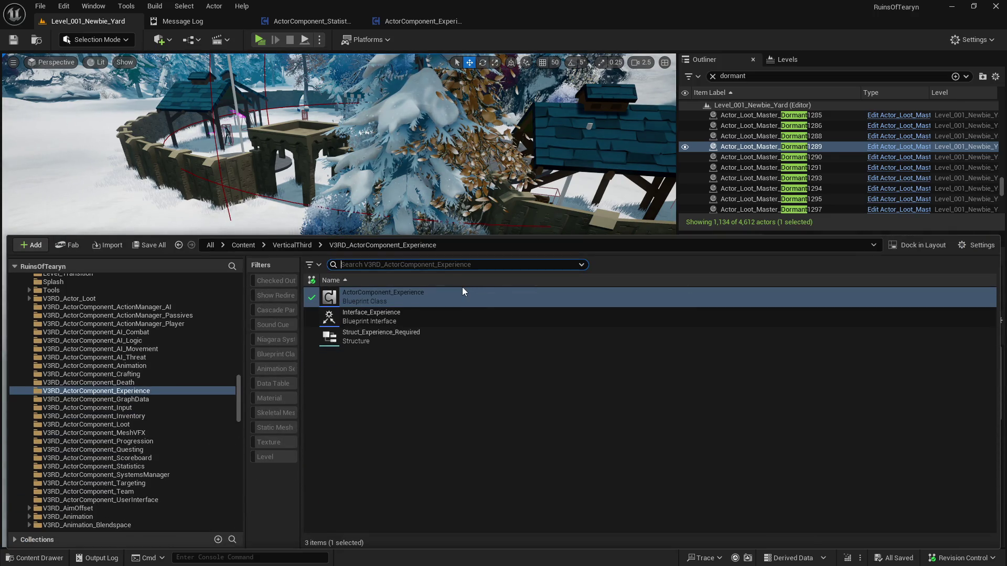
key(ctrl+space)
click(417, 257)
mouse_move(450, 259)
mouse_down()
mouse_move(446, 222)
mouse_move(367, 223)
mouse_move(435, 194)
mouse_up()
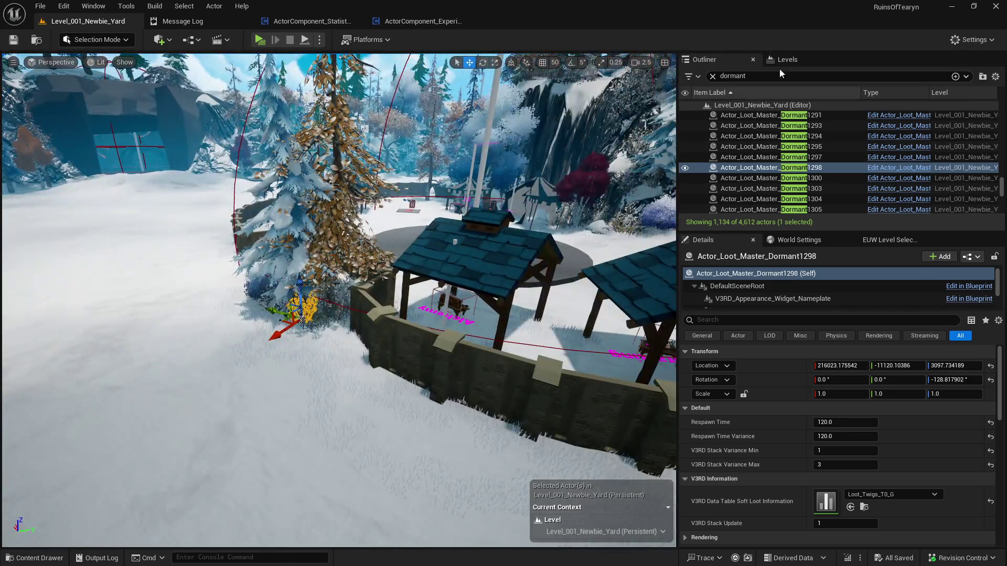
click(712, 76)
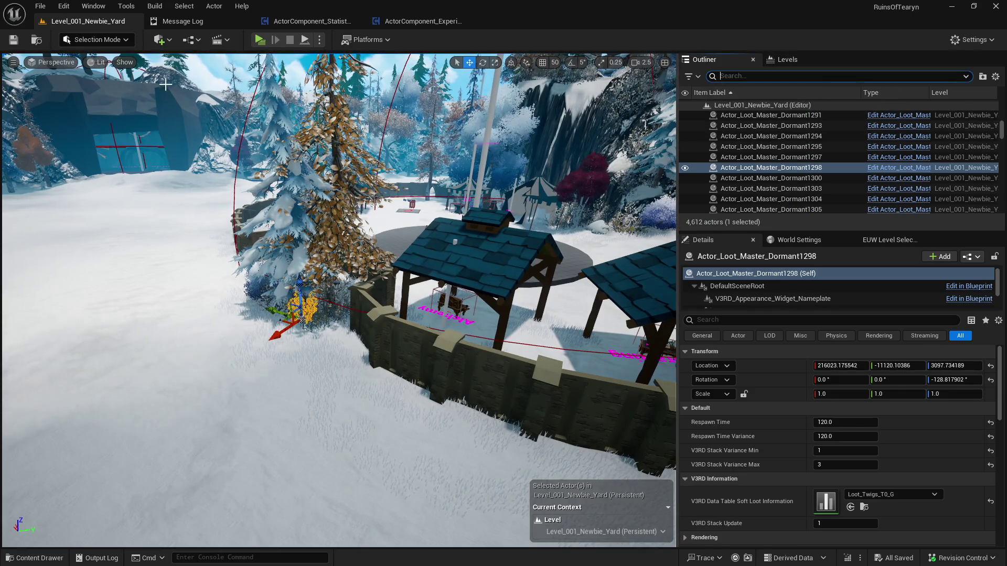
Browse to the current level asset and open the Level_001 map from Levels/Level_001
click(36, 40)
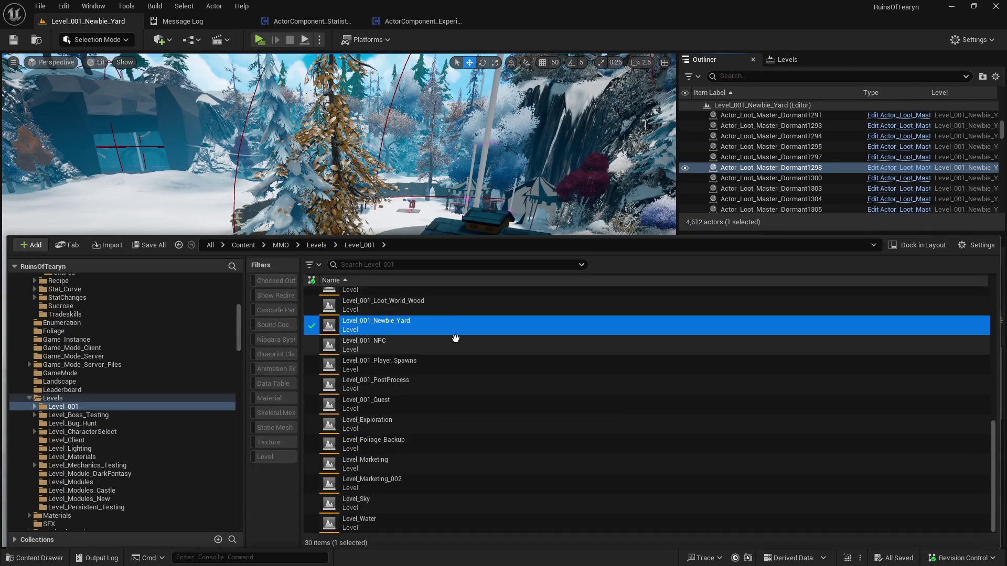
scroll(454, 338, up, 8)
double_click(446, 459)
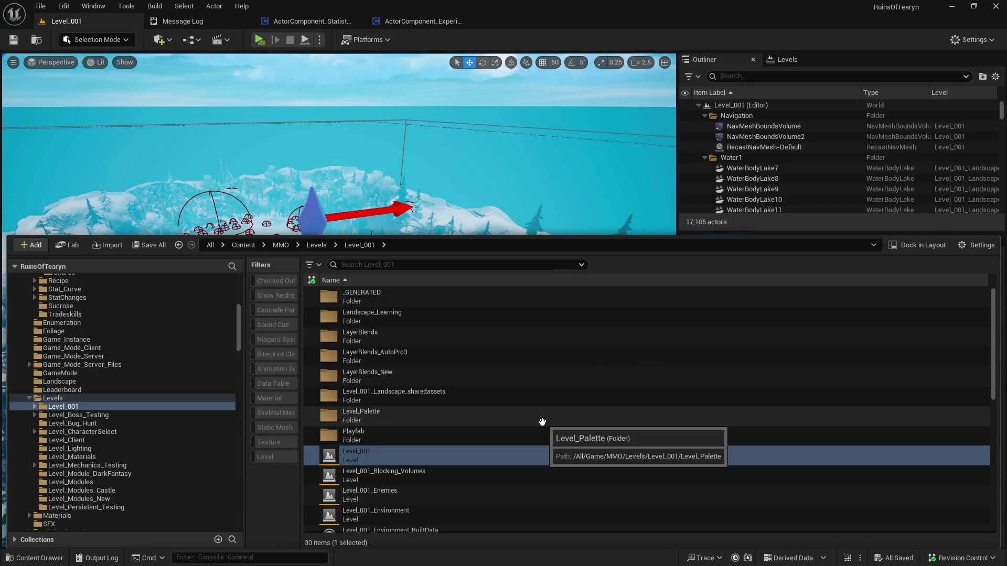
Select the Level_001_Loot_World_Ore level instance and start editing it
click(90, 25)
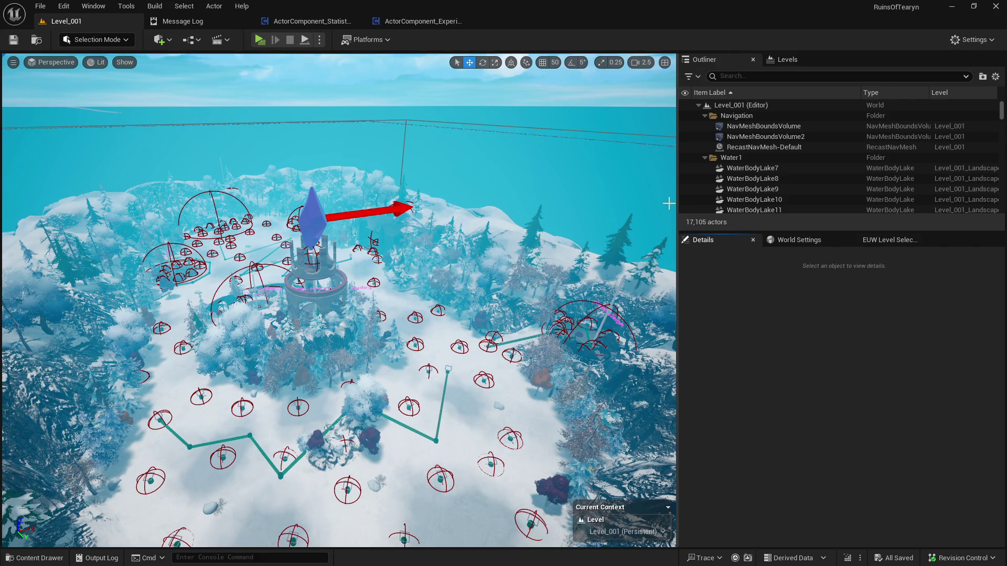
scroll(550, 199, up, 10)
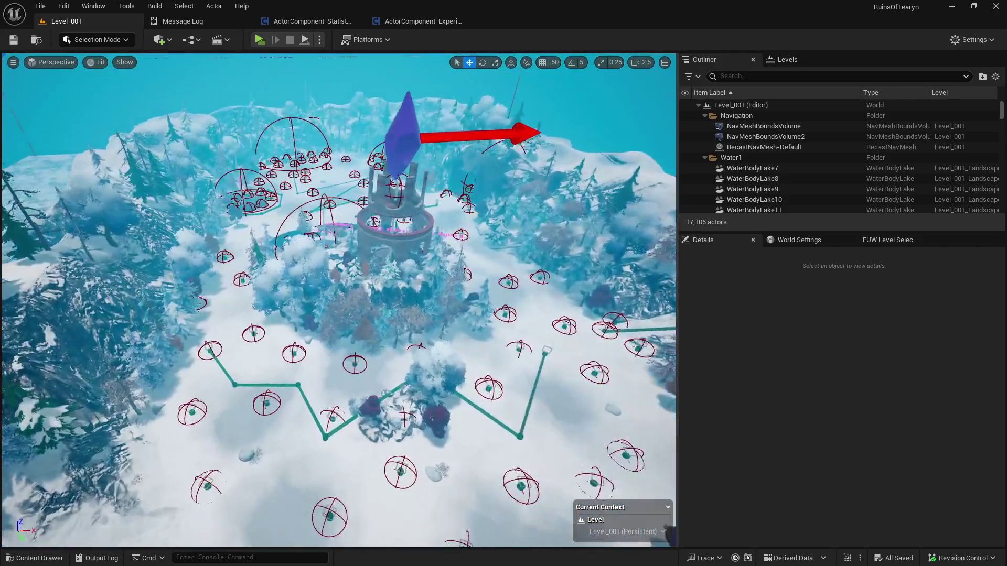
scroll(339, 300, up, 15)
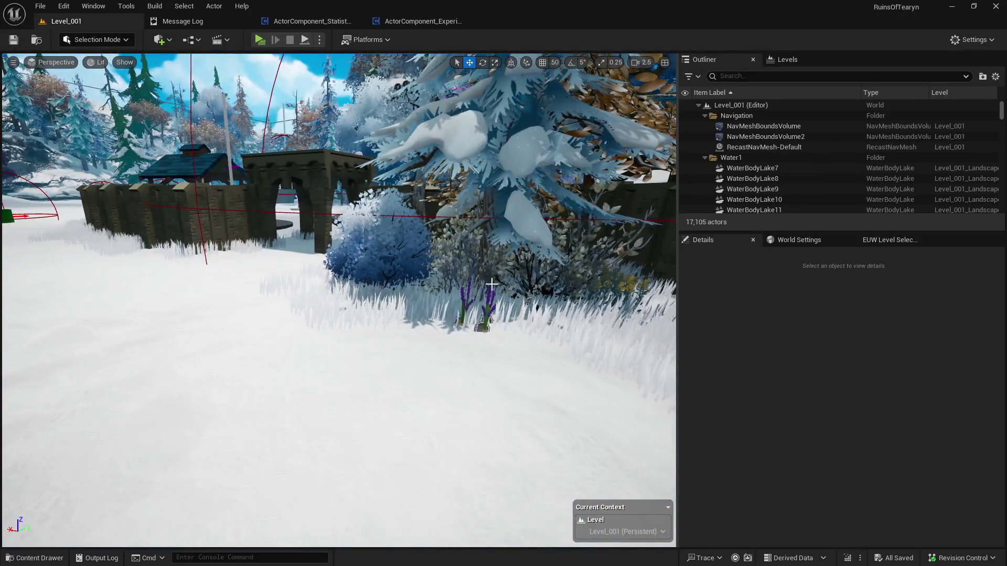
click(523, 303)
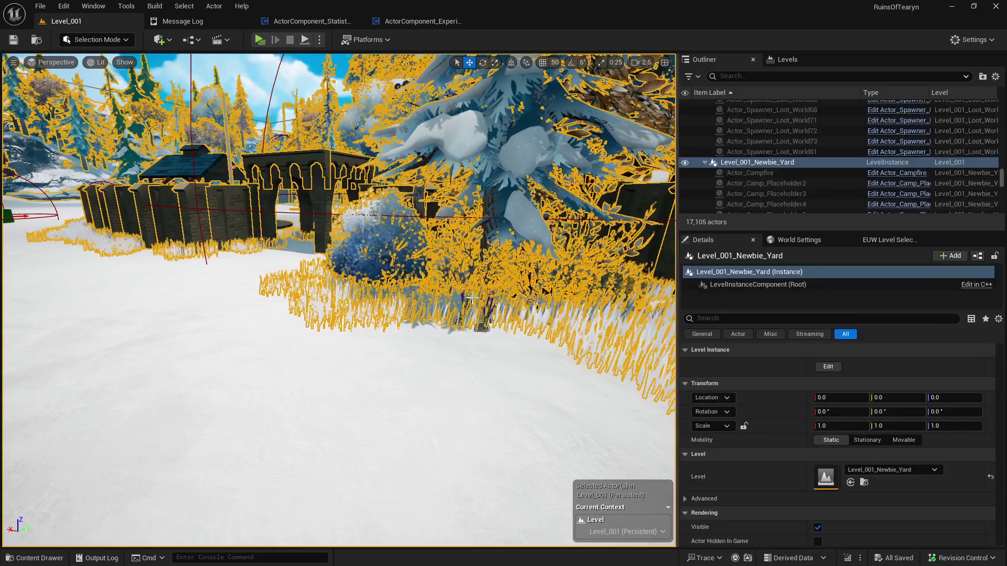
click(523, 303)
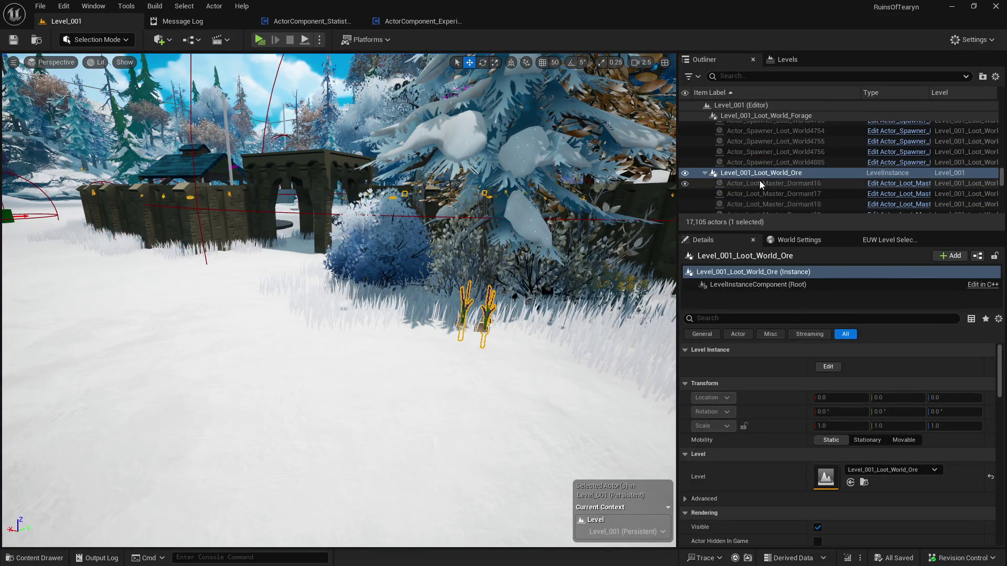
right_click(780, 174)
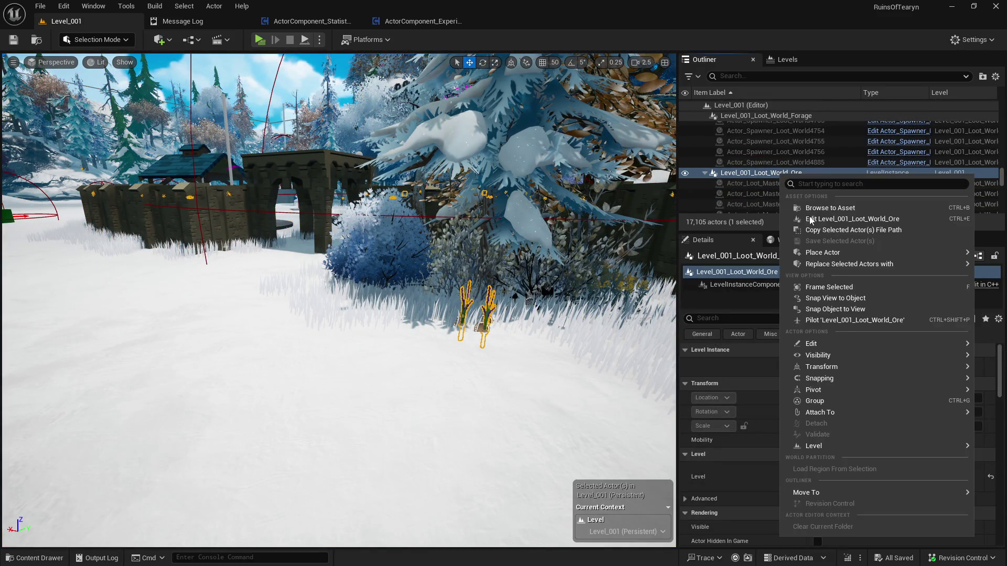
mouse_move(808, 342)
key(Escape)
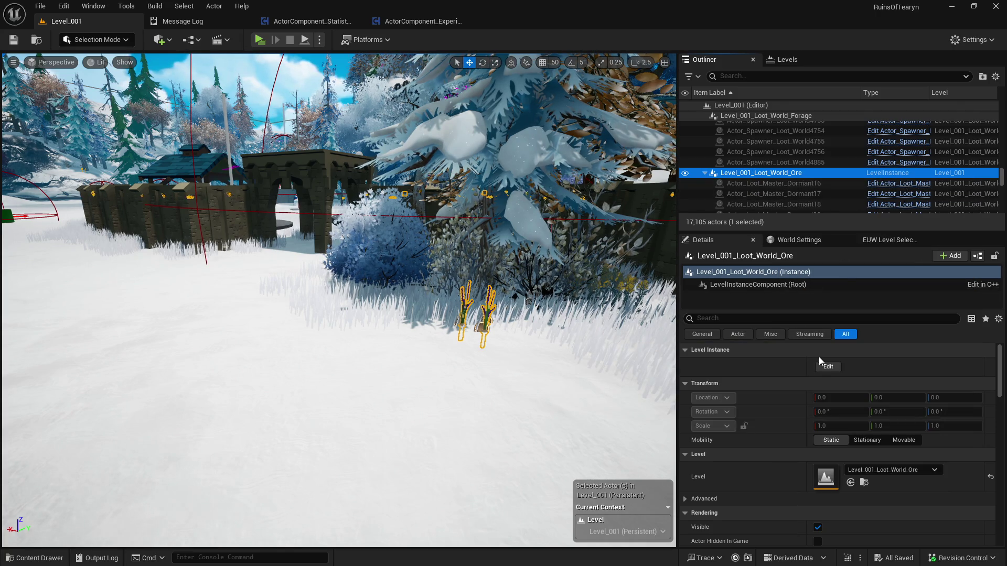
click(828, 368)
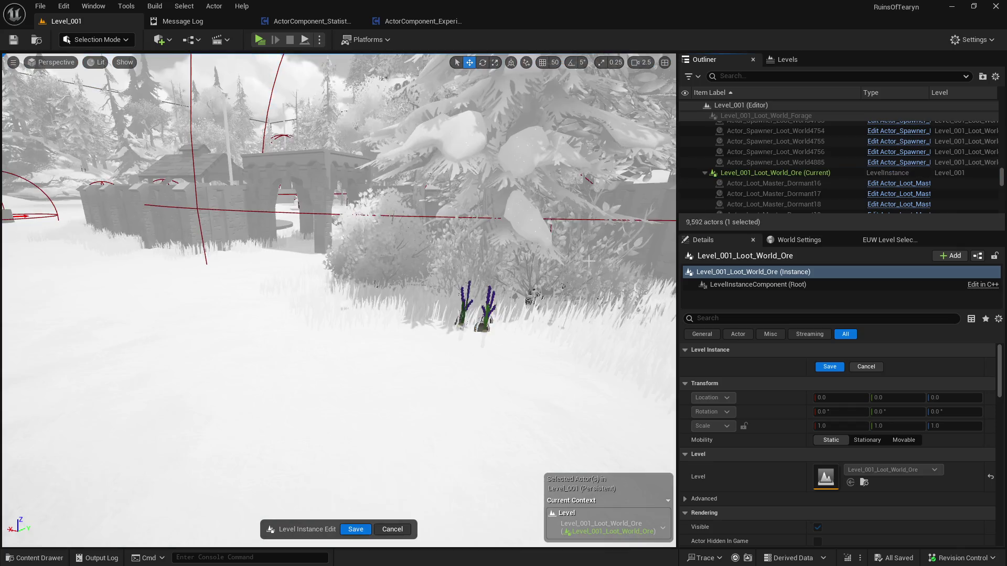
Select all 90 dormant loot actors in the Ore instance and set their Respawn Time to 120.0
click(807, 183)
scroll(809, 181, down, 20)
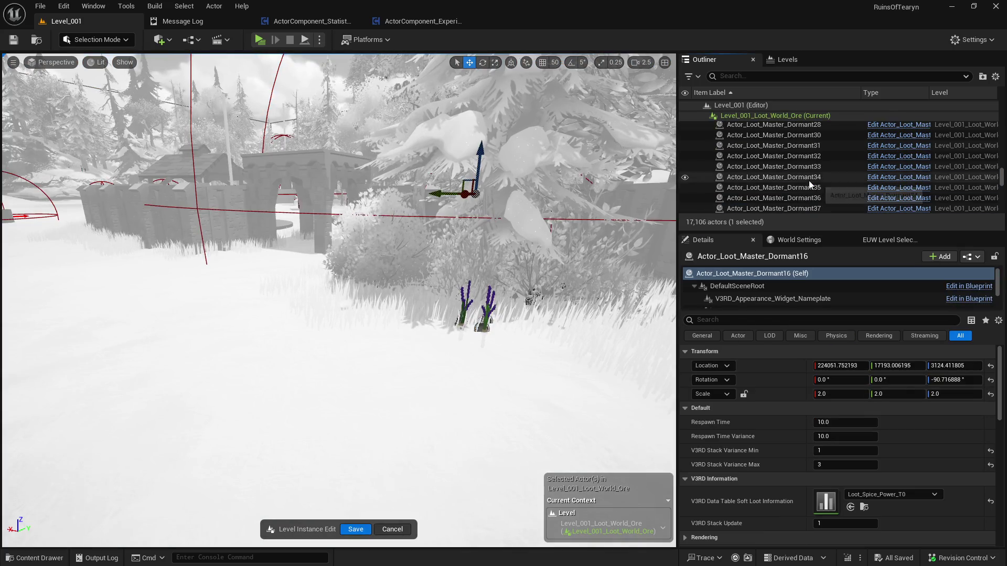
scroll(809, 183, down, 10)
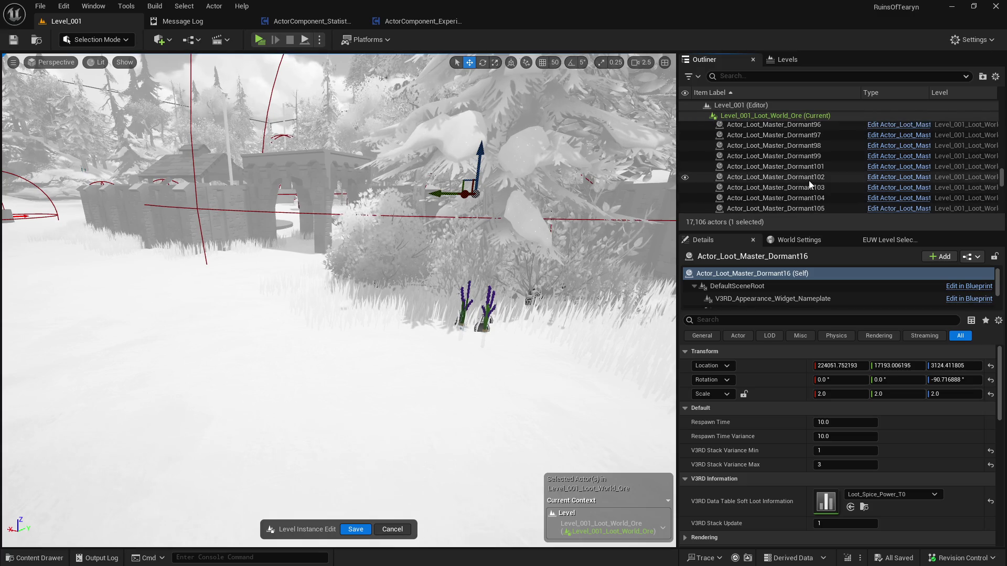
scroll(809, 184, up, 3)
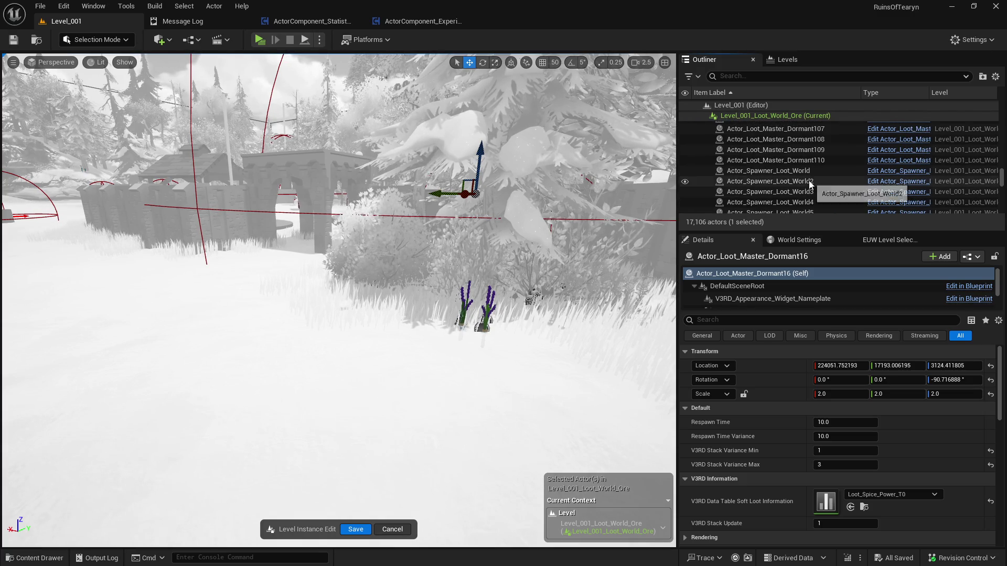
shift+click(811, 177)
click(843, 372)
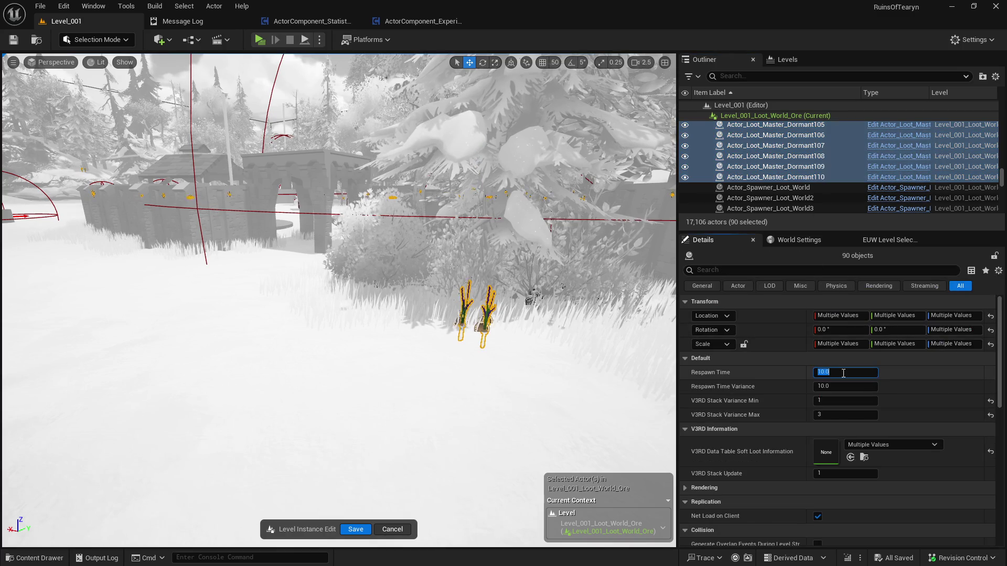
text(120)
key(Tab)
text(120)
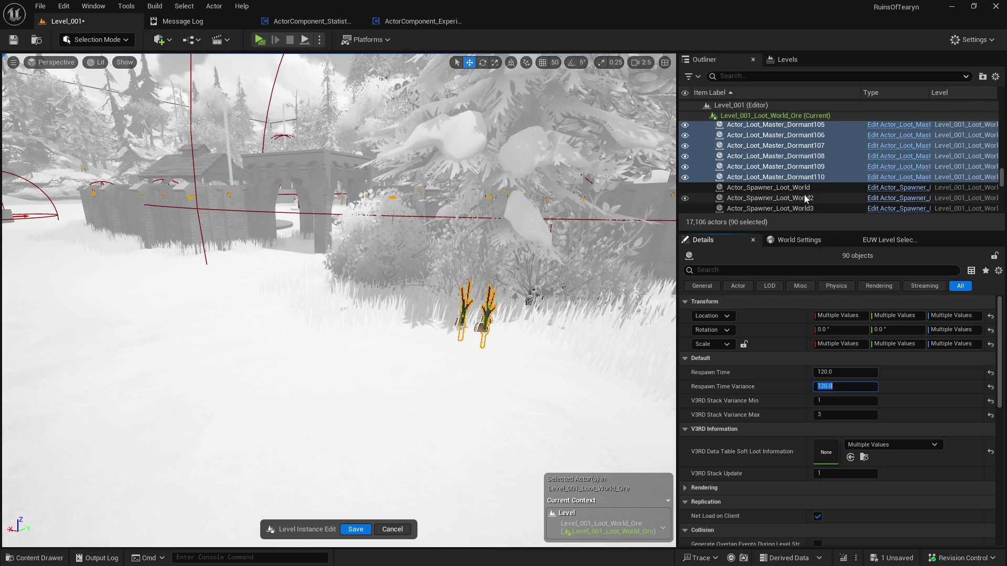
click(768, 187)
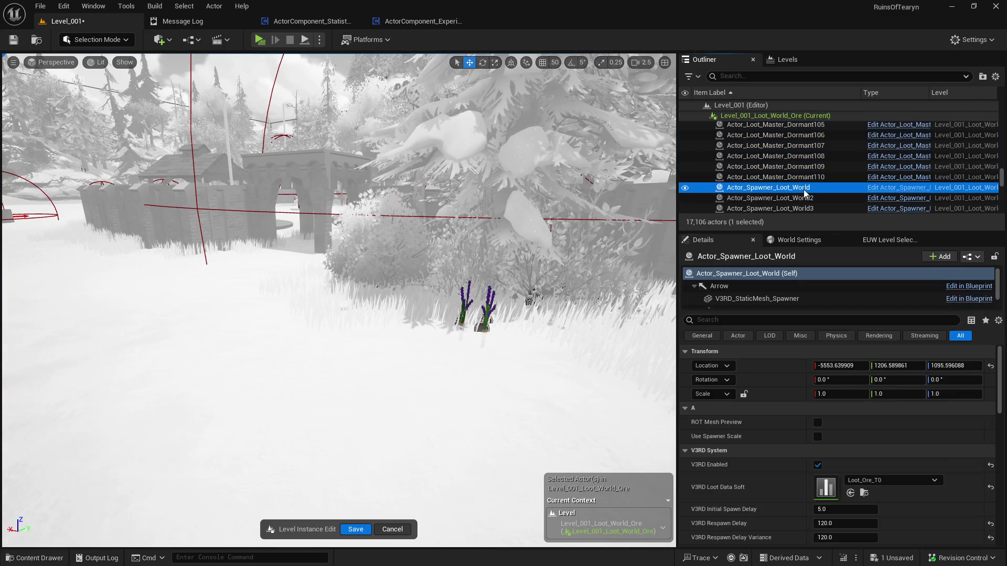
Frame Actor_Spawner_Loot_World and Actor_Spawner_Loot_World2 in the viewport
double_click(769, 187)
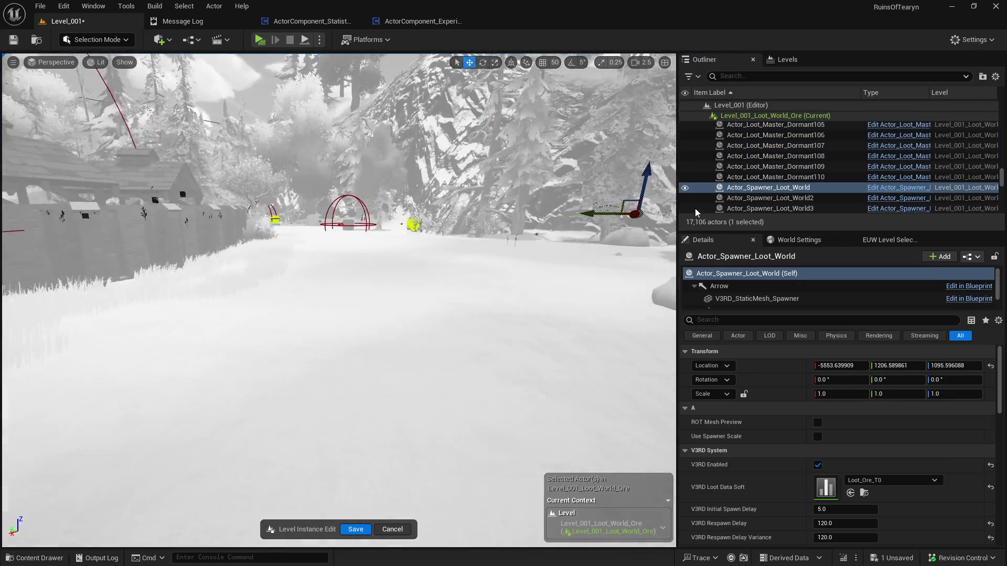
click(770, 198)
double_click(773, 198)
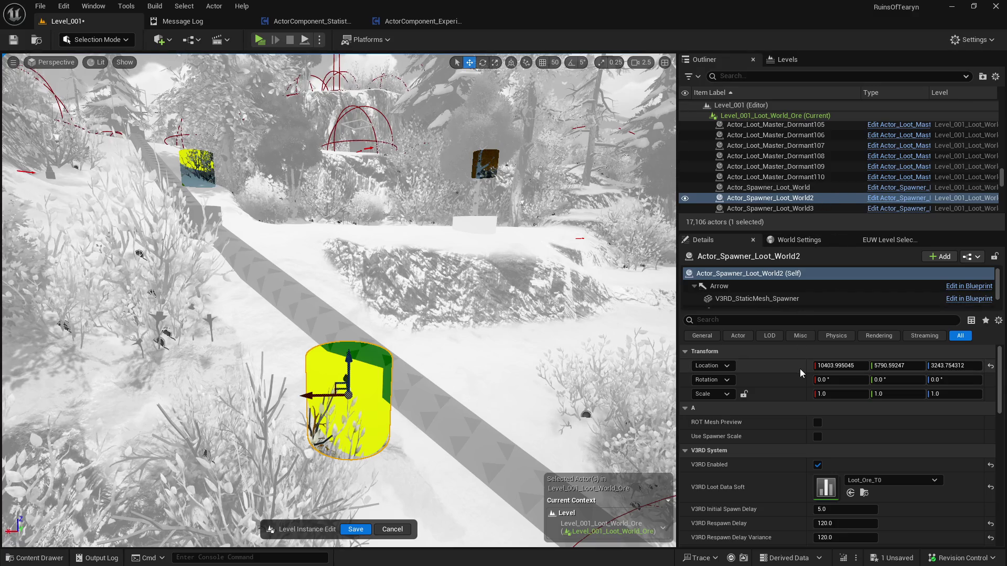
scroll(801, 369, down, 3)
Step through the Ore loot spawners confirming a 120.0 Respawn Delay, then save the level
click(816, 189)
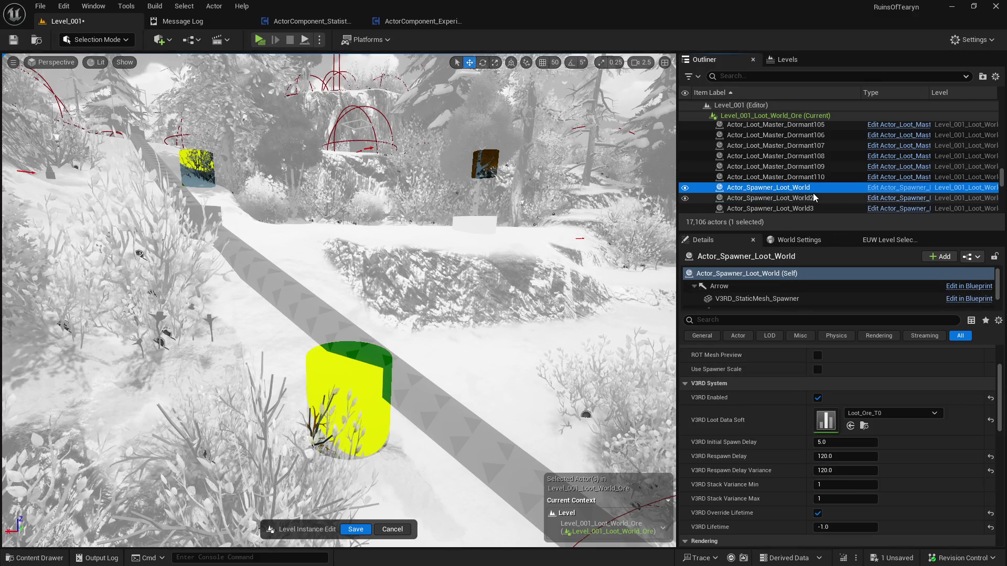
key(Down)
key(Down)
key(Down)
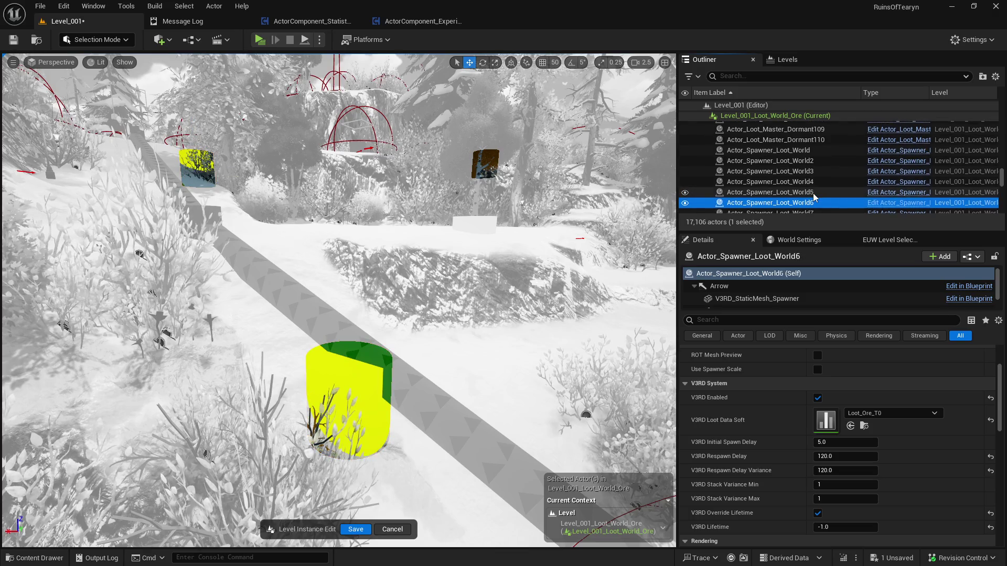
key(Down)
key(Down)
key(Down)
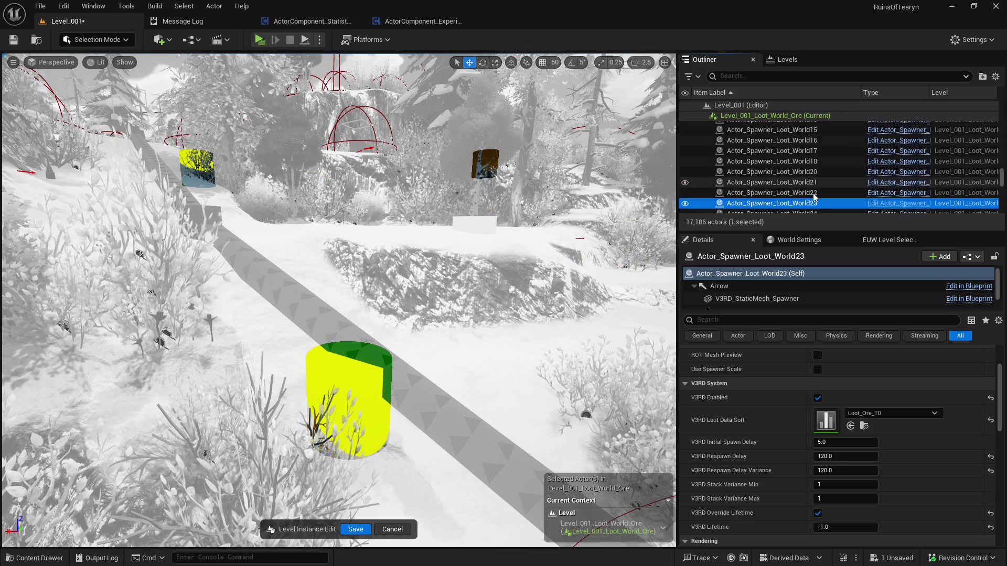
key(Down)
key(Down)
key(Down)
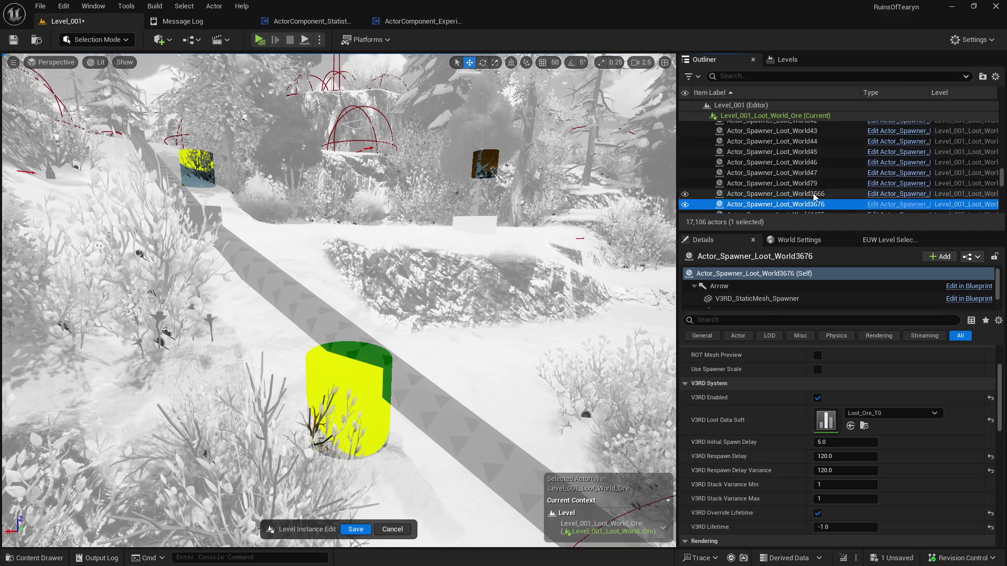
key(Down)
key(Down)
key(Down)
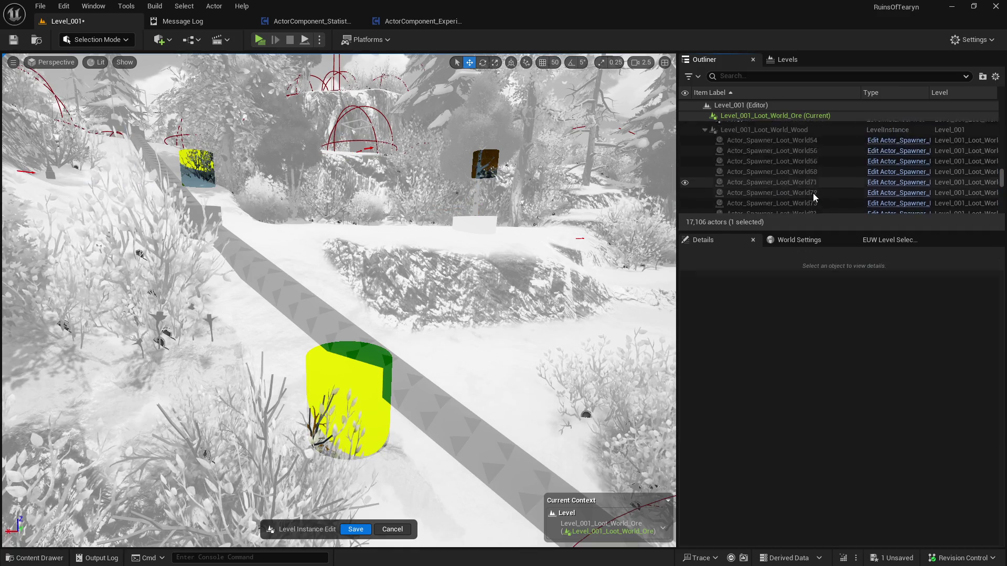
key(Down)
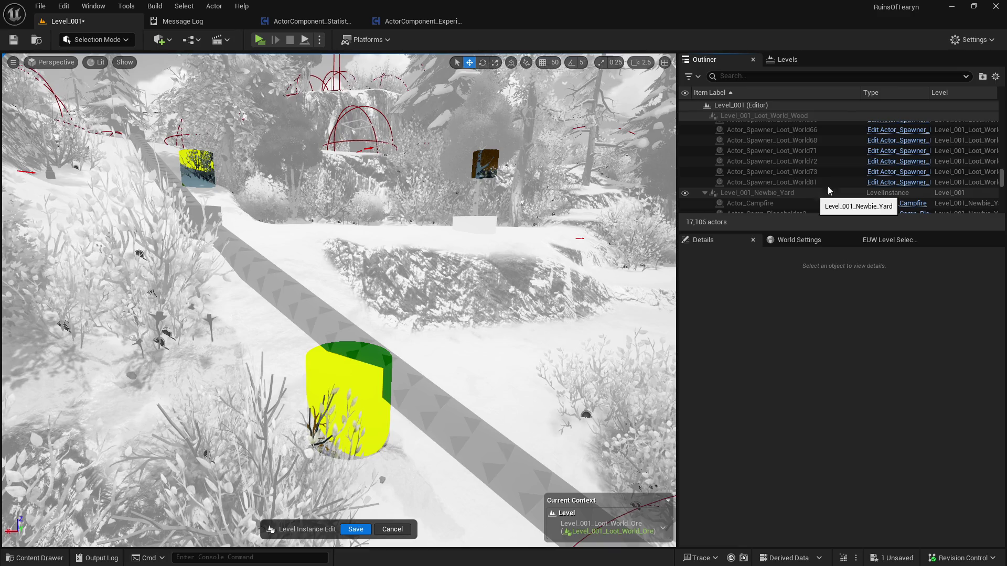
click(14, 40)
Confirm the save, exit the Ore level instance edit, and frame the whole Ore level
click(546, 412)
click(356, 529)
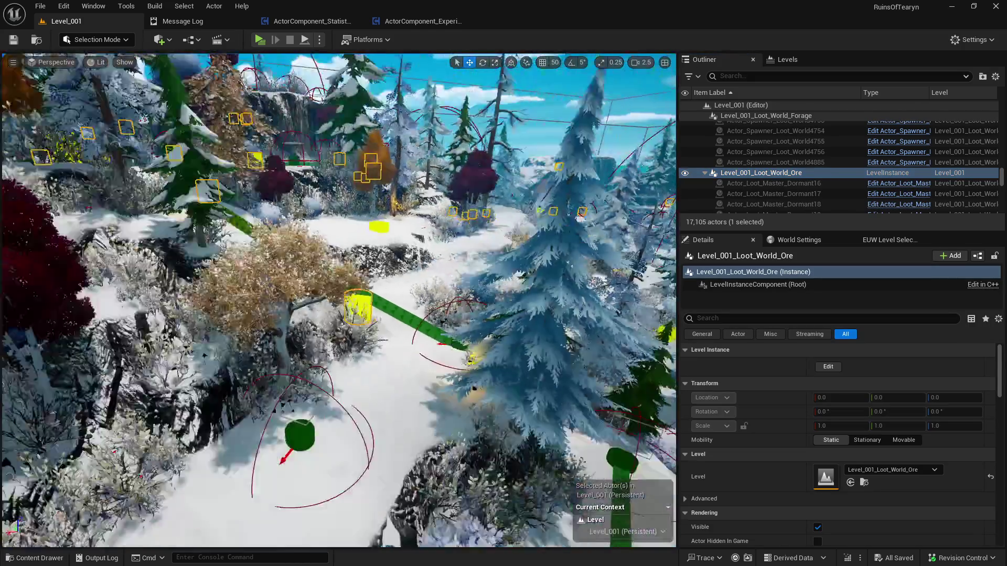
key(f)
Fly down over the Ore snowfield among the spawners, then search the Outliner for 'level loot fora'
key(w)
scroll(339, 300, up, 1)
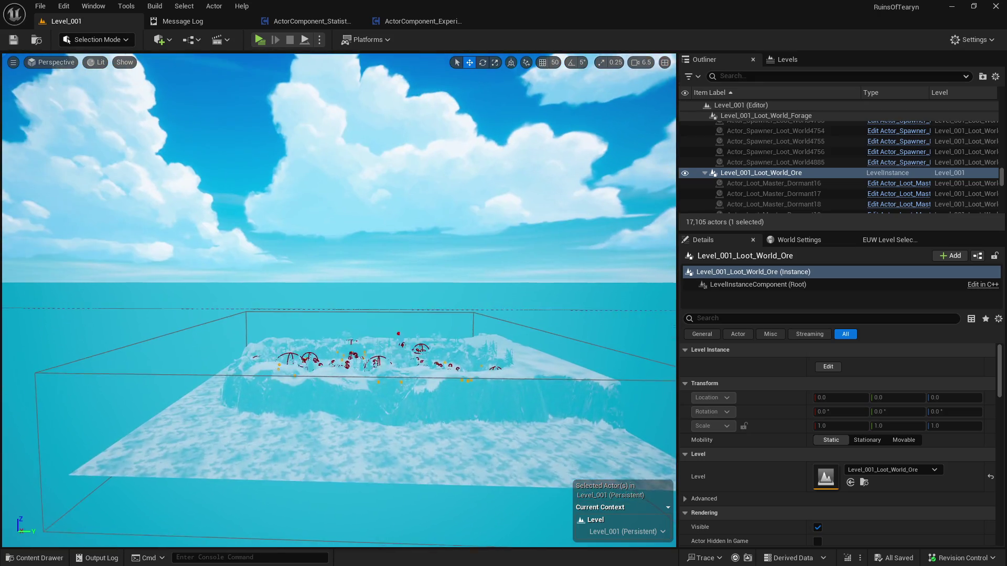
key(w)
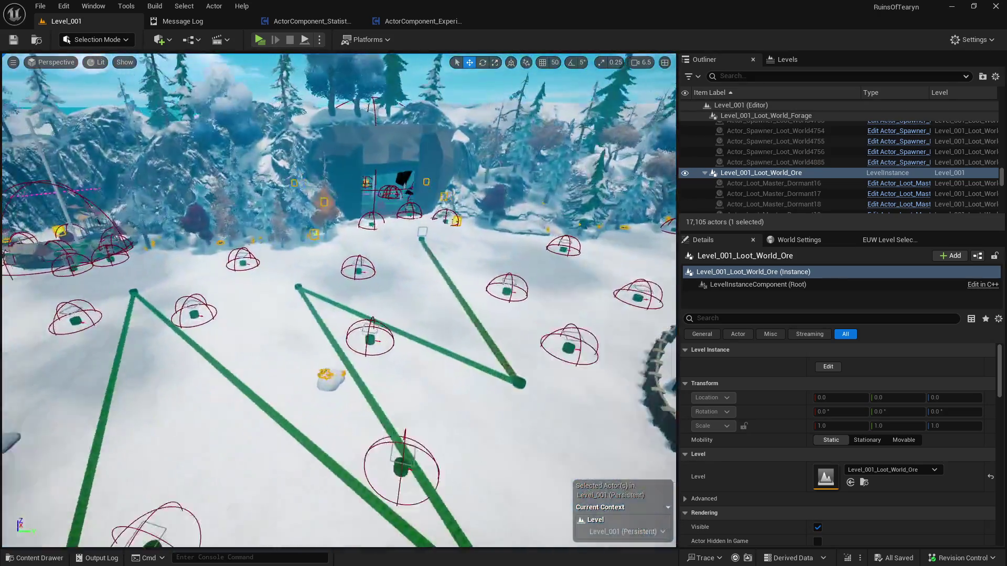
key(w)
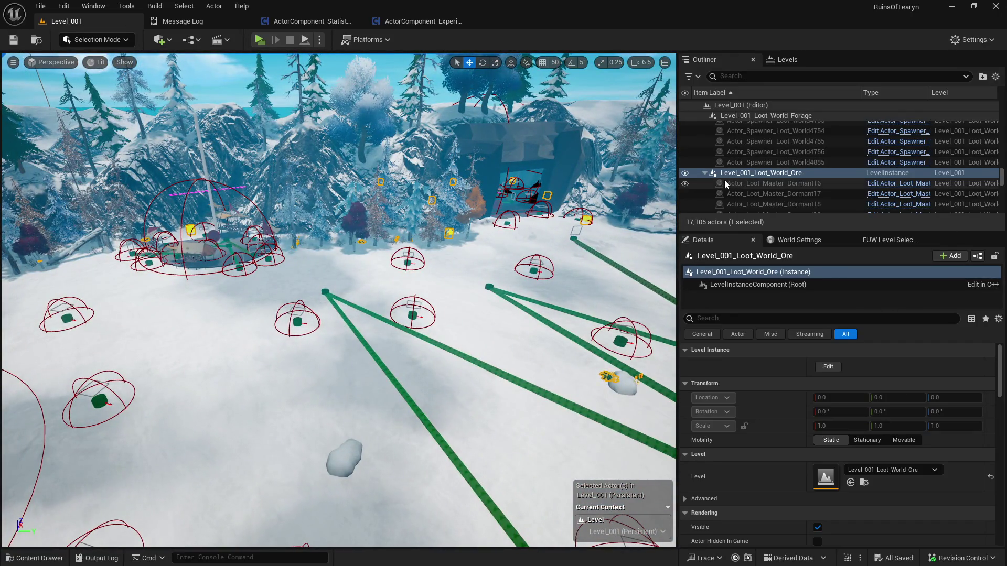
text(le)
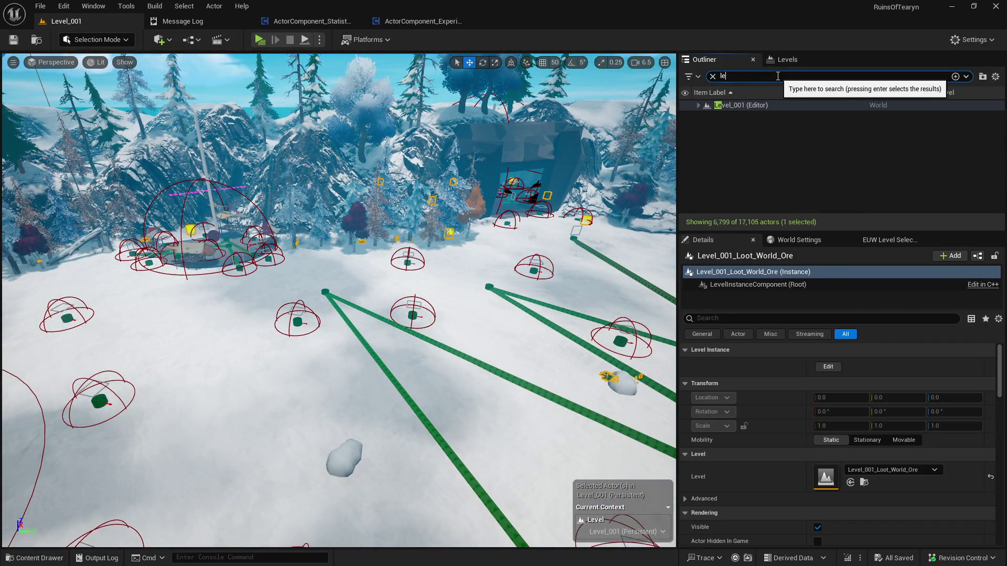
text(vel loot)
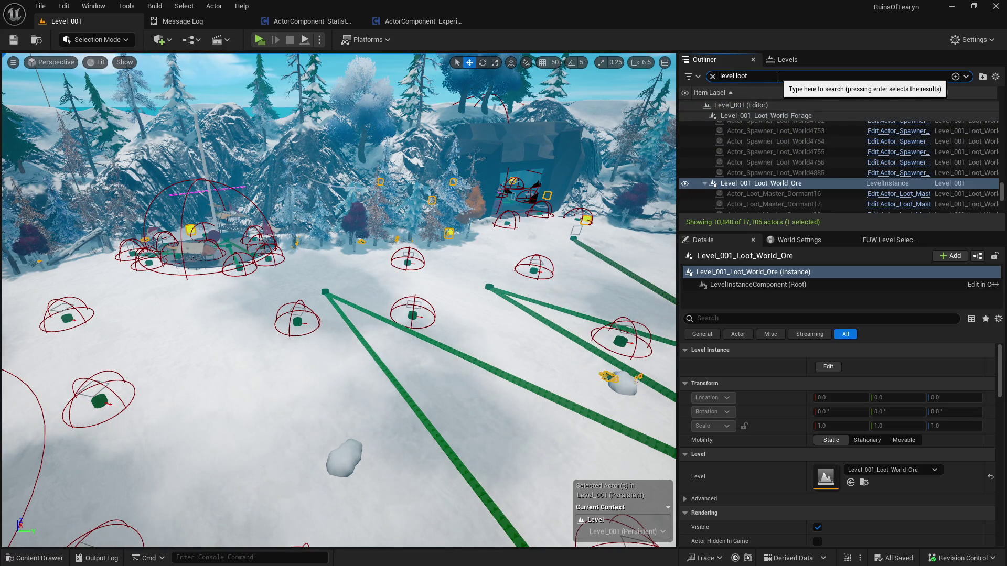
text( fora)
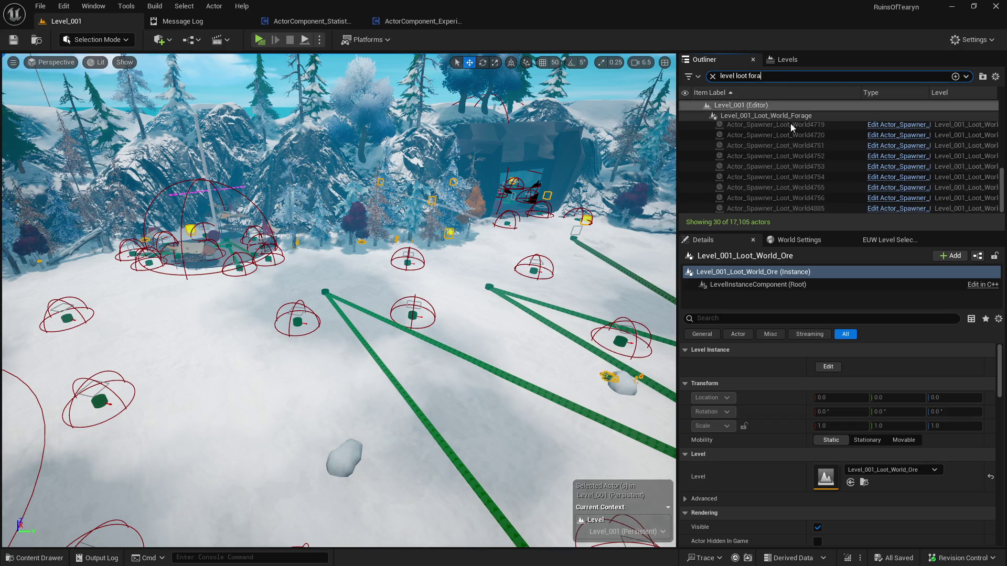
Start editing the Level_001_Loot_World_Forage instance and frame and orbit its forage spawners
click(805, 117)
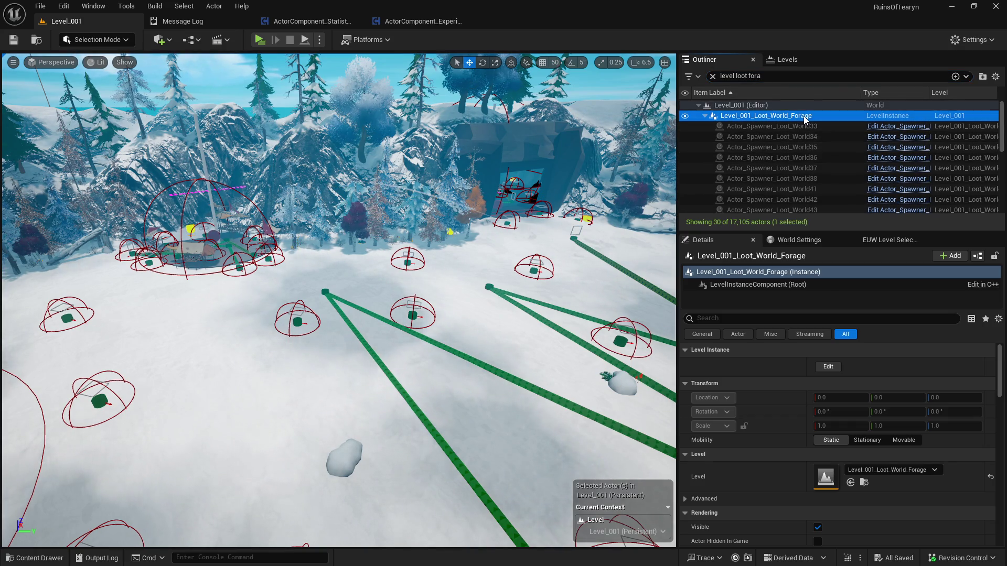
click(838, 365)
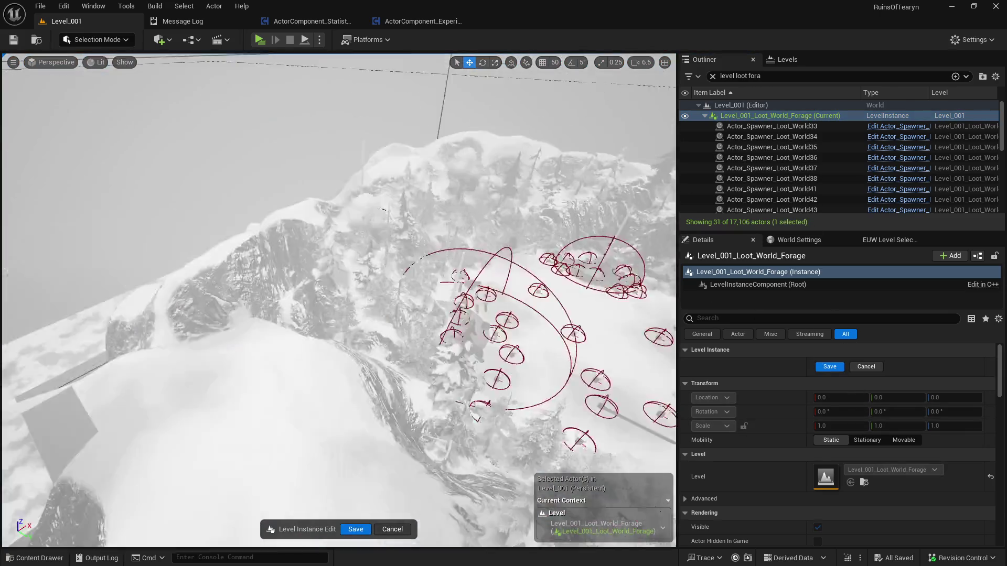
key(f)
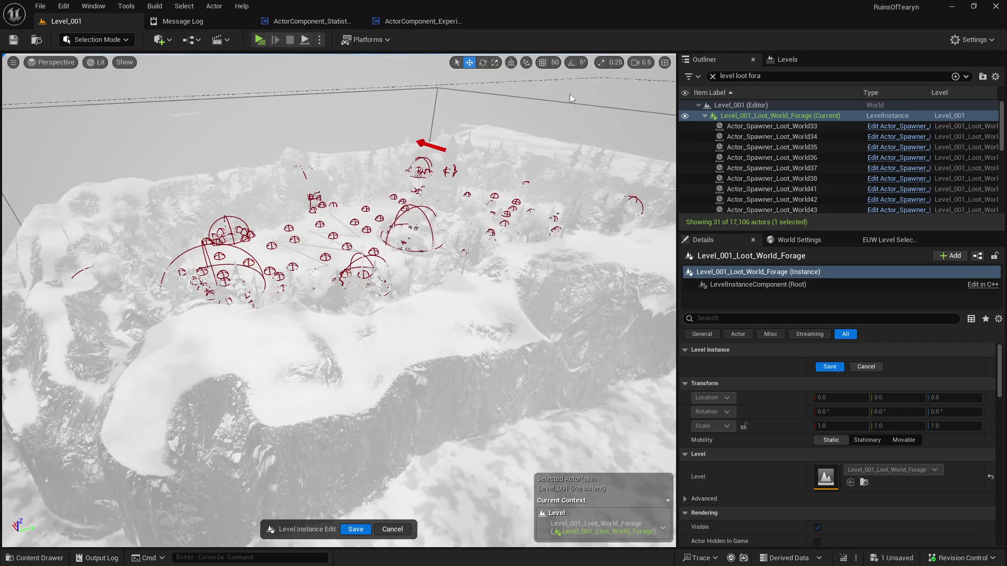
mouse_move(579, 76)
mouse_down()
mouse_move(118, 370)
mouse_move(114, 363)
mouse_up()
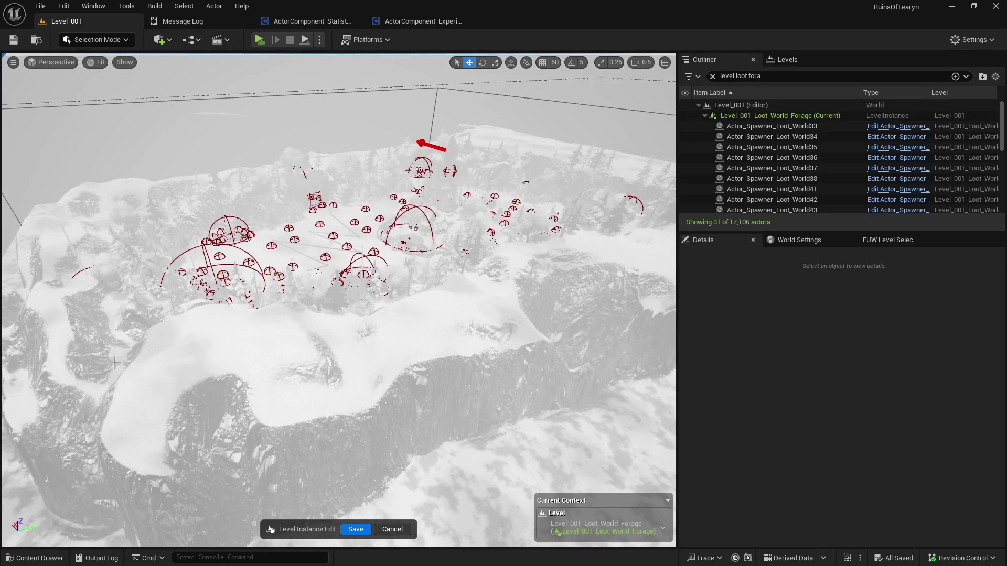
Leave the Forage instance without changes, confirm check-out and save, and switch to the Obsidian notes
click(401, 530)
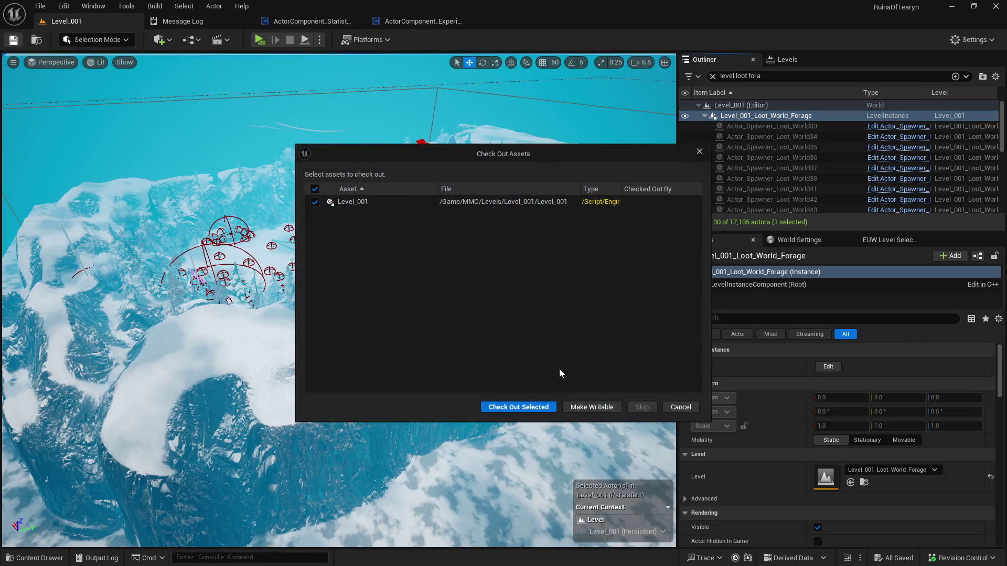
click(518, 403)
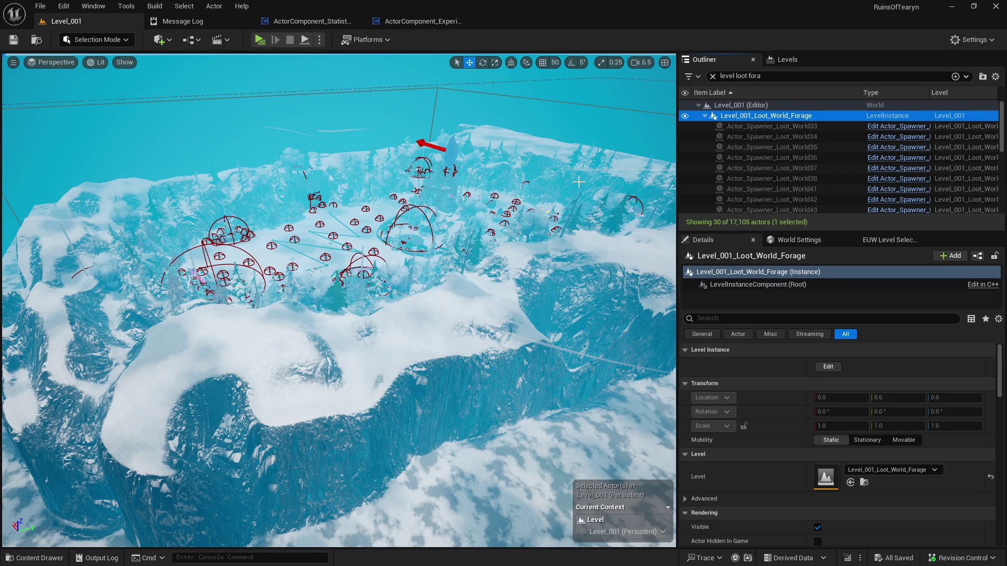
scroll(614, 188, up, 5)
key(alt+Tab)
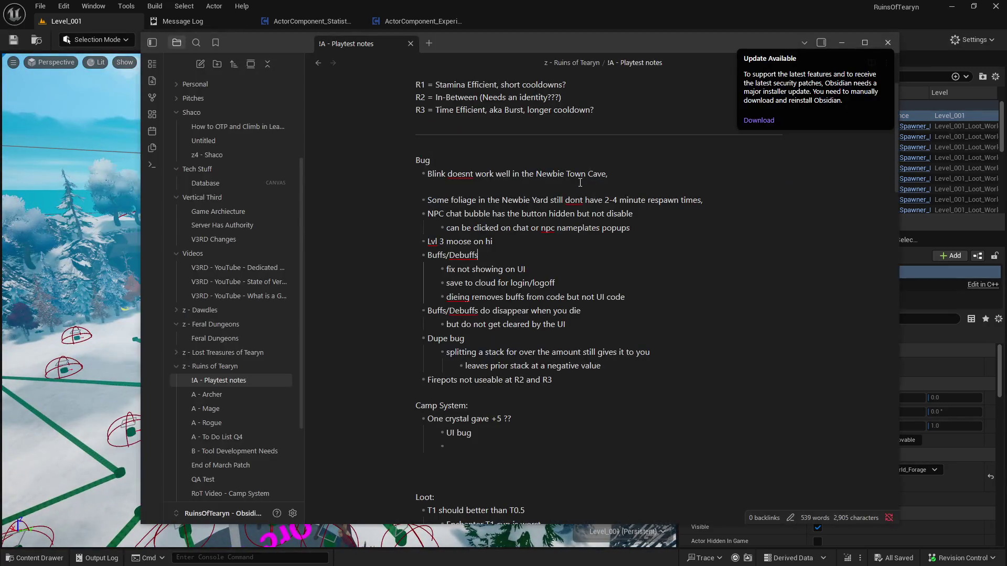
Back in Unreal, replace the Outliner search with 'dorman' and frame the selection
click(124, 28)
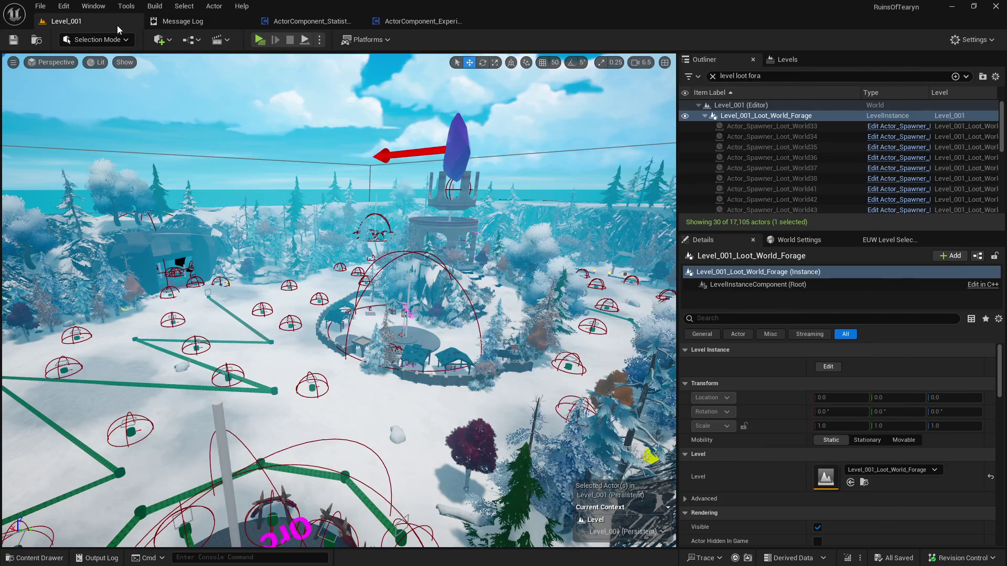
scroll(359, 148, up, 5)
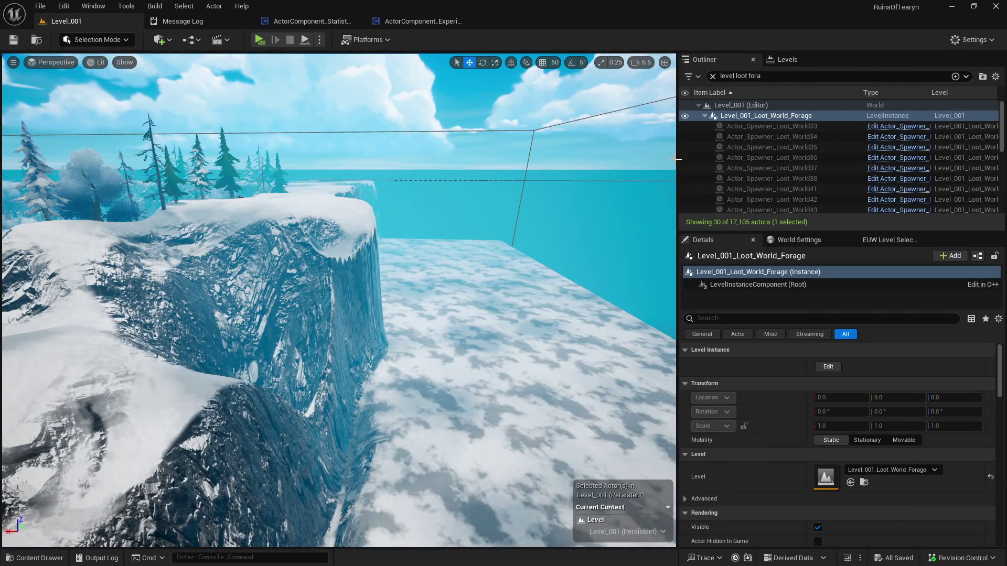
click(787, 79)
key(ctrl+a)
text(dorman)
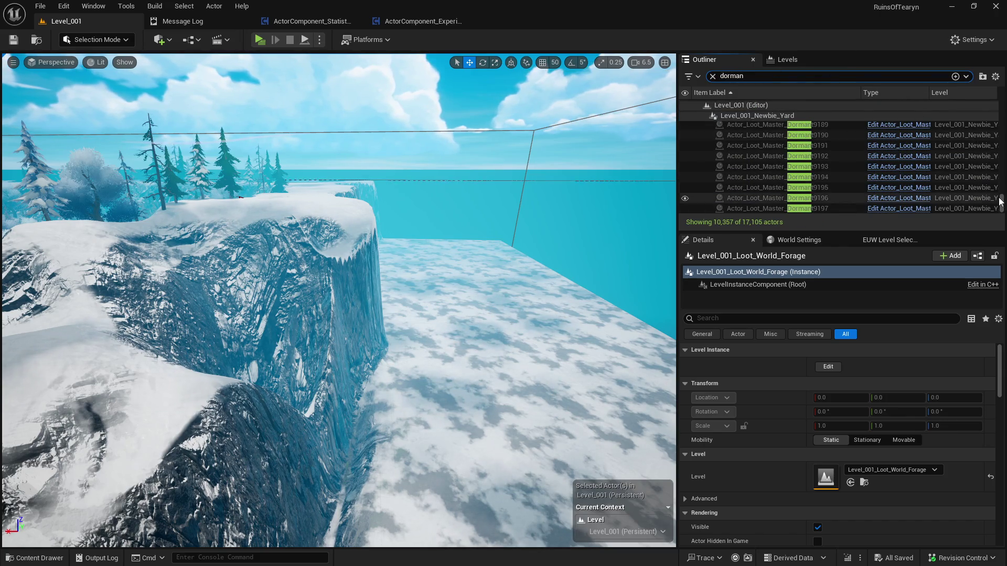
mouse_move(1002, 203)
mouse_down()
mouse_move(1003, 110)
mouse_move(1002, 203)
mouse_up()
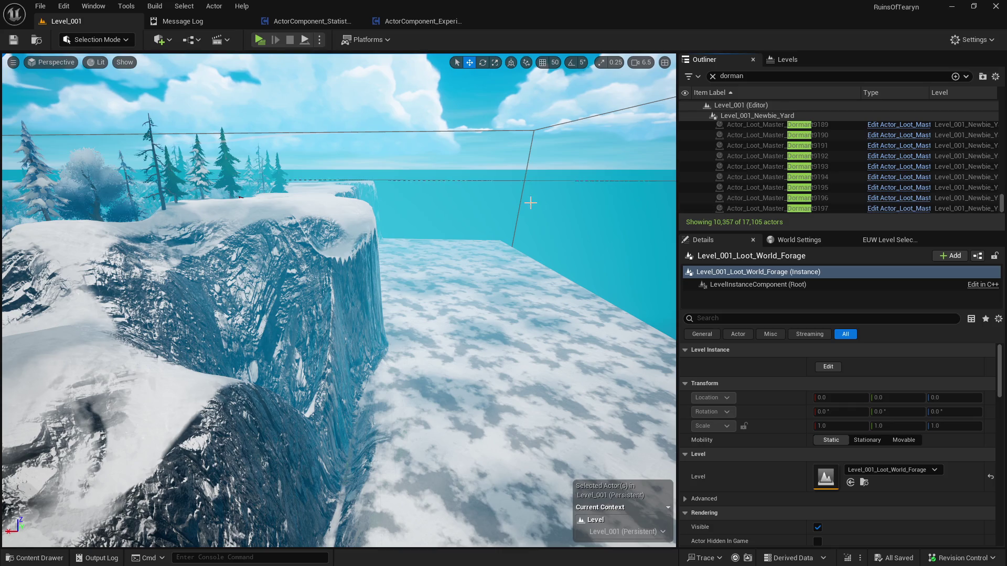
key(f)
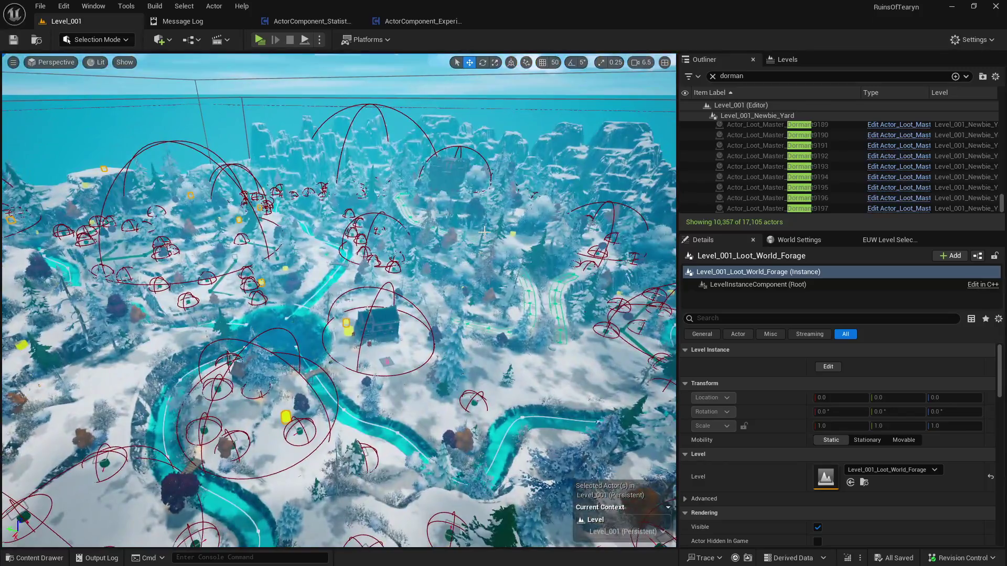
Select the Level_001_Environment instance, save the level, and show the Level_001 content folder
click(539, 212)
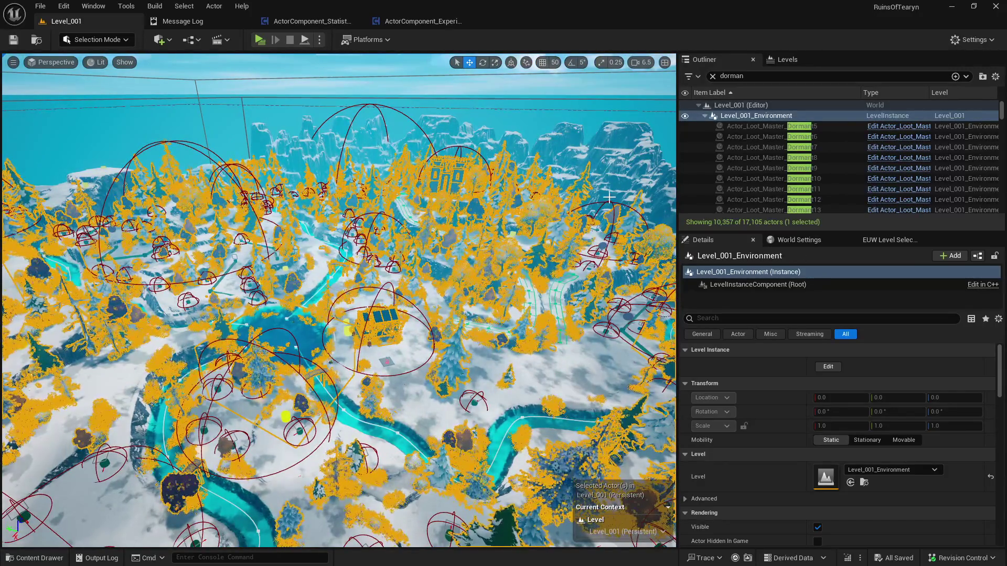
click(13, 39)
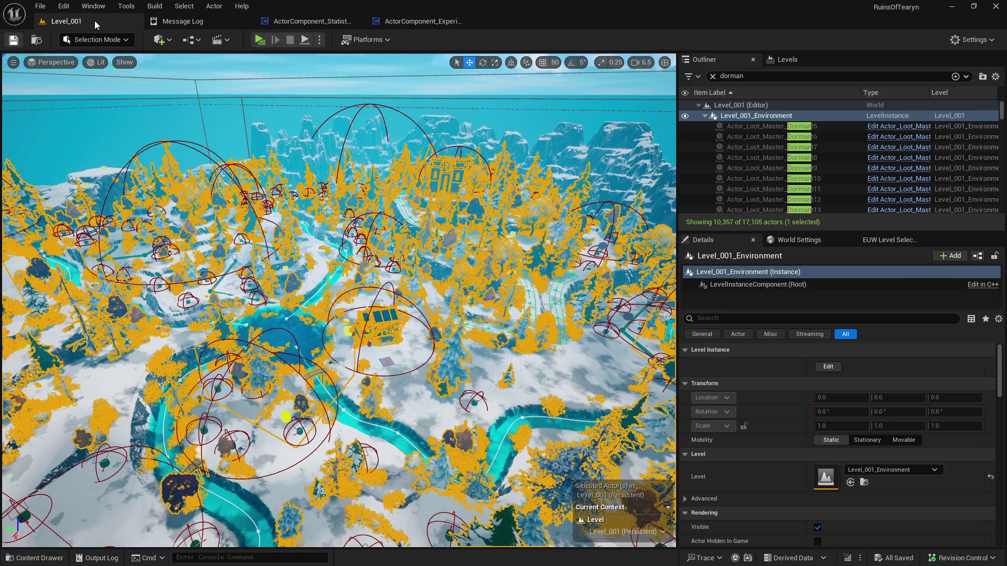
key(ctrl+space)
scroll(415, 462, down, 2)
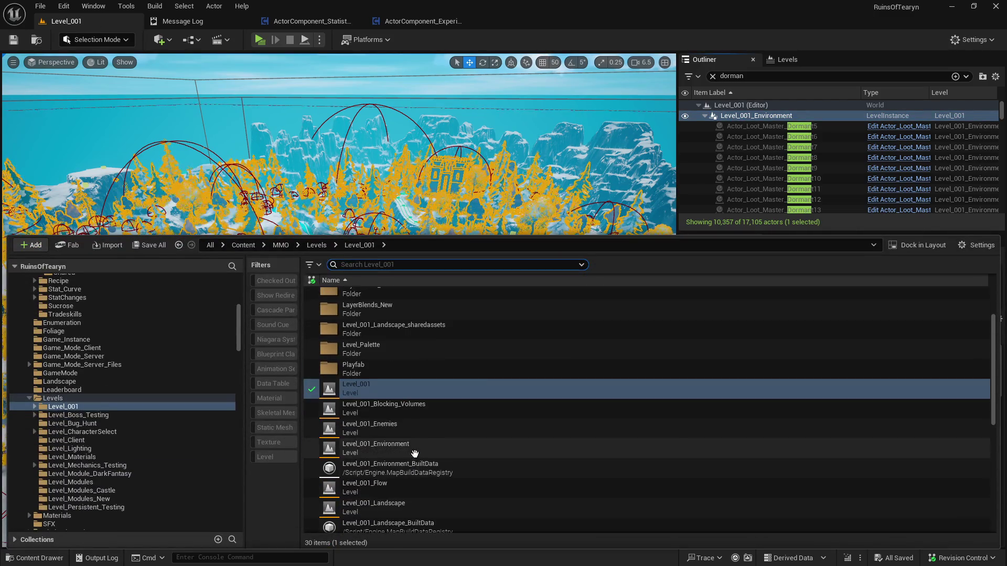
Load the Level_001_Environment level asset from the Level_001 content folder
double_click(416, 450)
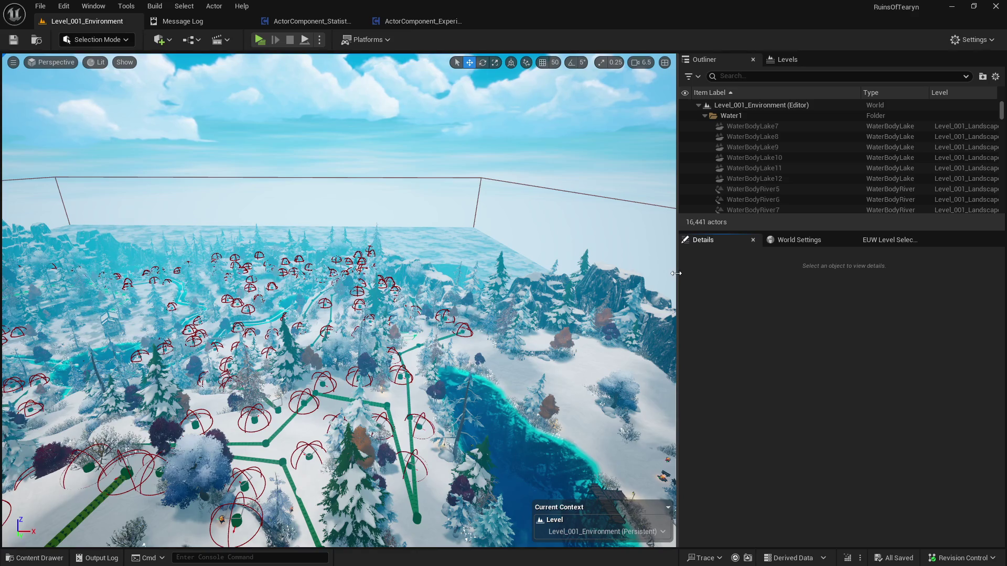
Widen the viewport and fly up to a high overview of the snowy map
drag(677, 272, 788, 278)
mouse_move(671, 291)
mouse_down()
mouse_move(651, 326)
mouse_move(650, 283)
mouse_move(598, 289)
mouse_up()
key(ctrl+space)
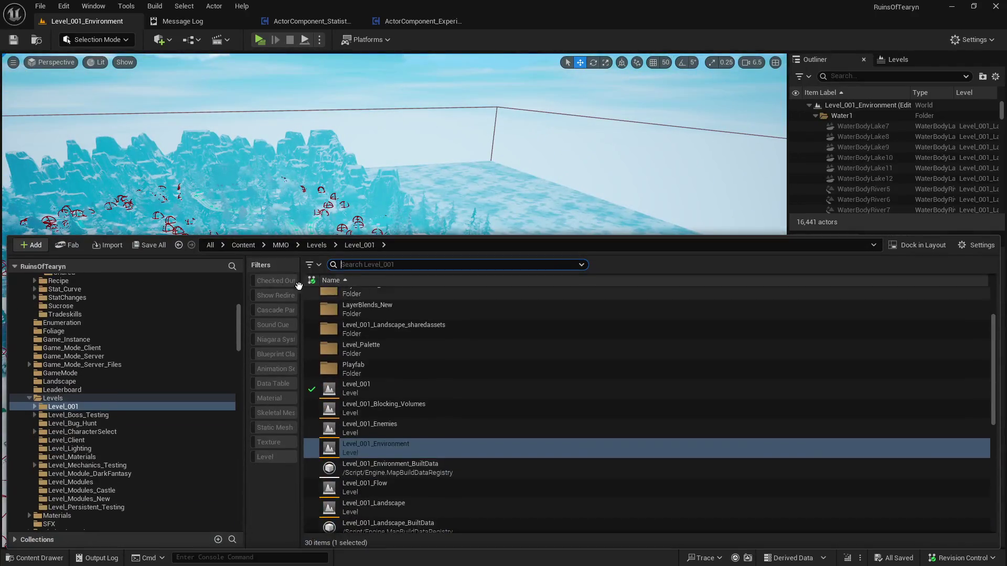
mouse_move(484, 179)
mouse_down()
mouse_move(488, 158)
mouse_move(493, 179)
mouse_move(504, 178)
mouse_up()
Filter the Outliner by 'dormant' and select all 10,264 dormant loot actors
click(885, 76)
text(dormant)
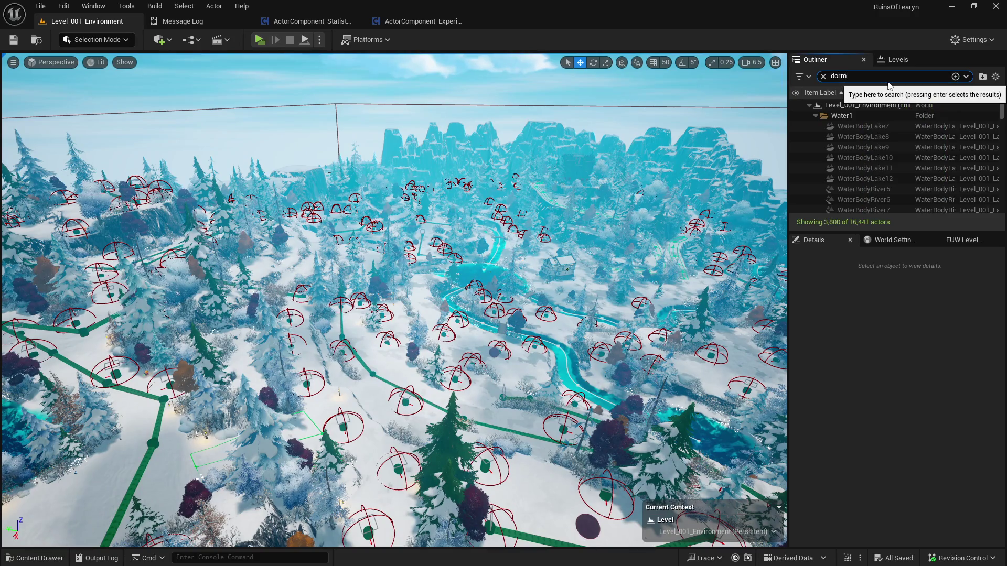
click(886, 115)
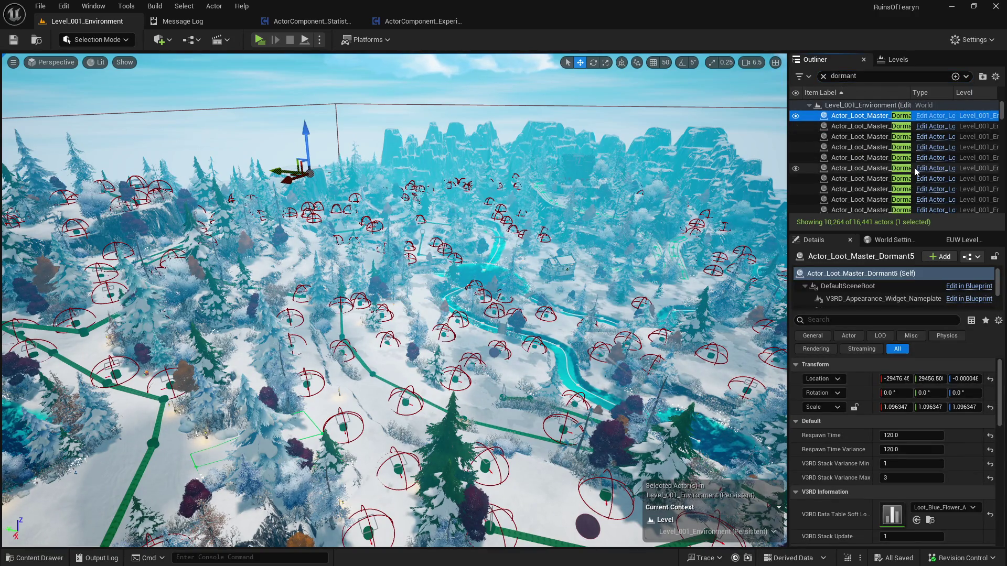
scroll(914, 168, down, 1)
drag(1002, 110, 1002, 207)
shift+click(876, 208)
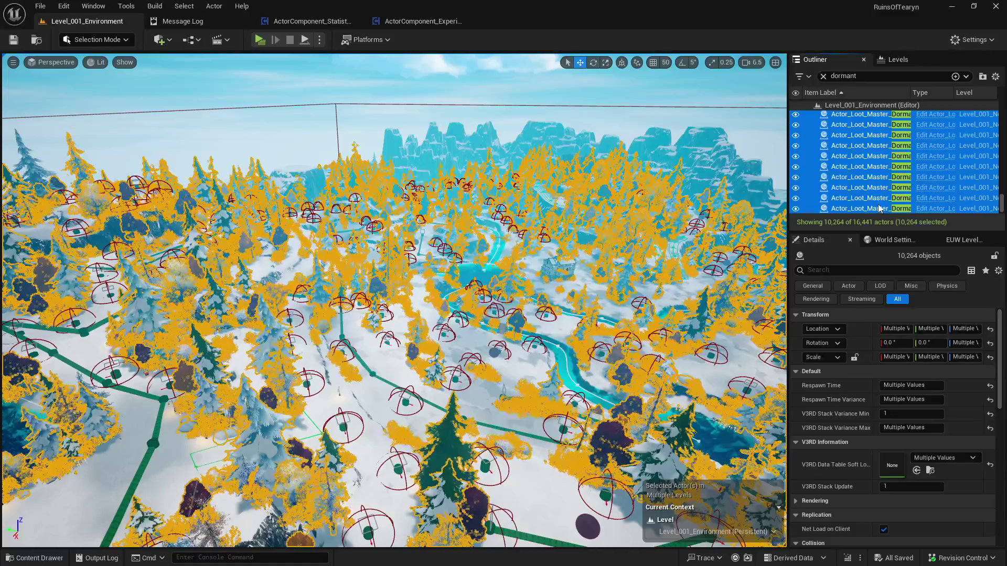
Fly around the selected actors, then select Dormant9197 and step up to Dormant9195 and beyond
drag(294, 499, 325, 493)
key(w)
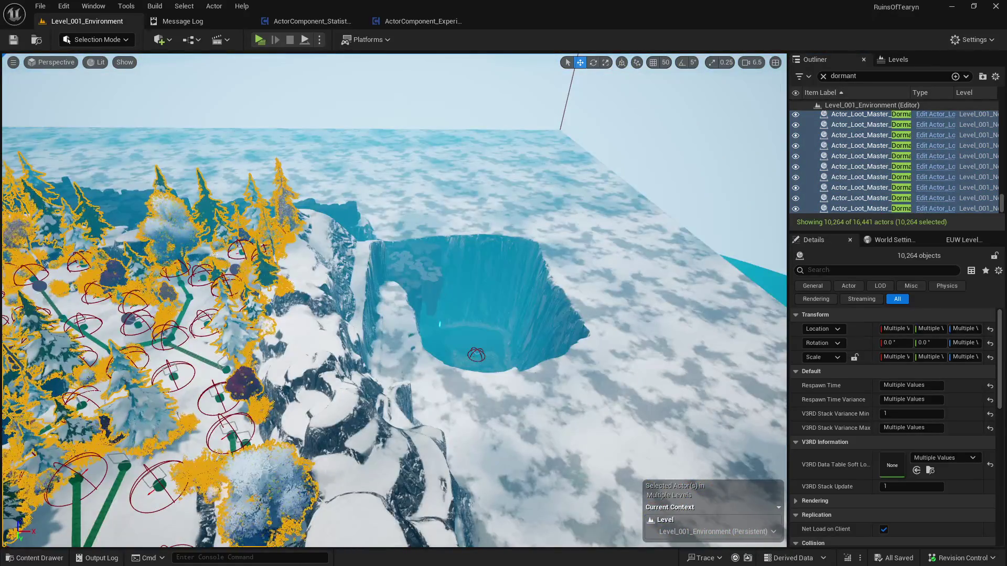
key(s)
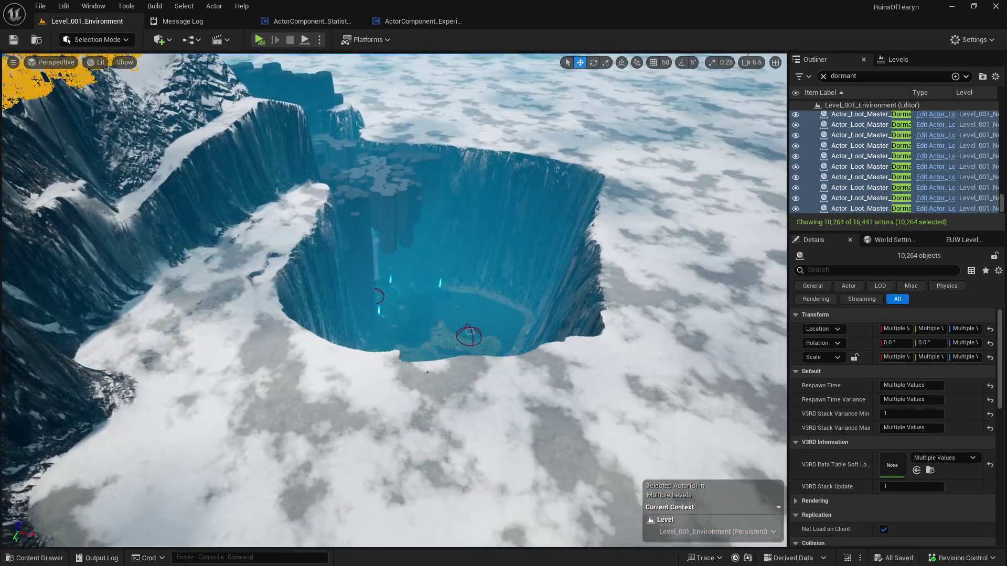
key(w)
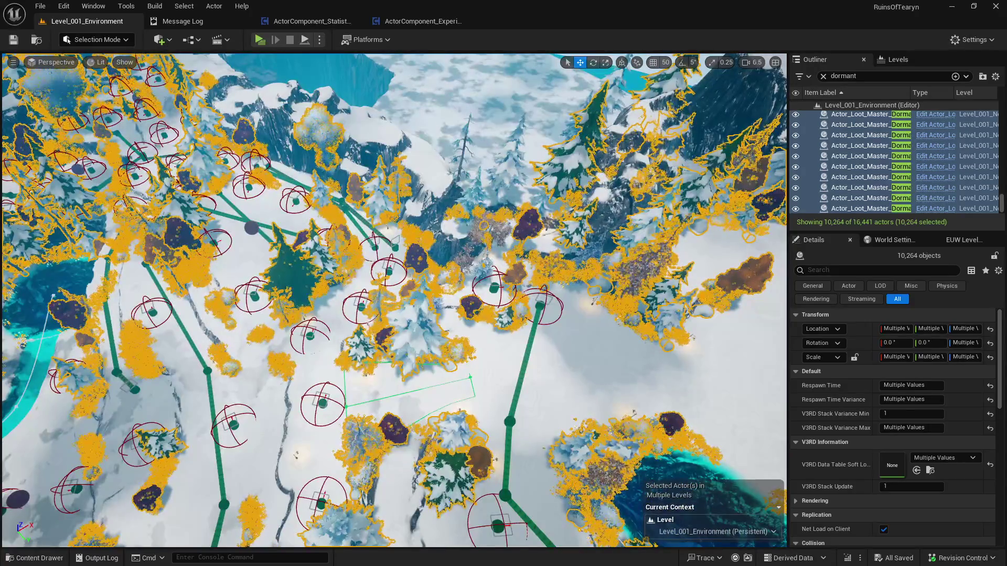
click(888, 208)
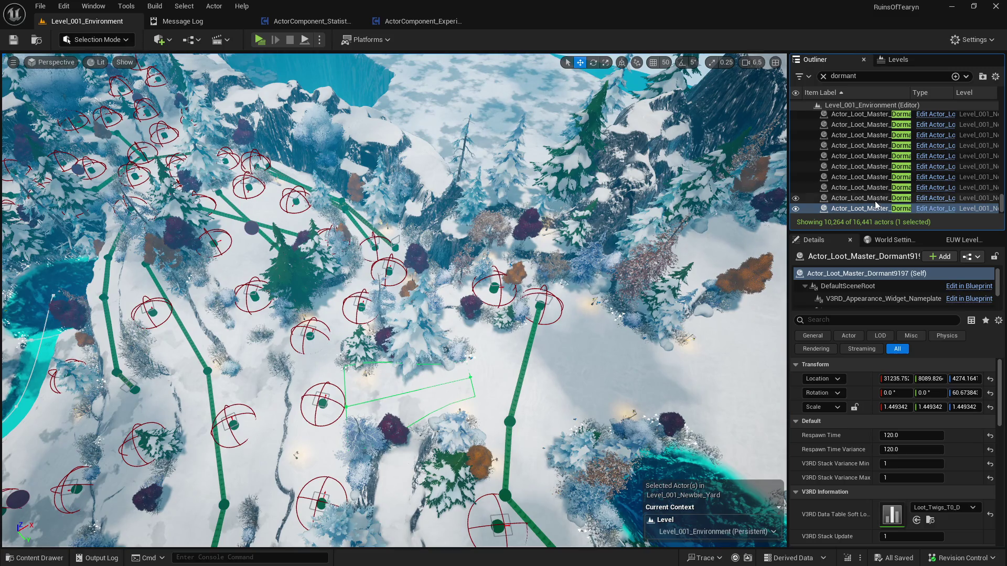
key(Up)
key(Up)
key(Up)
key(Up)
key(Up)
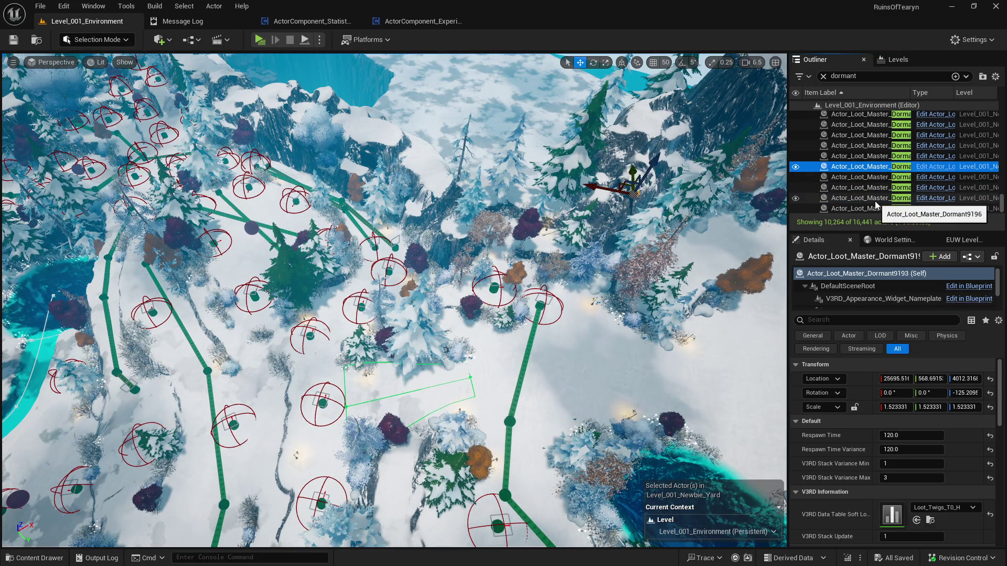
key(Up)
key(Up)
key(Up)
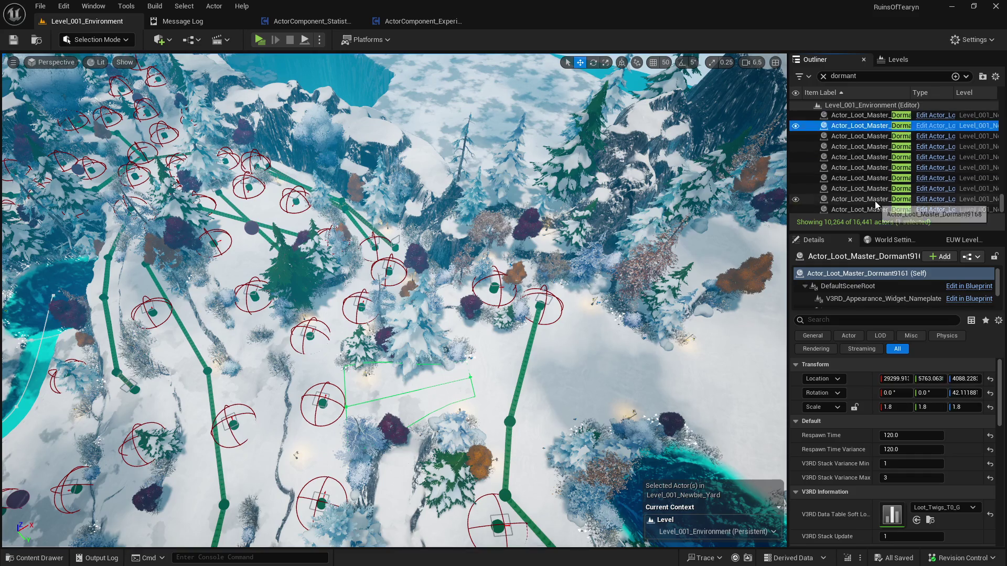
key(Up)
key(Up)
key(Up)
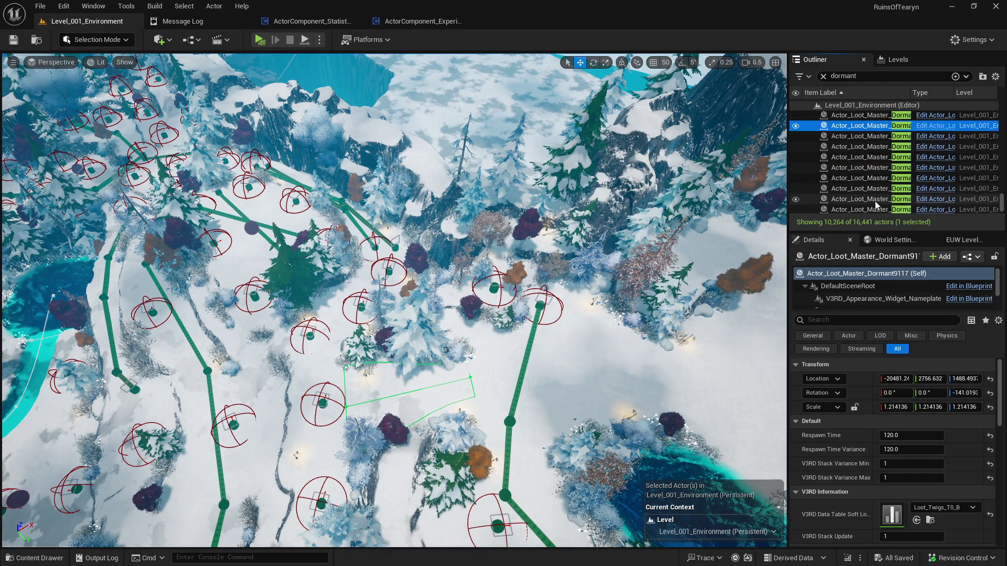
key(Up)
key(Up)
key(Up)
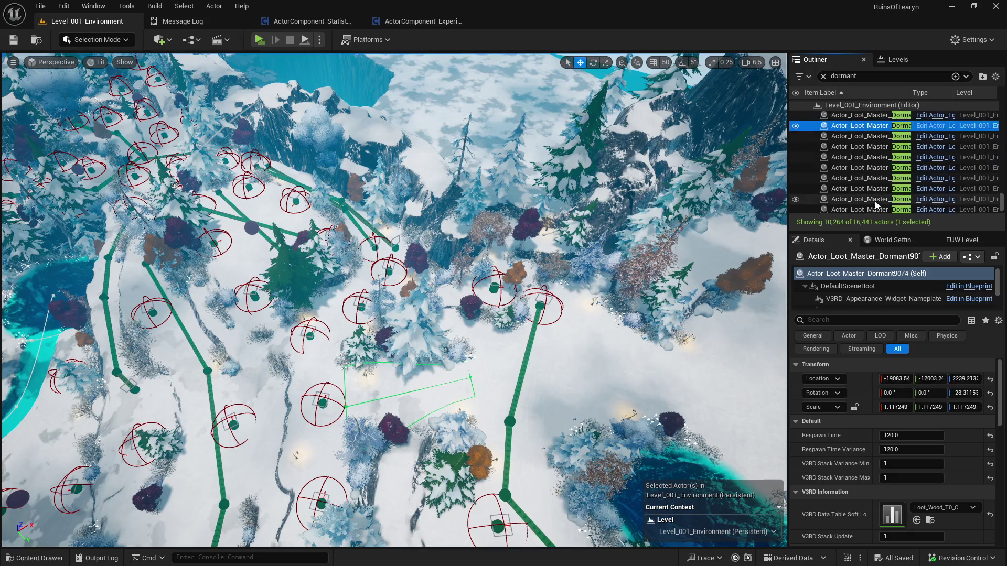
key(Up)
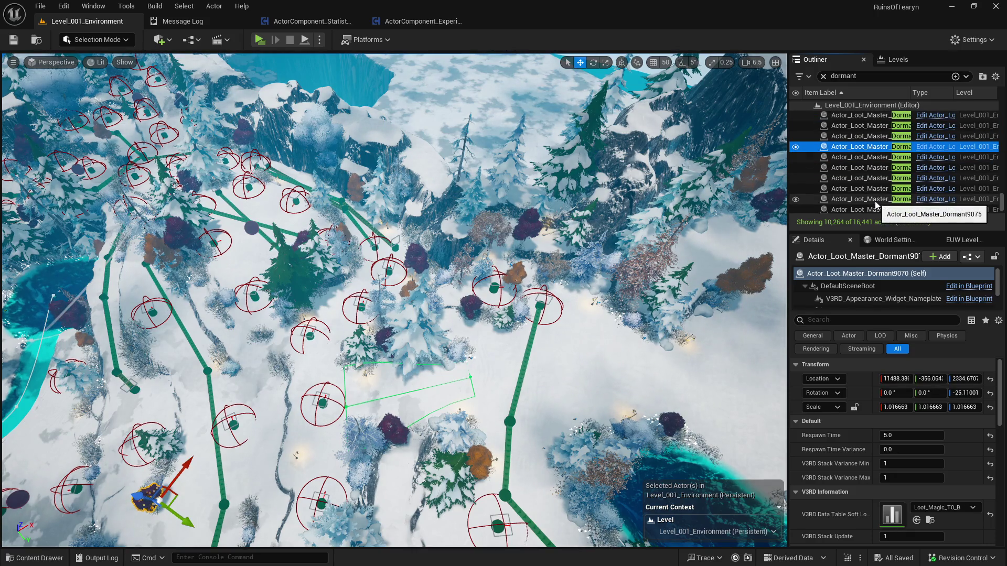
key(f)
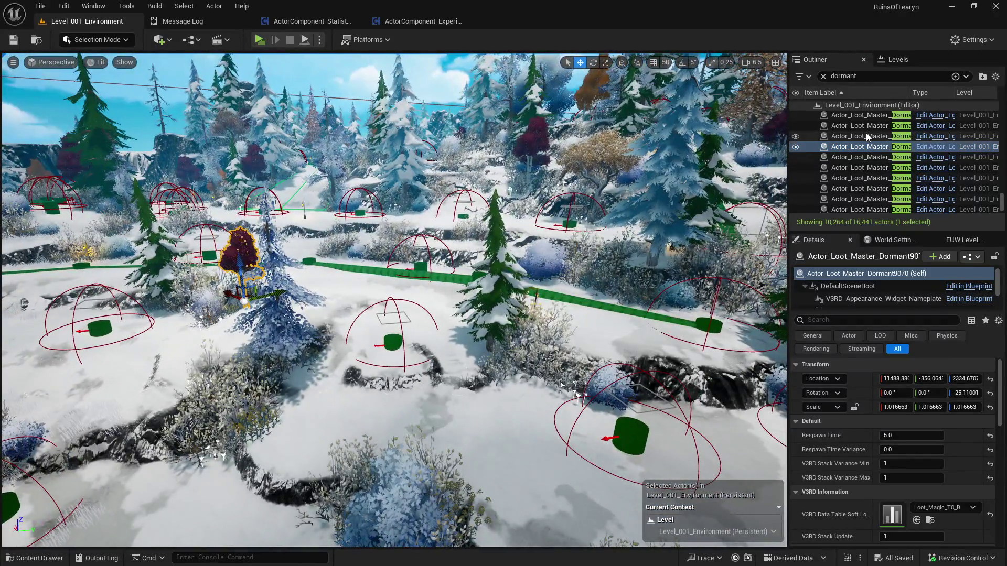
click(868, 147)
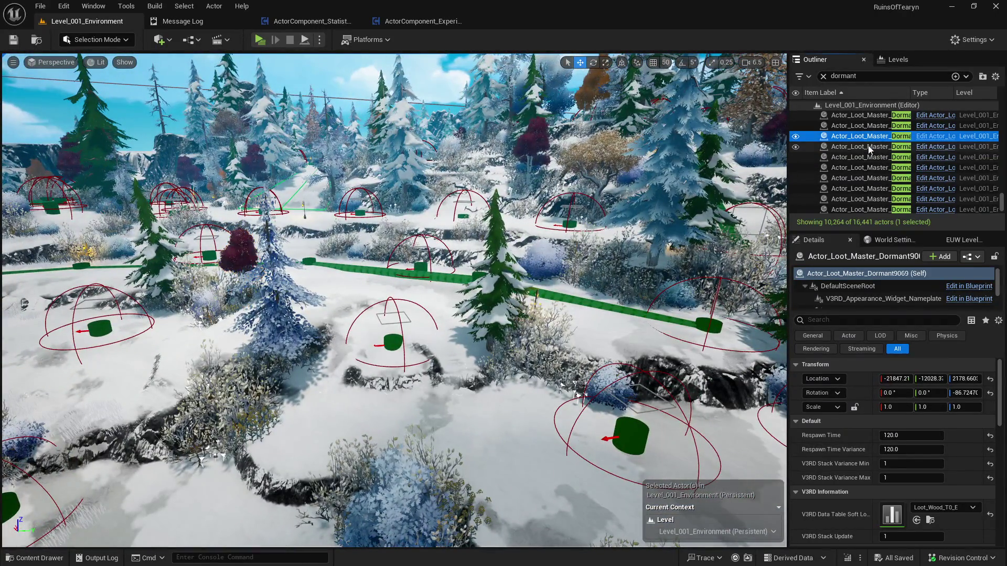
key(Up)
key(Up)
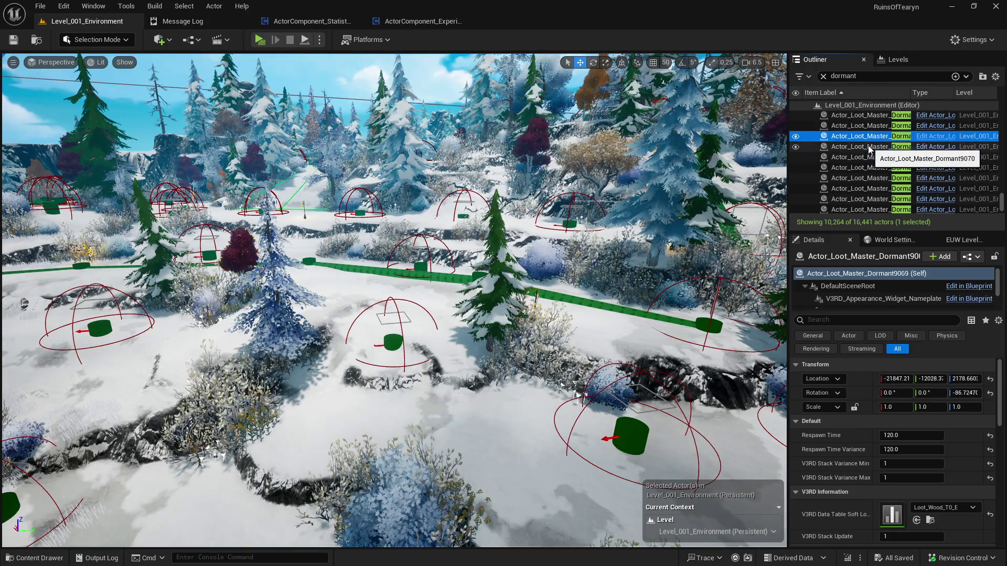
key(f)
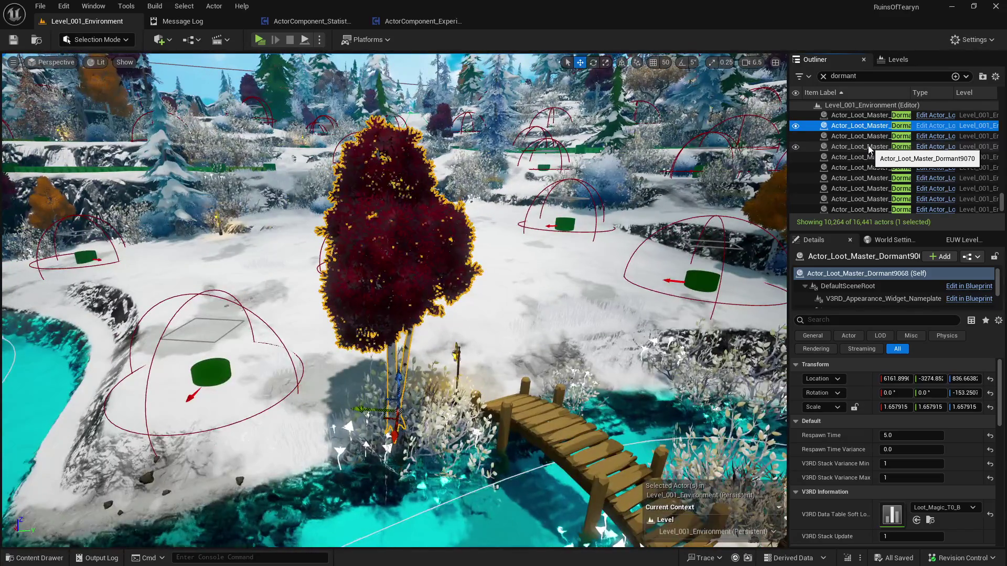
click(874, 116)
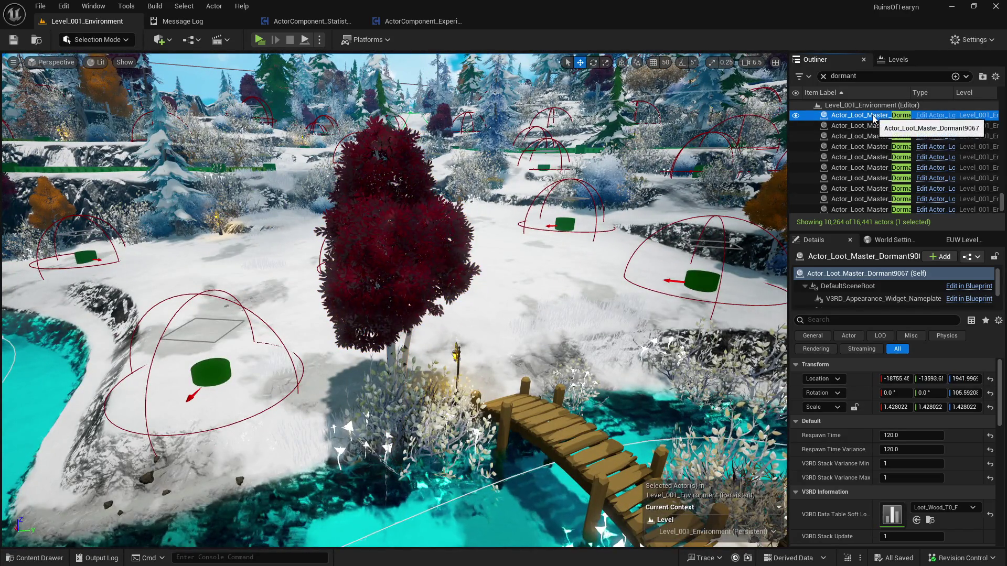
scroll(873, 119, up, 3)
key(Up)
key(Up)
key(Up)
key(Down)
key(Down)
key(Down)
key(Up)
key(Up)
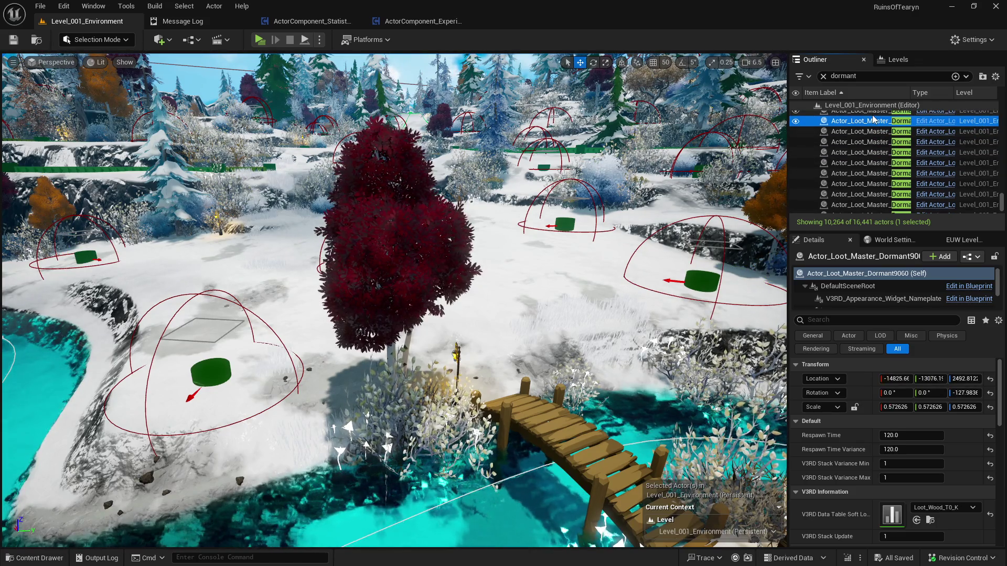
key(Up)
key(Up)
key(Up)
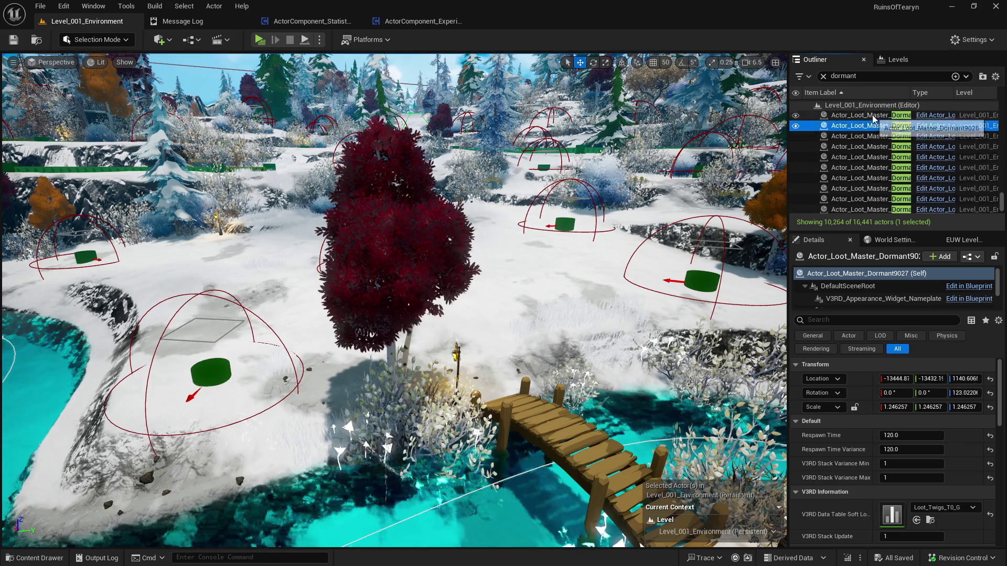
key(Up)
key(Up)
key(Up)
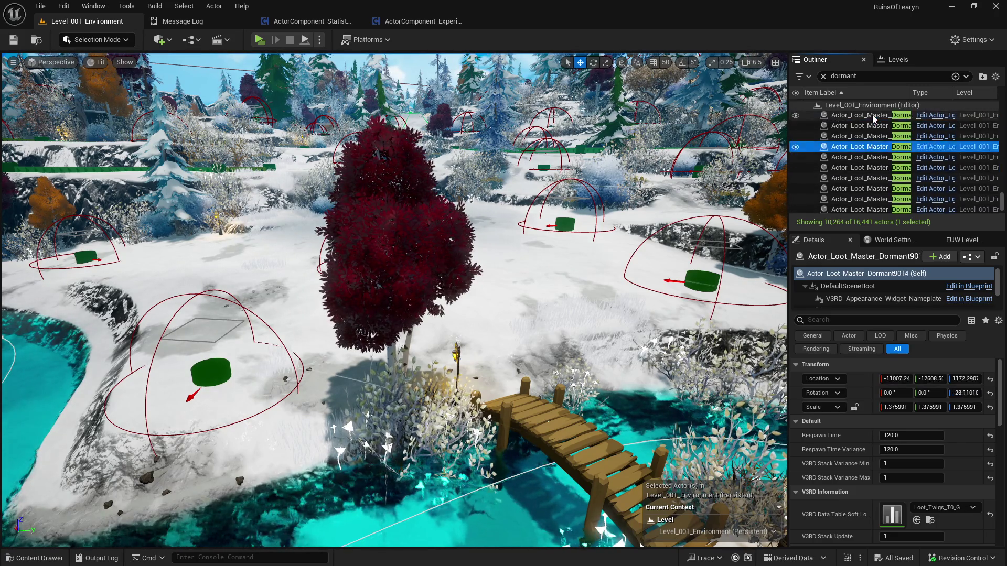
key(Up)
key(Up)
key(Up)
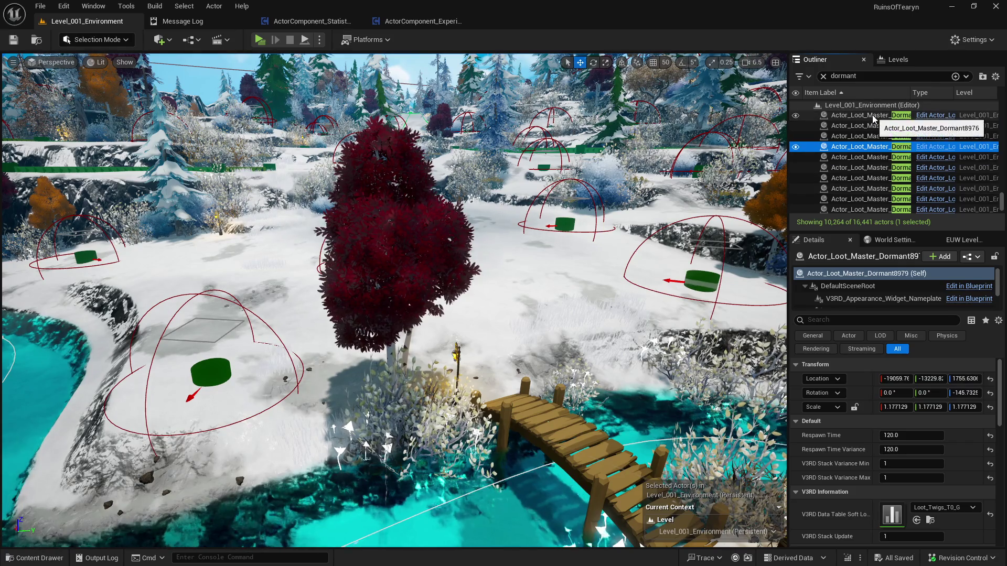
key(Up)
key(Up)
key(Up)
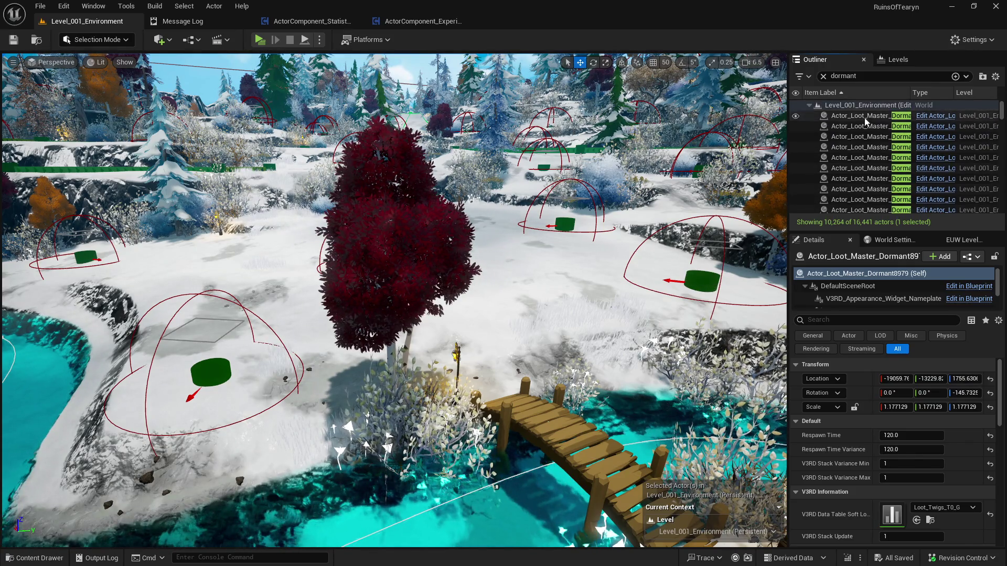
key(shift+End)
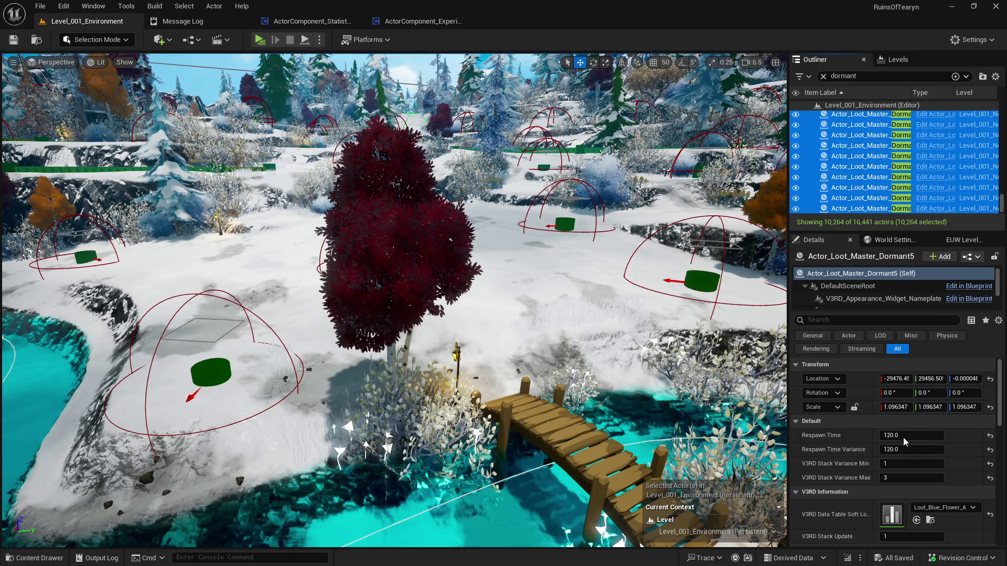
Enter 120 as the shared Respawn Time, then type 120 into Respawn Time Variance
click(903, 386)
text(120)
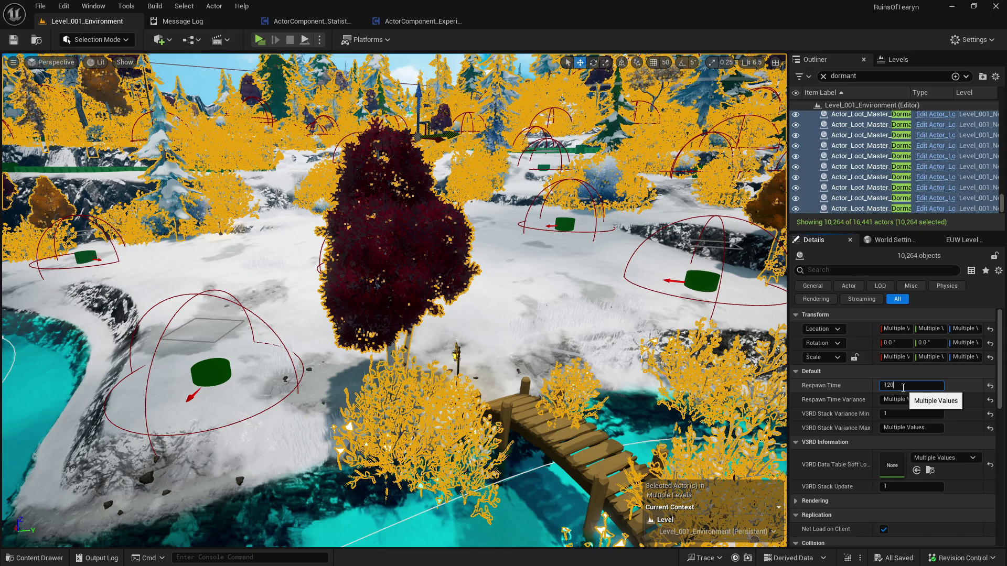
key(Tab)
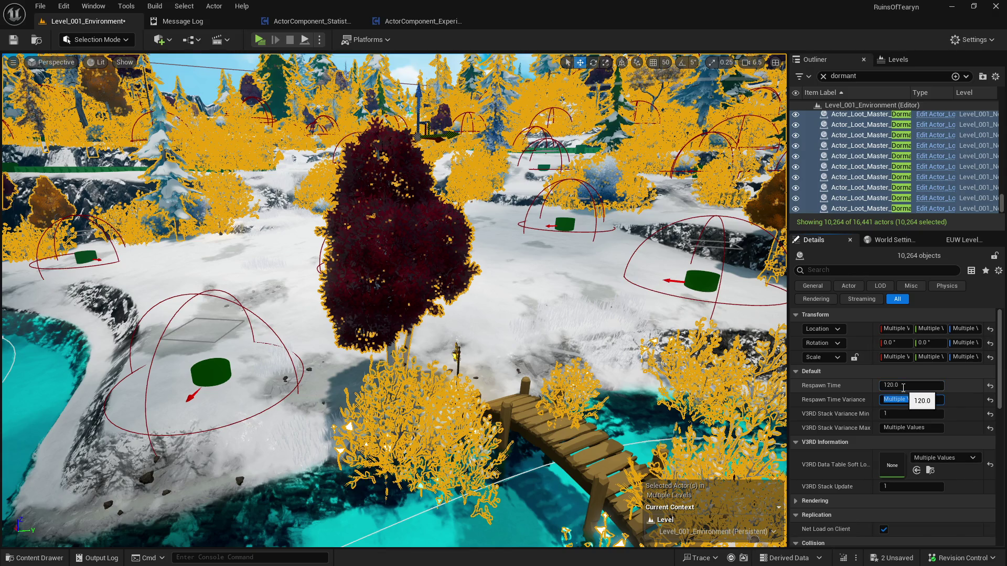
text(120)
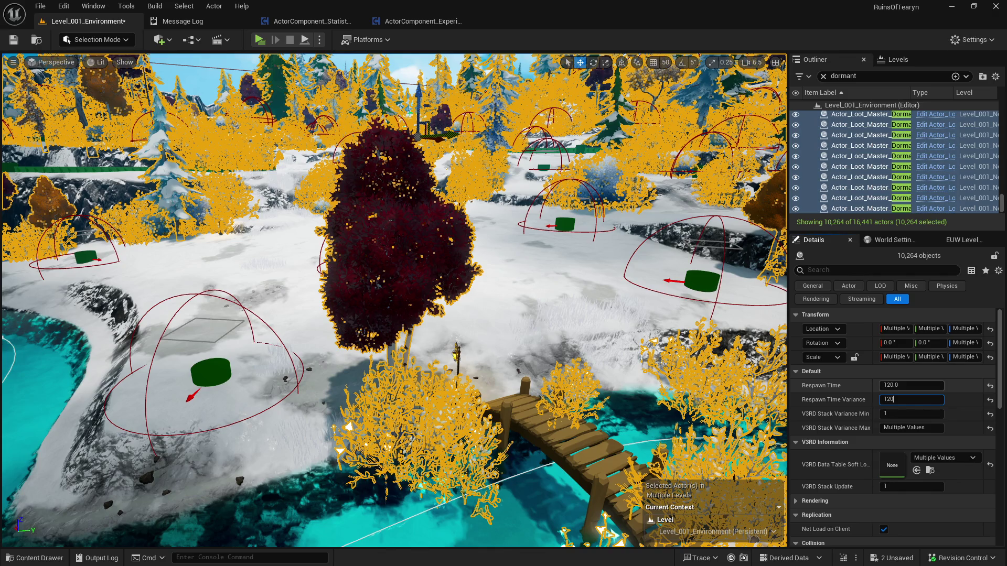
Commit Respawn Time Variance 120 with Stack Variance Min 1, then save and check out the level
click(911, 414)
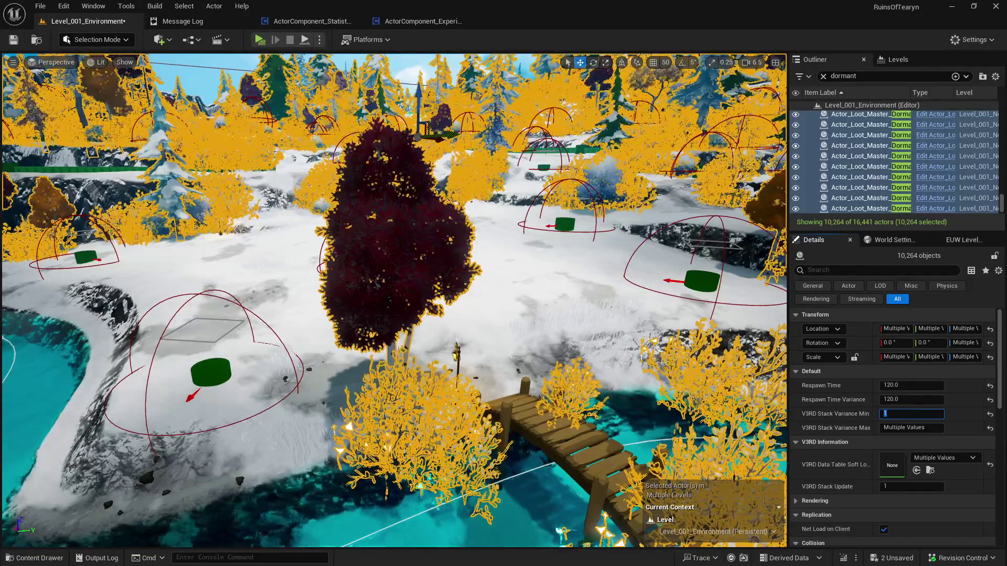
key(Return)
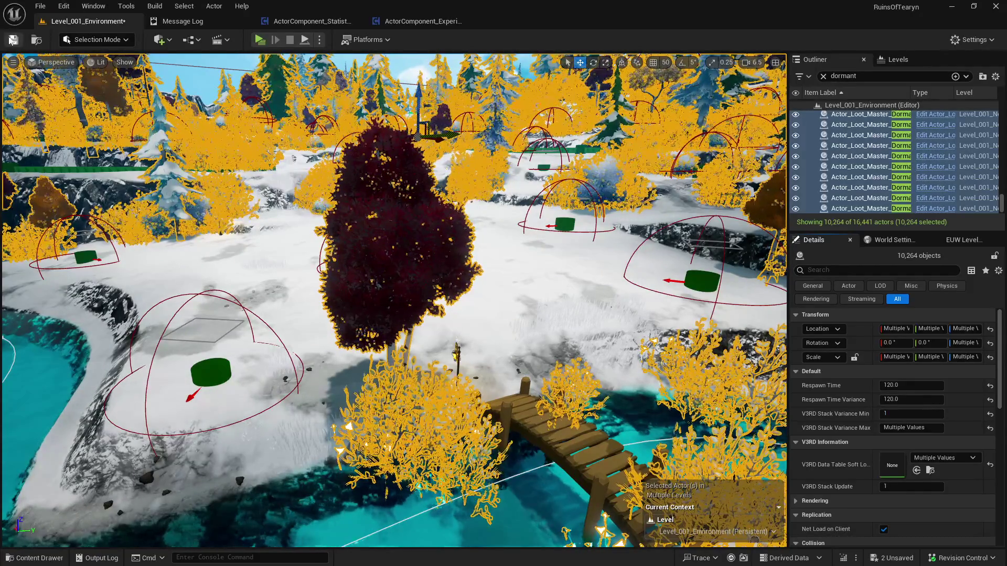
key(ctrl+s)
click(520, 408)
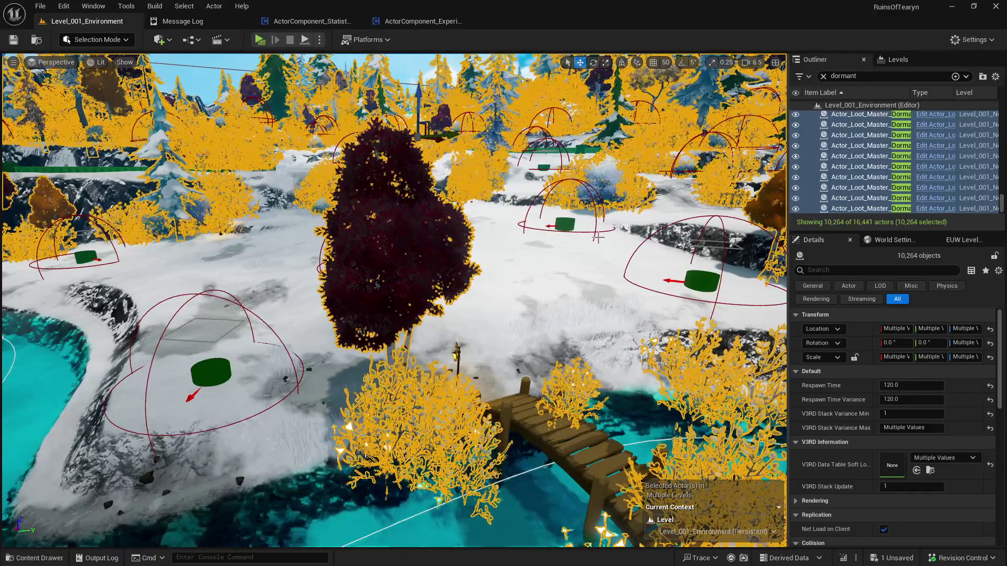
key(Escape)
scroll(570, 246, down, 15)
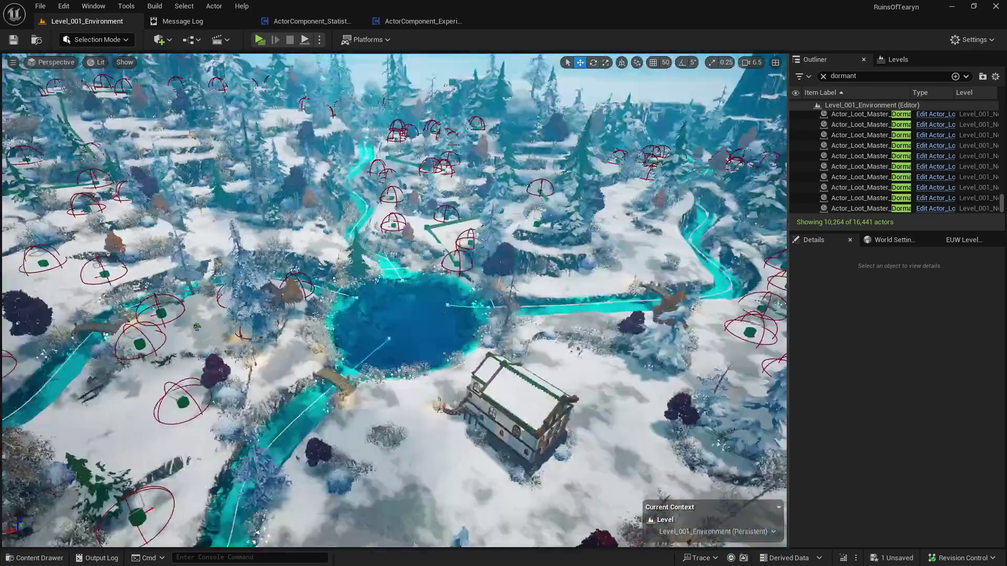
Deselect the dormant loot actors in the Outliner
scroll(393, 299, up, 10)
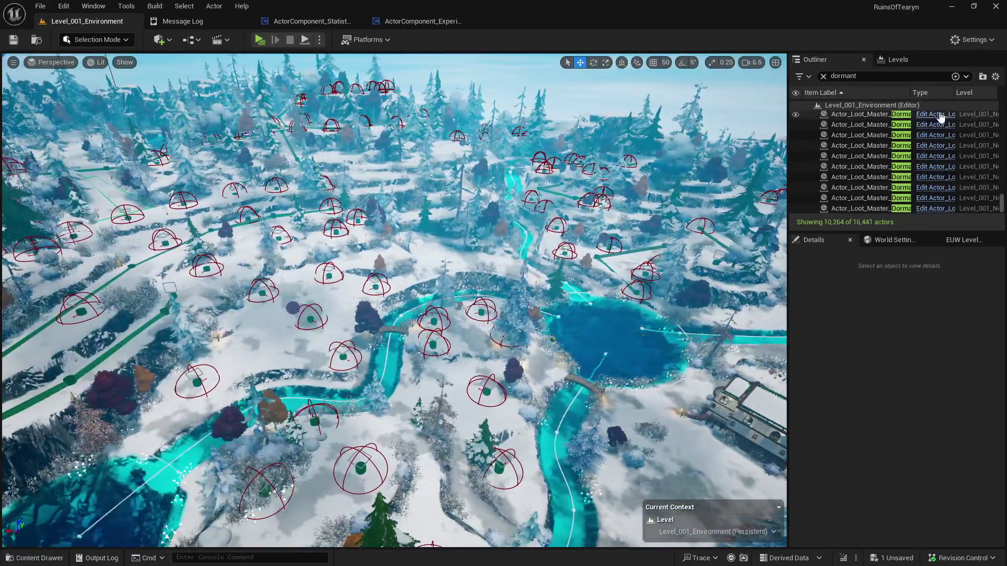
click(940, 117)
drag(1002, 203, 1000, 100)
key(Escape)
Clear the Outliner name filter and select the Level_001 asset in the Content Drawer
double_click(844, 77)
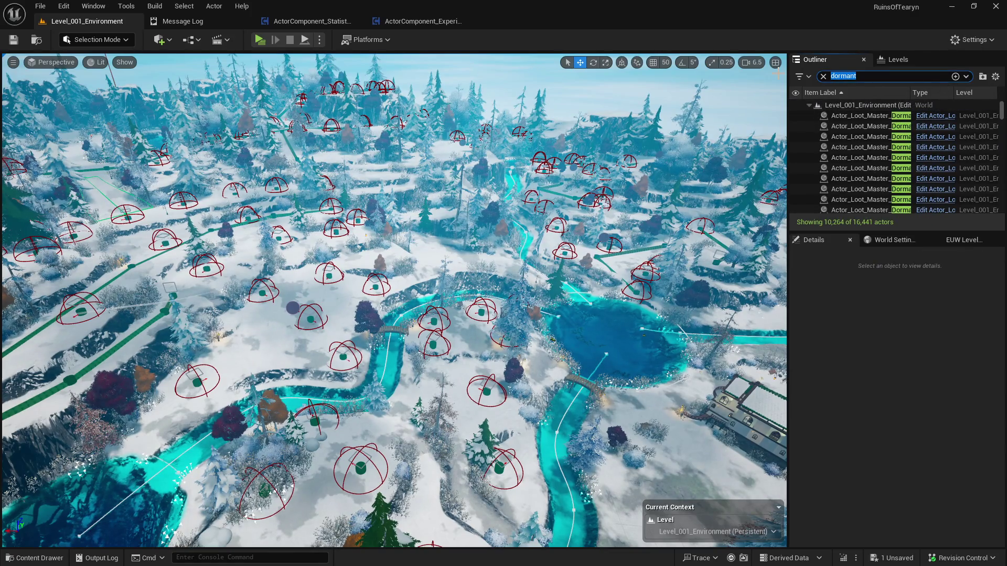
text(ore)
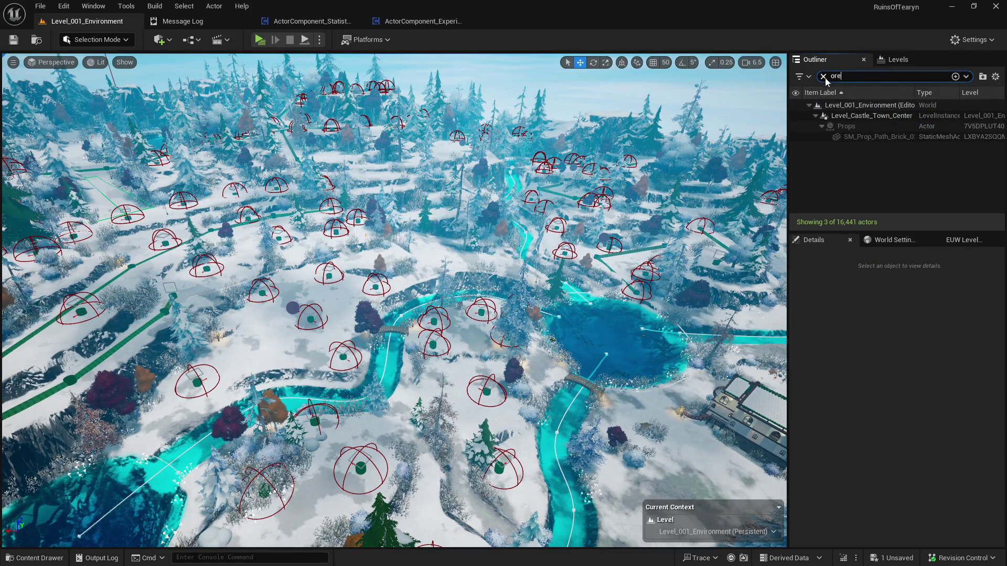
key(BackSpace)
key(BackSpace)
key(BackSpace)
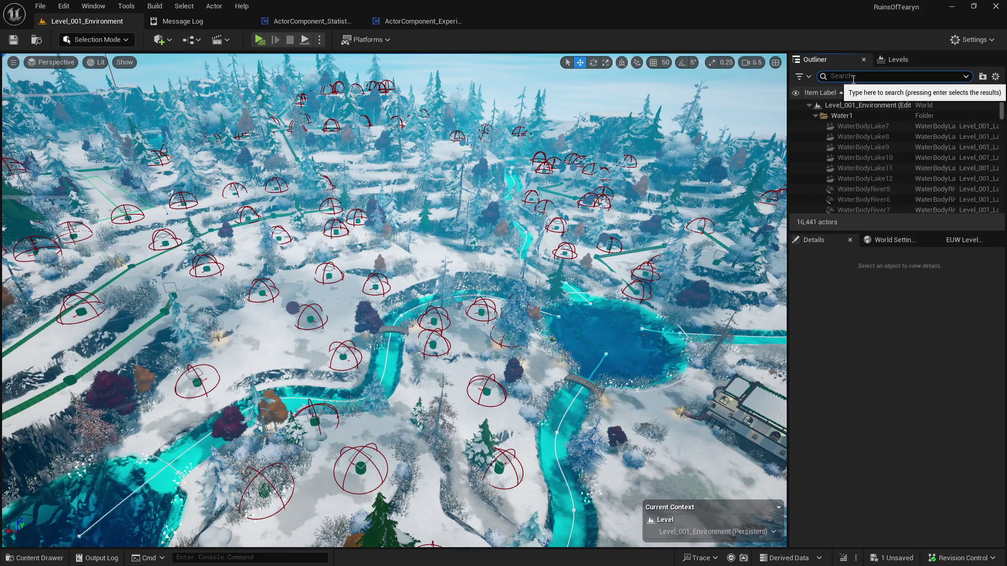
key(ctrl+space)
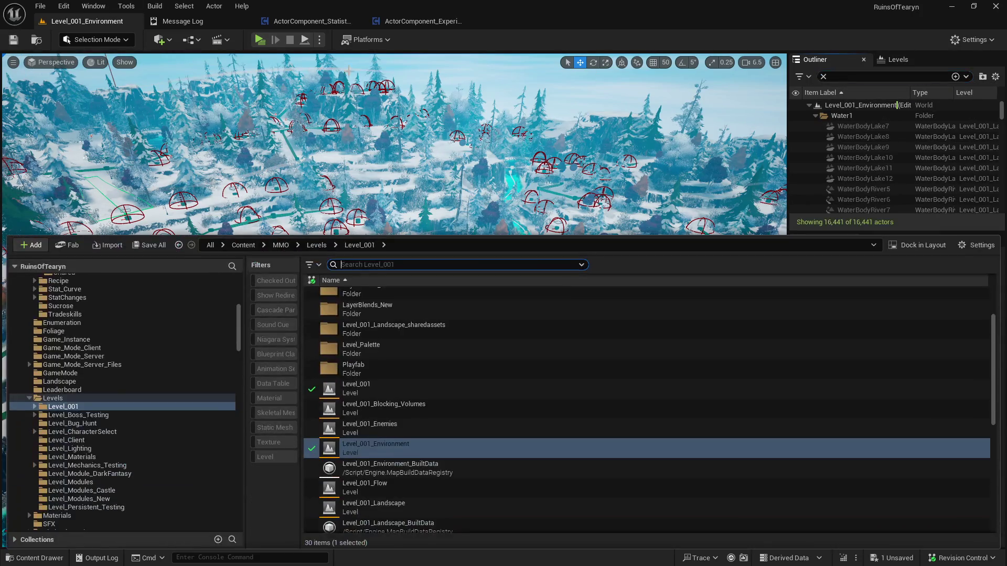
click(453, 391)
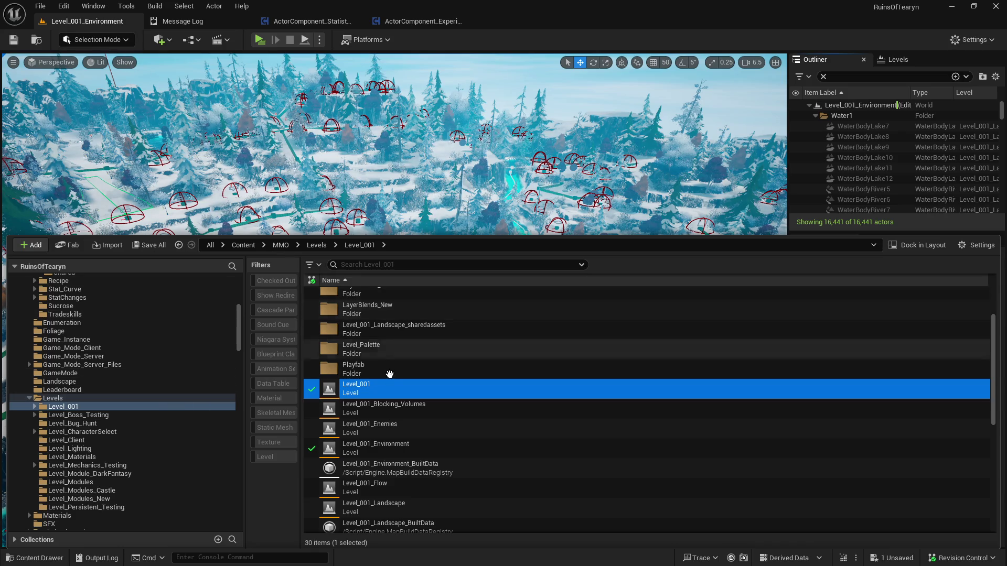
scroll(390, 390, up, 2)
scroll(391, 391, up, 1)
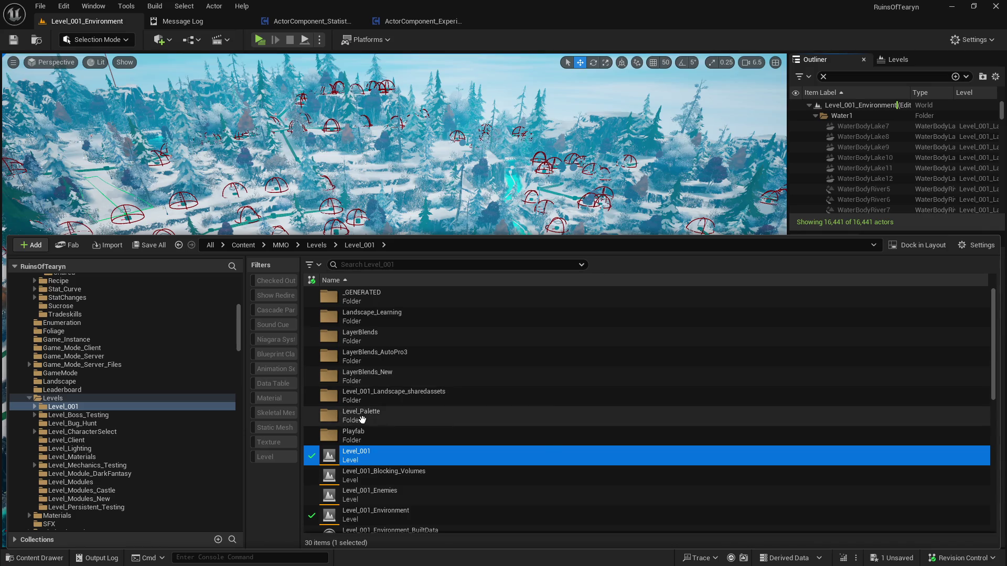
scroll(349, 454, down, 10)
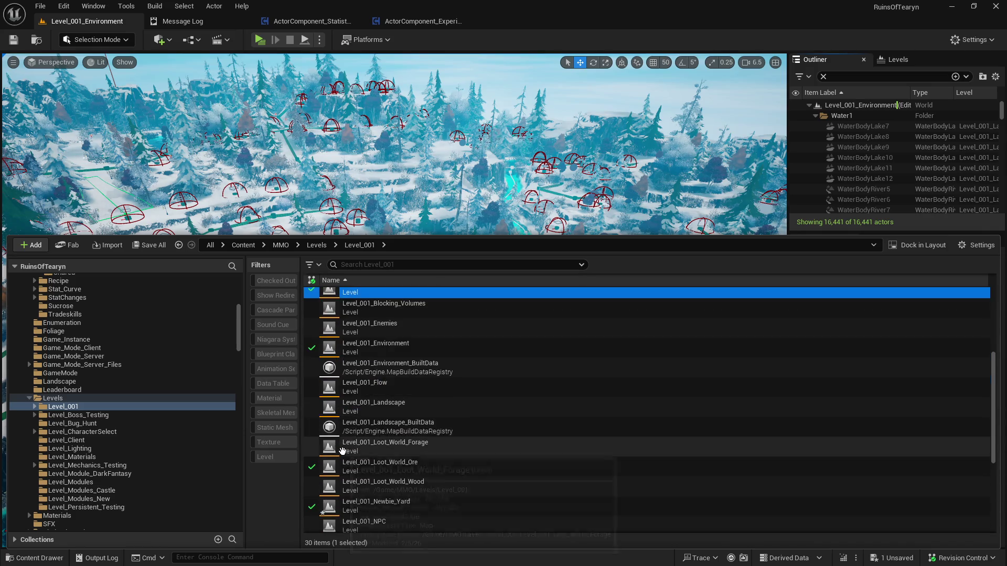
mouse_move(453, 409)
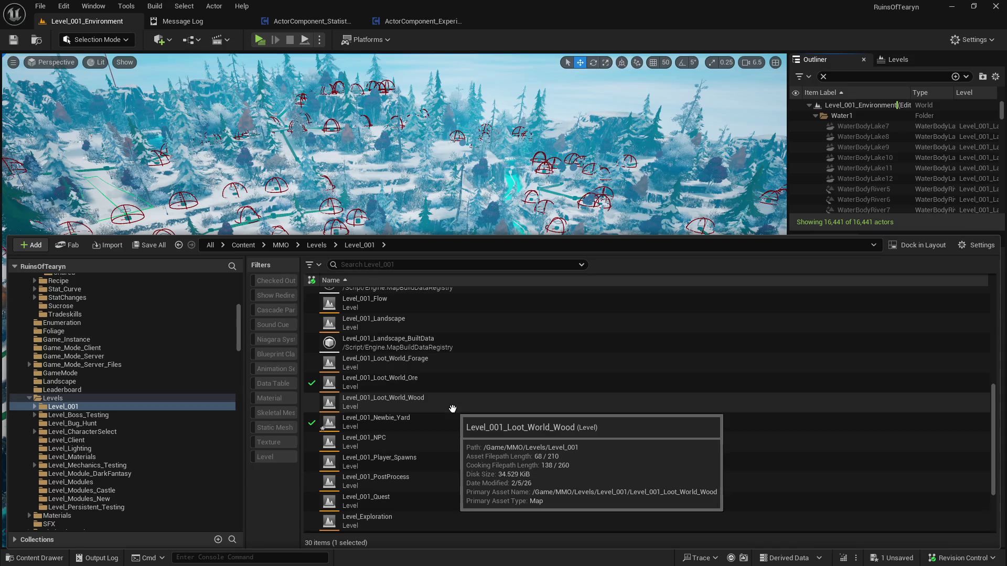
mouse_move(451, 382)
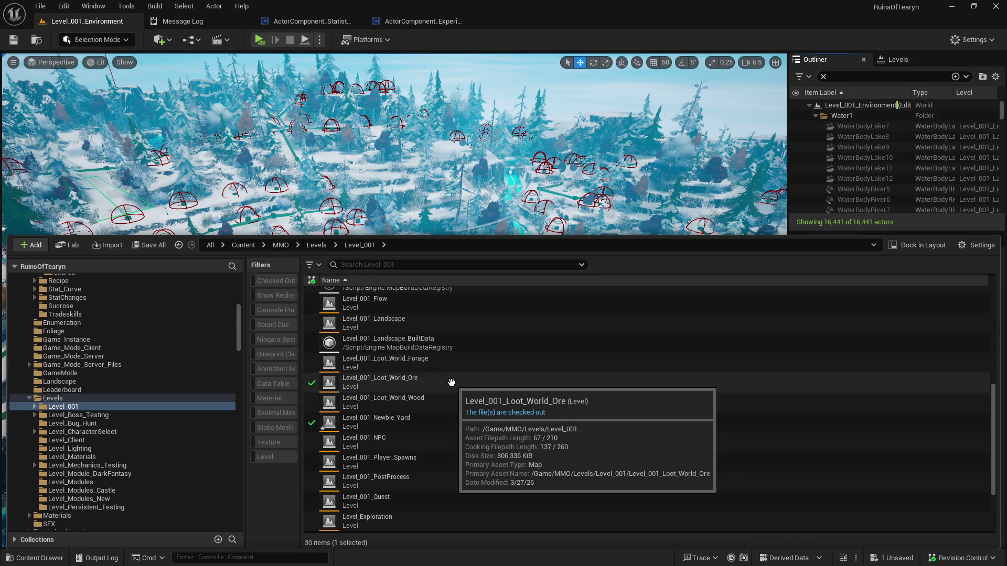
Open Level_001_Loot_World_Forage, saving Newbie_Yard, and check its 29 spawners show 120.0 respawn delay
double_click(446, 363)
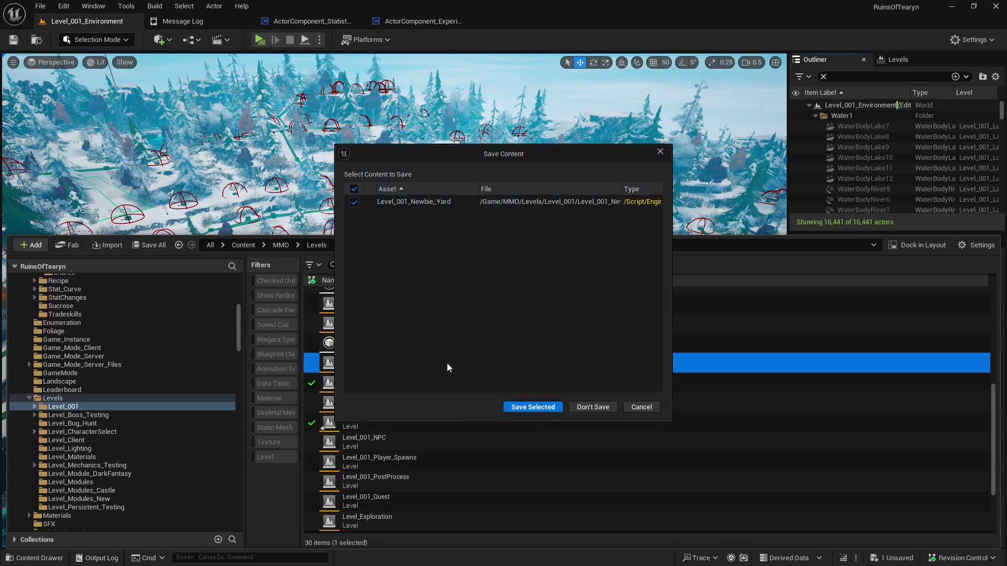
click(540, 407)
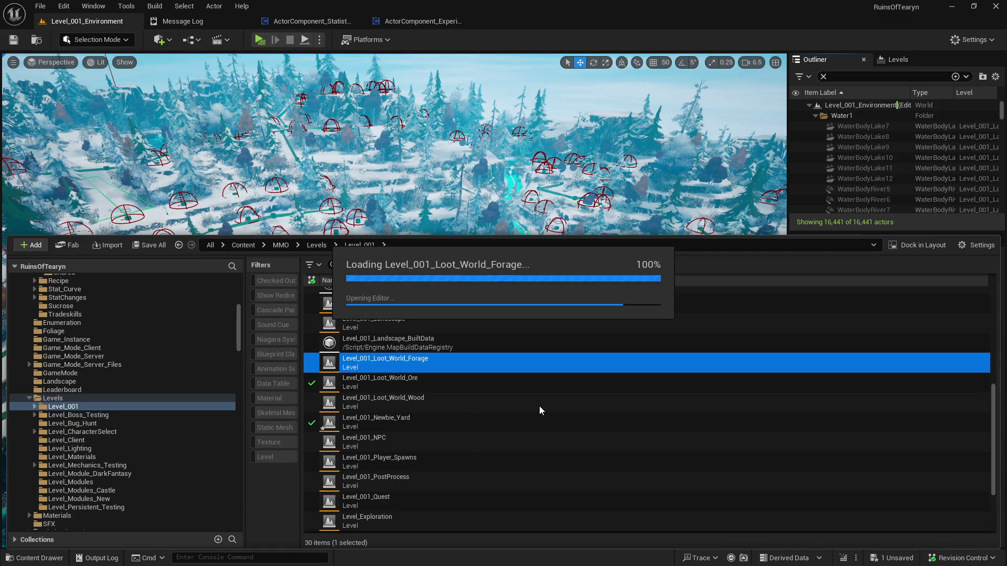
click(902, 116)
drag(1004, 140, 1003, 202)
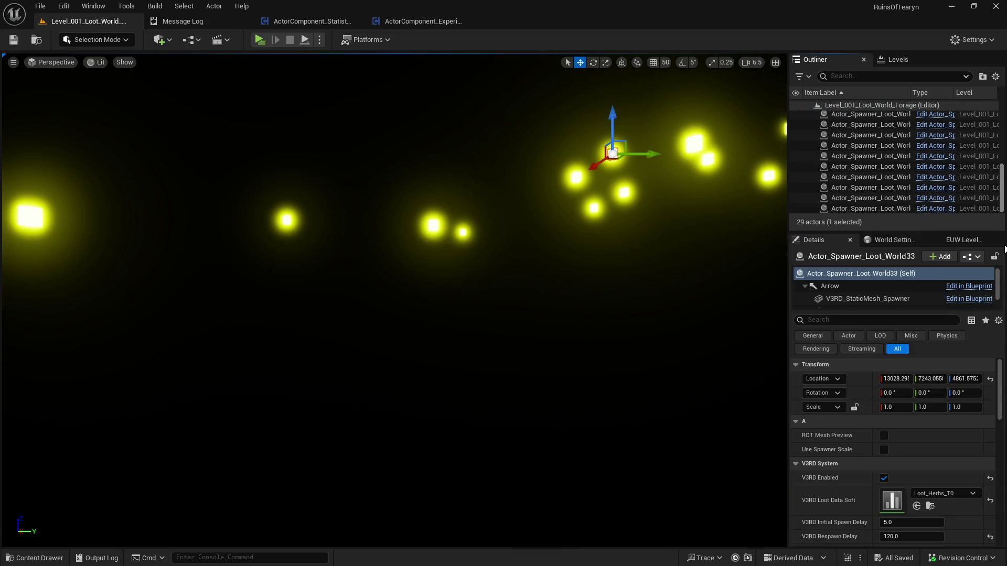
shift+click(892, 210)
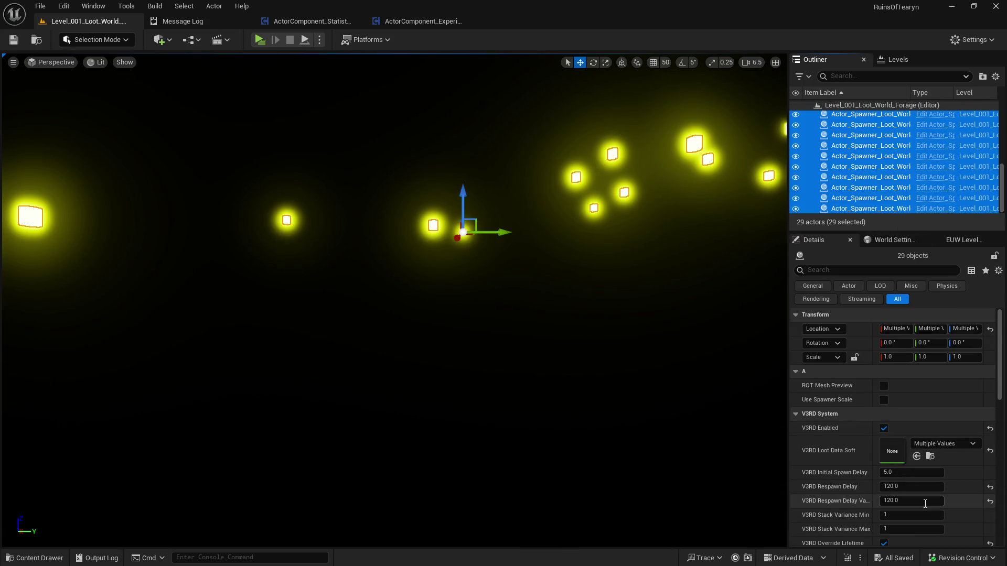
click(872, 156)
Open the Level_001_Loot_World_Ore level from the Content Drawer
key(ctrl+space)
click(460, 382)
double_click(460, 382)
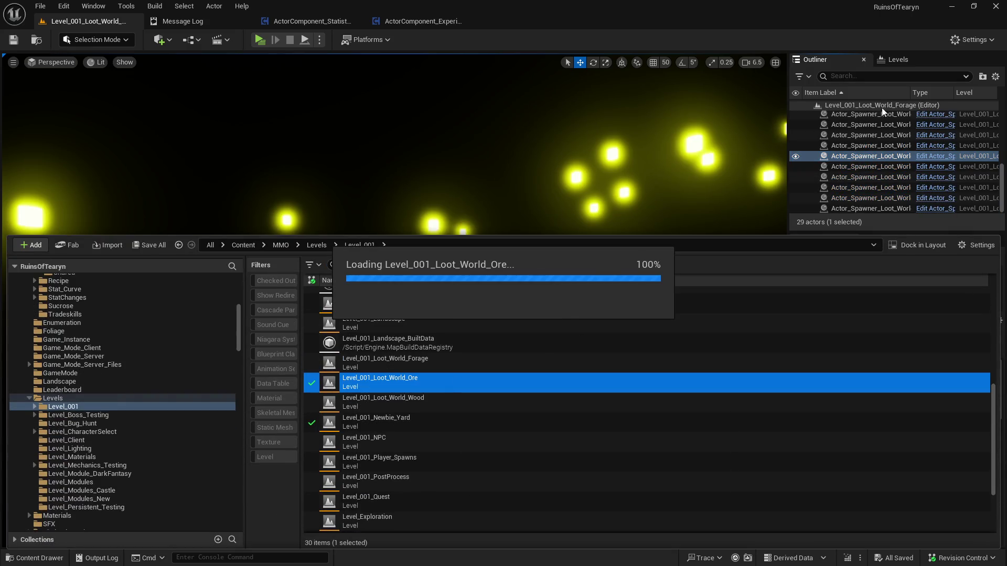
Select all 173 Ore-level actors and inspect spawner Actor_Spawner_Loot_World31
click(880, 117)
scroll(933, 168, down, 10)
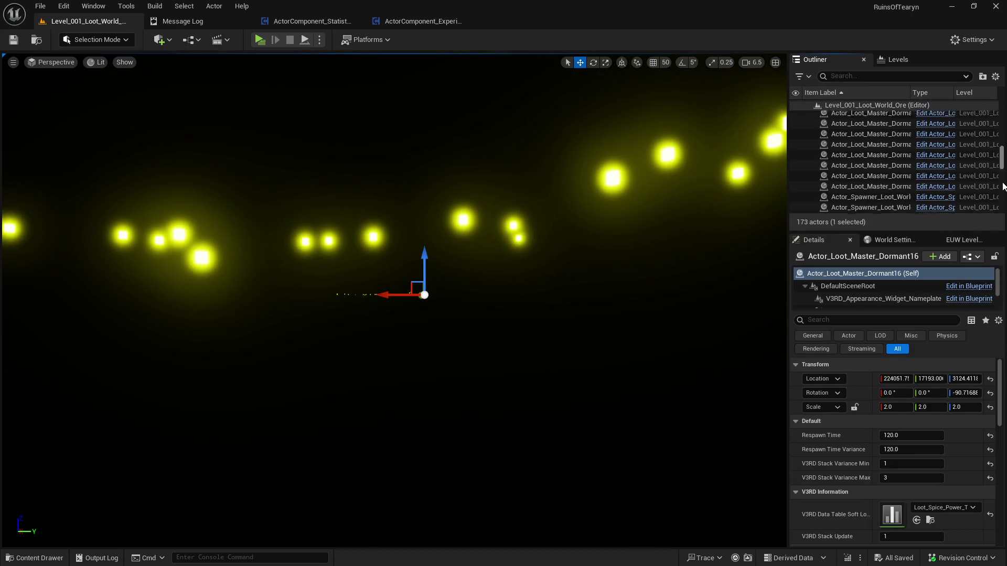
shift+click(891, 209)
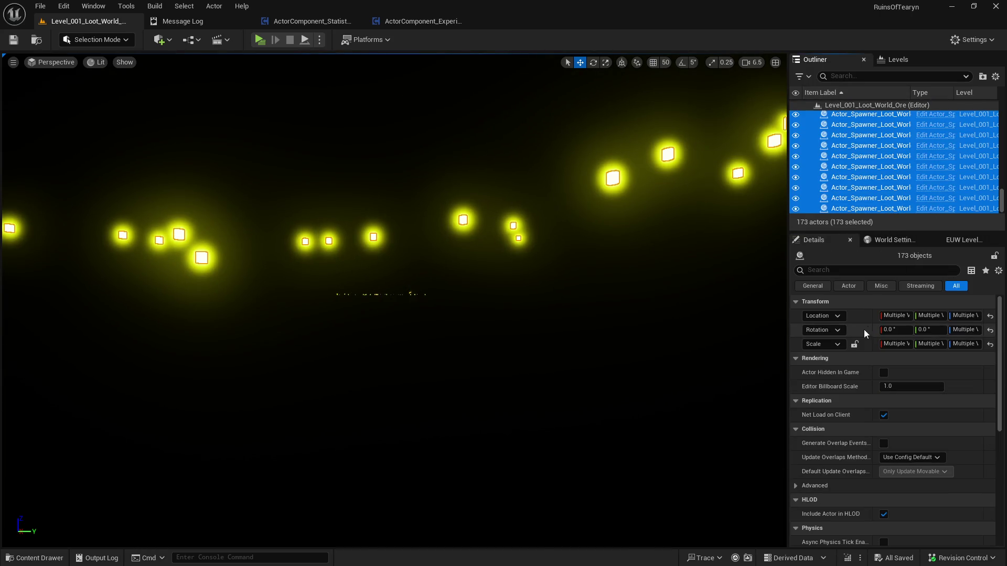
scroll(866, 328, down, 2)
scroll(889, 201, up, 1)
scroll(892, 202, up, 2)
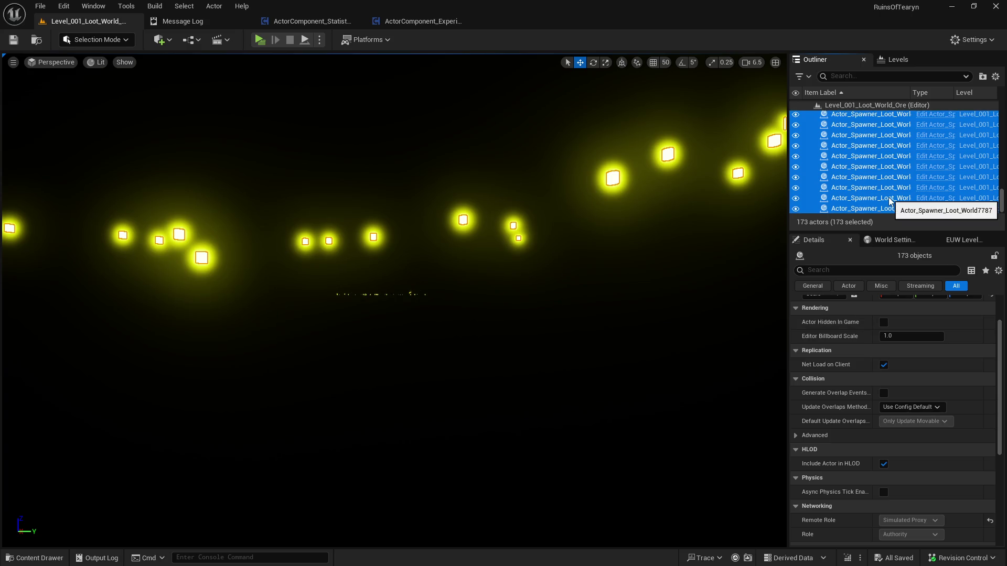
scroll(900, 207, up, 5)
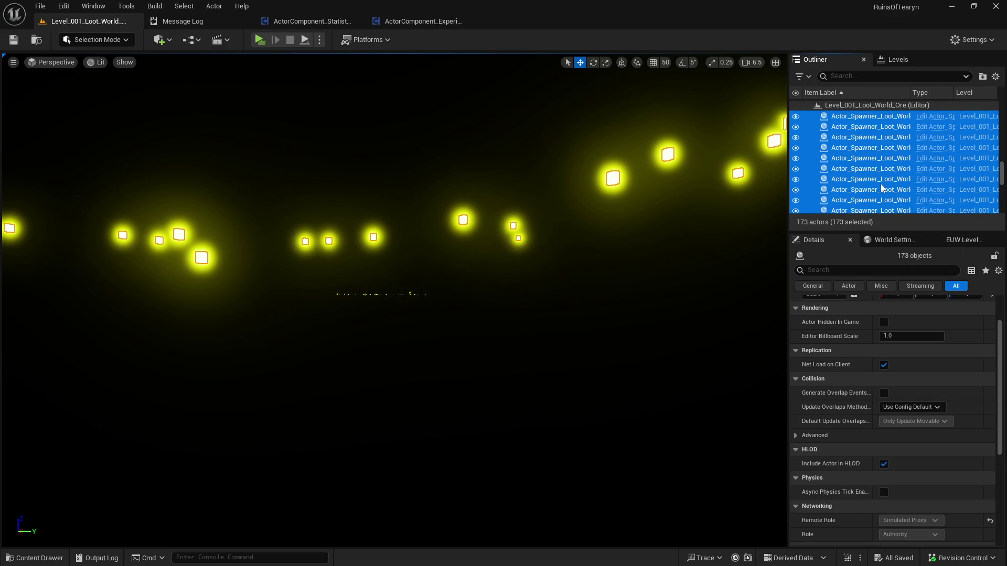
click(975, 180)
scroll(981, 193, down, 3)
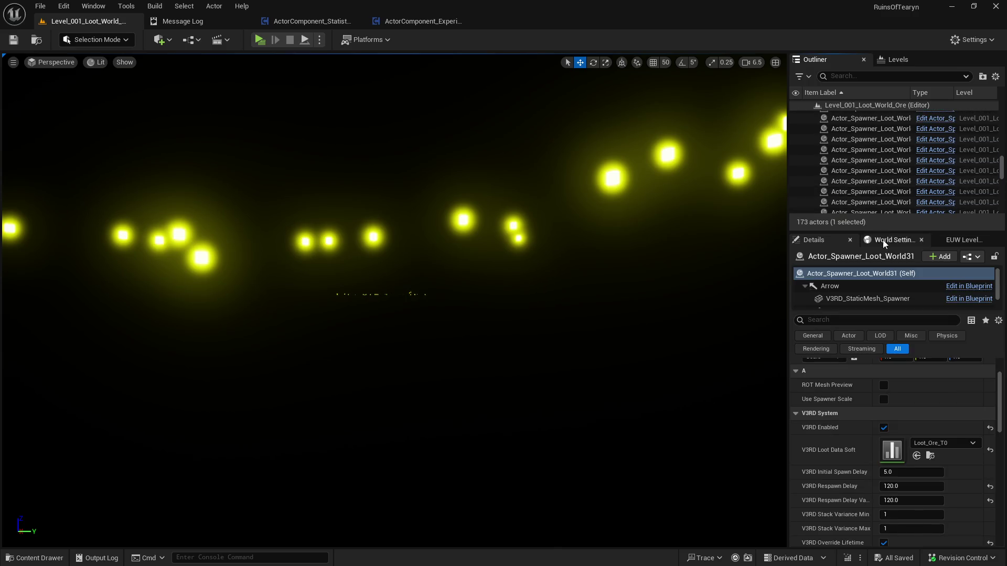
Confirm the 83 spawners and 90 dormant loot actors all use 120.0 respawn
drag(915, 232, 915, 316)
mouse_move(1004, 221)
mouse_down()
mouse_move(1004, 186)
mouse_move(1004, 205)
mouse_up()
click(997, 241)
scroll(1004, 243, down, 3)
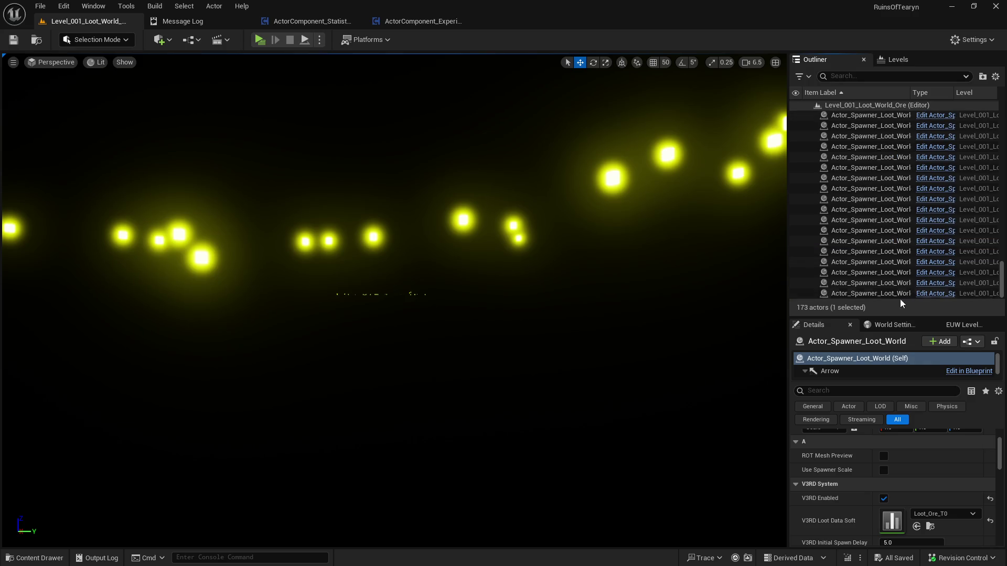
shift+click(894, 292)
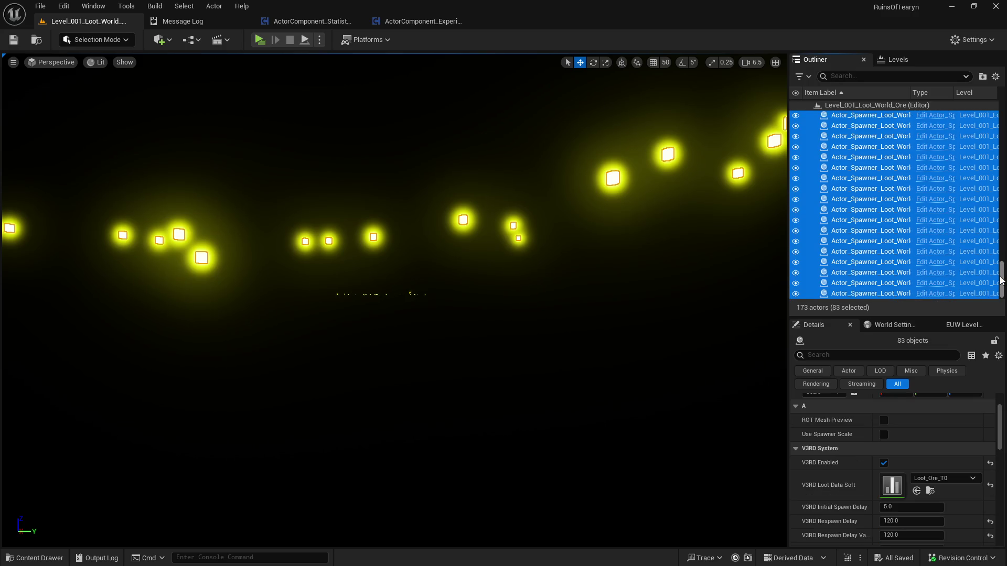
scroll(990, 230, up, 5)
key(Up)
scroll(989, 210, up, 1)
shift+click(886, 115)
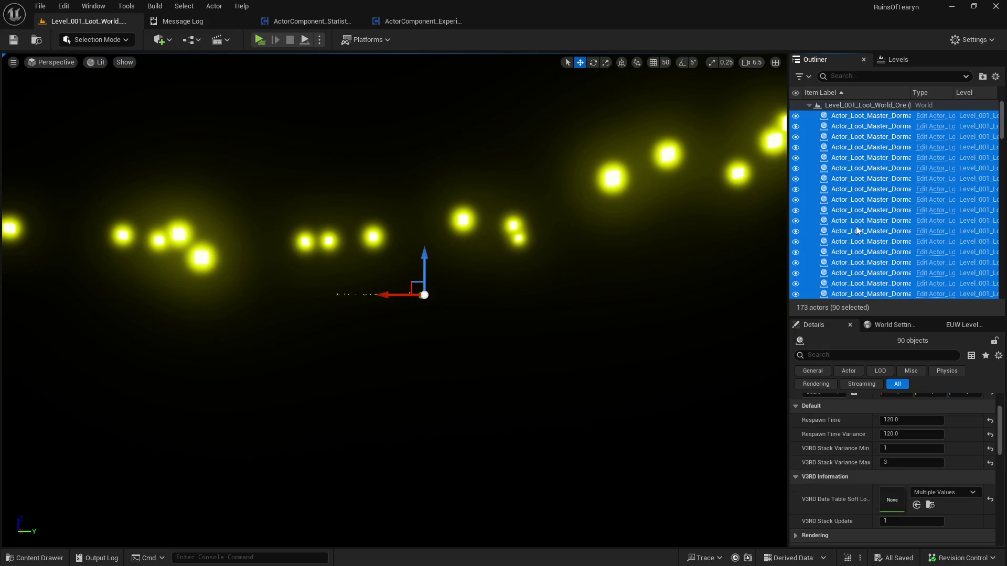
key(ctrl+space)
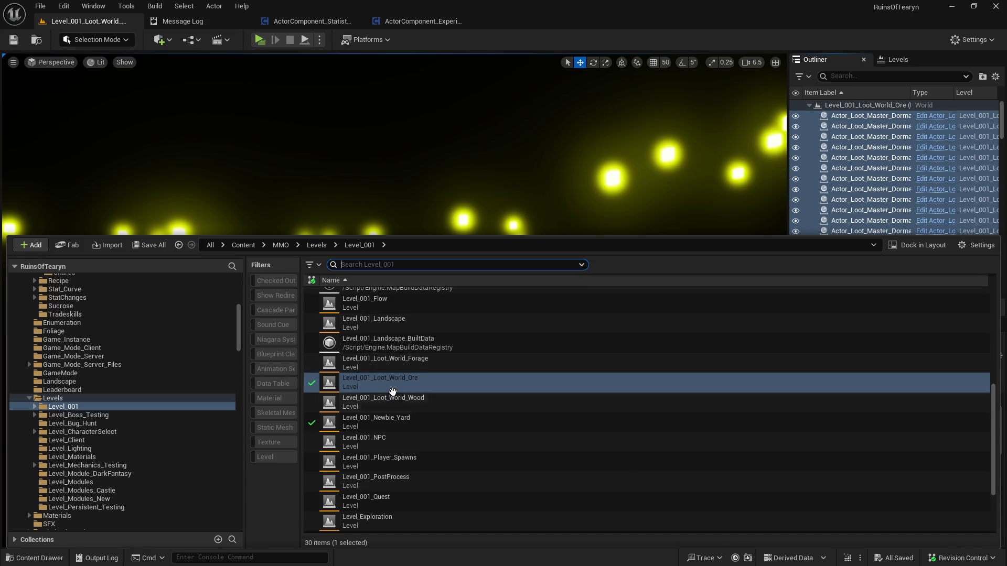
Open Level_001_Loot_World_Wood and check its 8 spawners use a 120.0 respawn delay
double_click(401, 403)
click(892, 115)
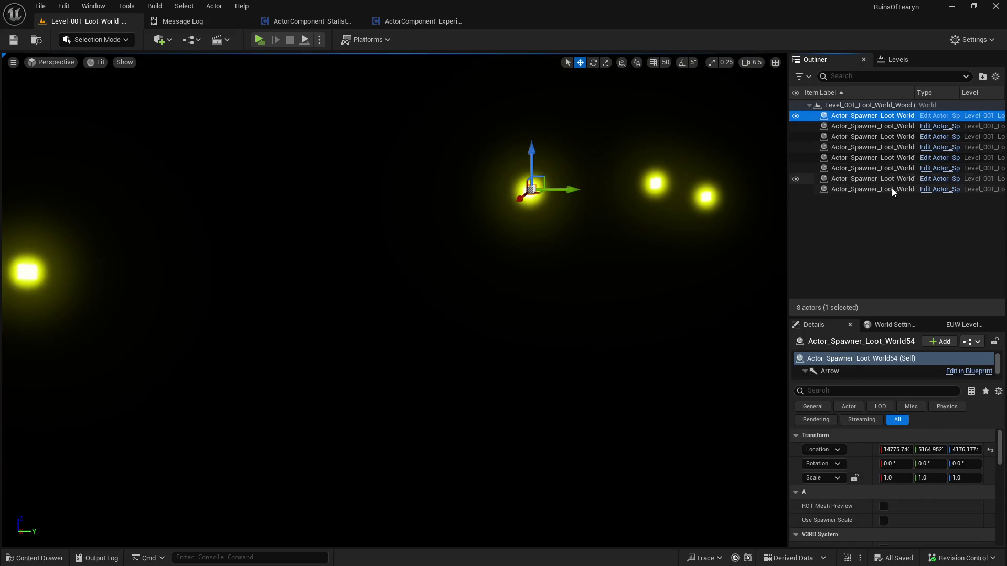
shift+click(892, 188)
scroll(934, 429, down, 5)
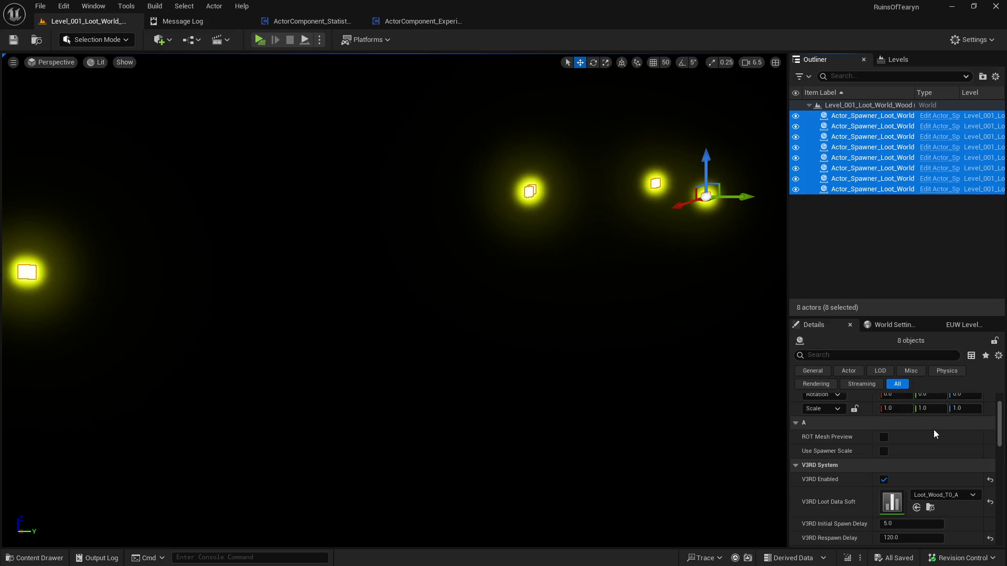
Load Level_001_Newbie_Yard from the Level_001 folder
key(ctrl+space)
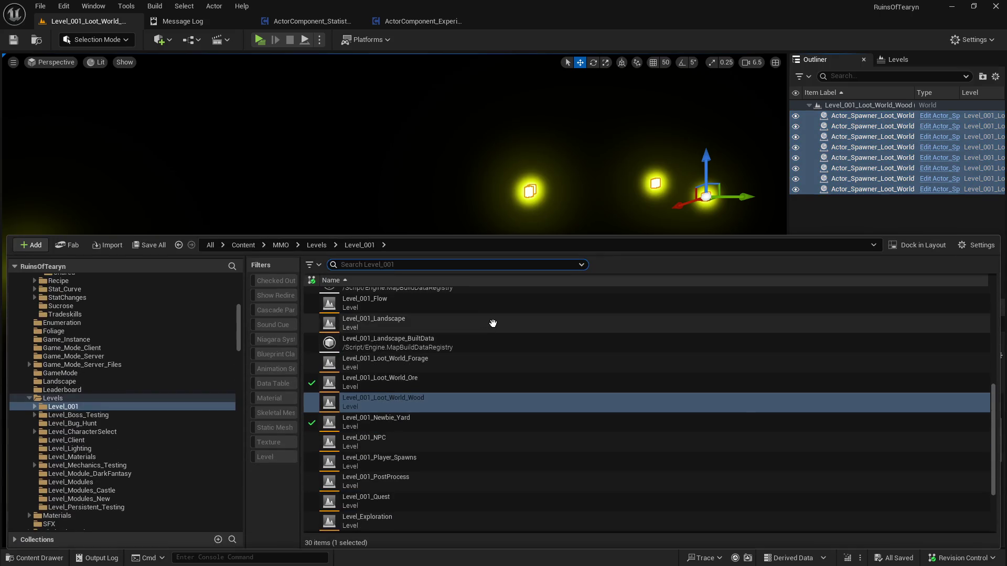
click(428, 421)
double_click(428, 421)
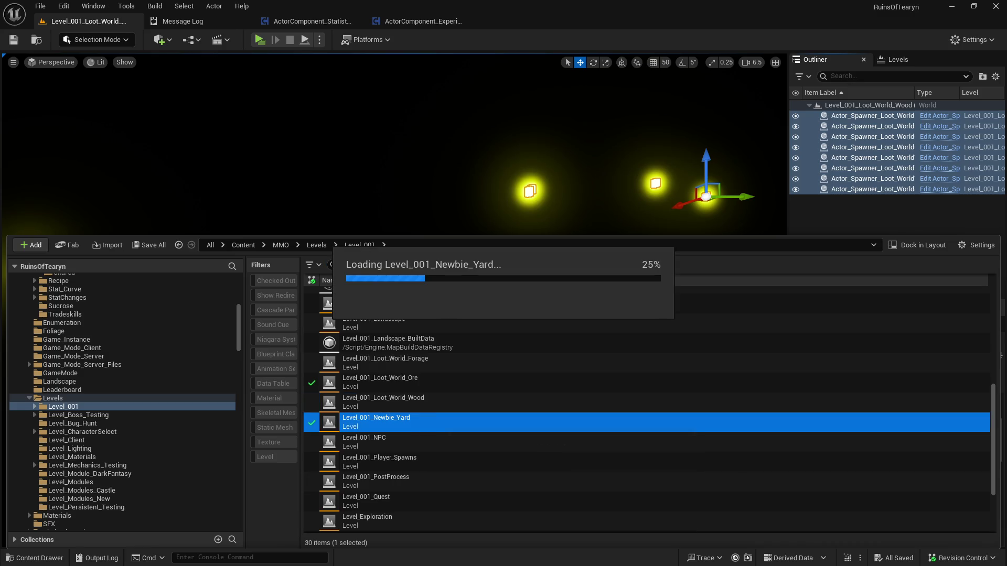
key(alt+Tab)
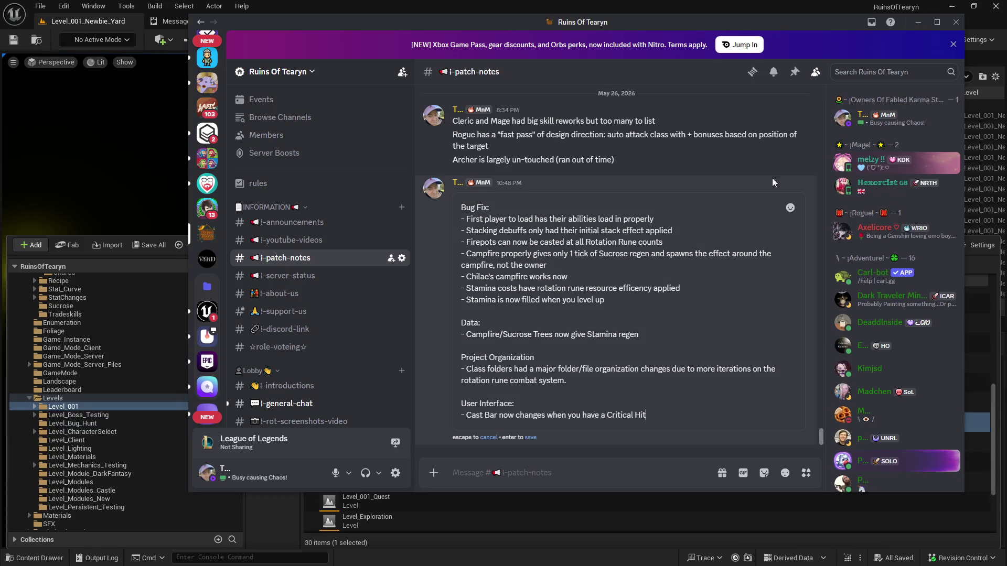
Add the Data line '- All foliage should have a proper respawn time of 2 - 4 minutes' and save the message
click(772, 173)
click(677, 330)
key(shift+Return)
text(- All foliage should have )
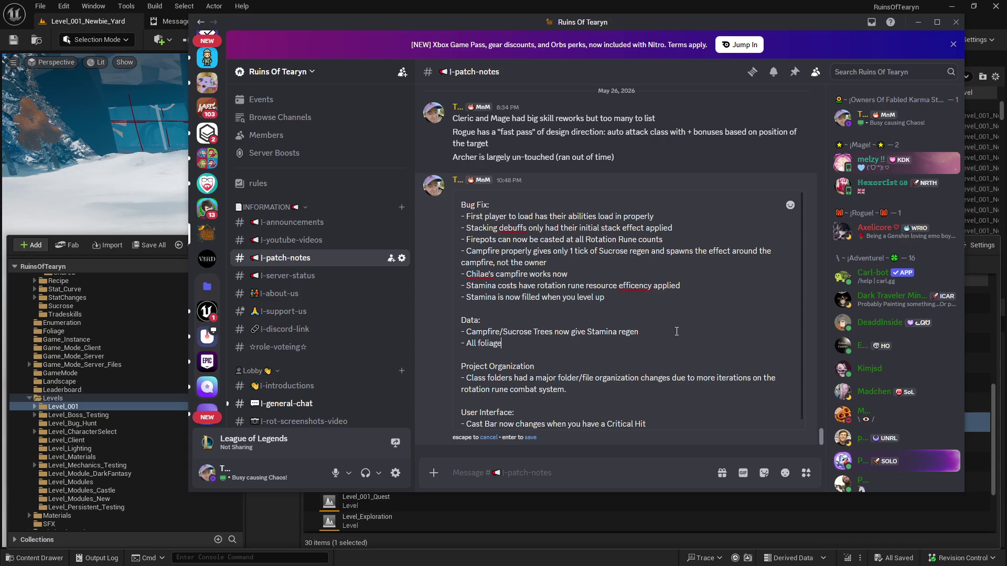
text(a pr)
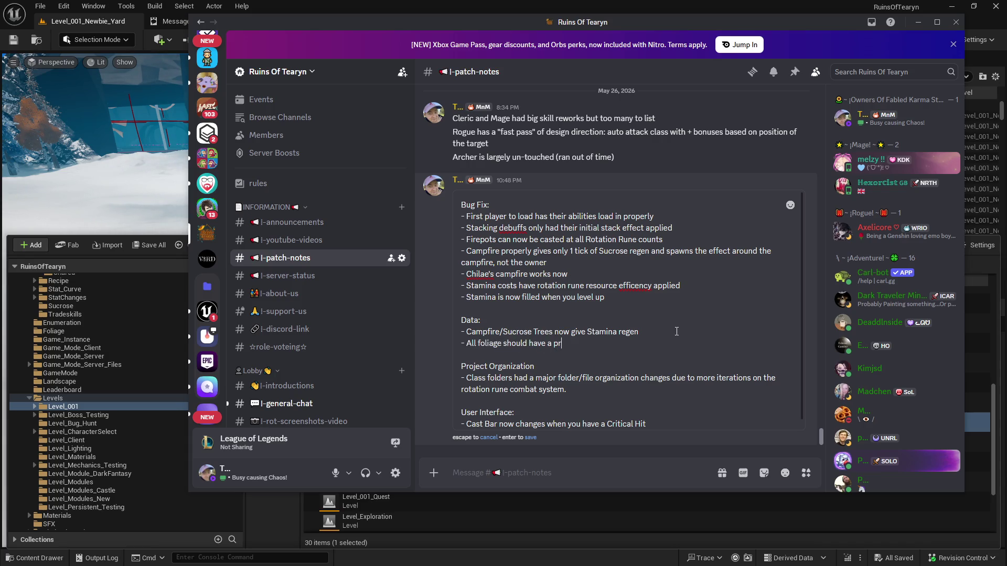
text(oper respawn time ofr)
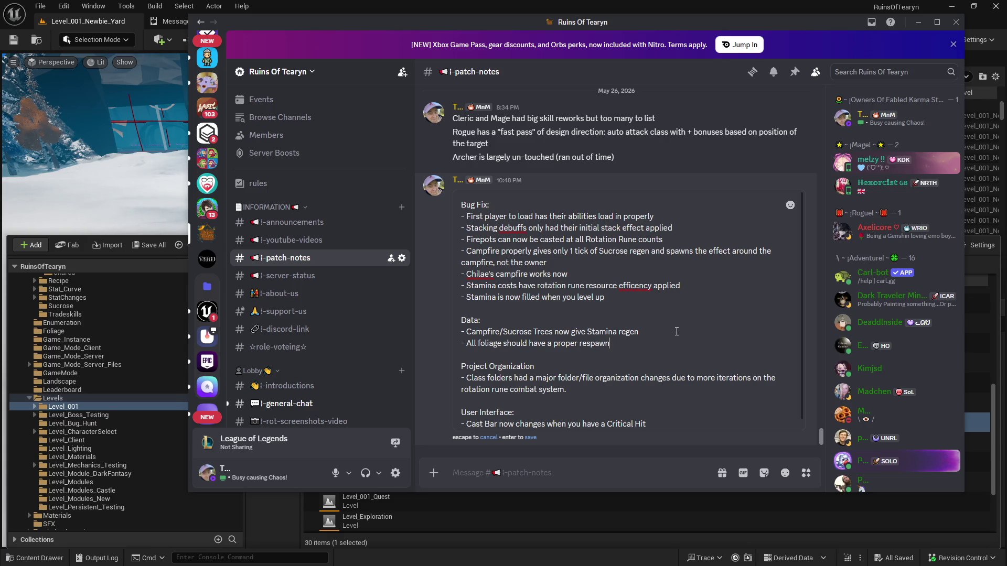
key(BackSpace)
key(BackSpace)
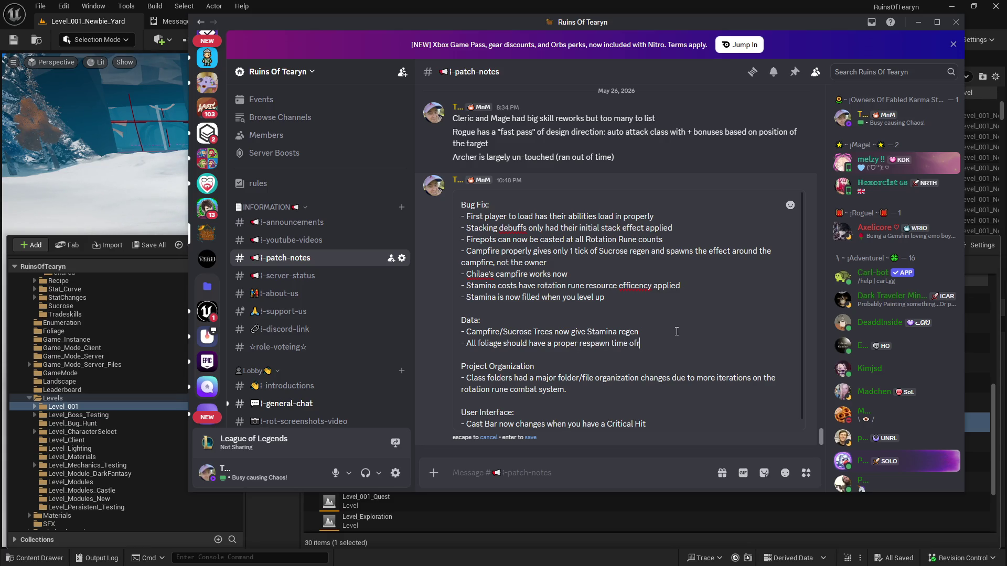
text(2 - 4 m)
text(inutes)
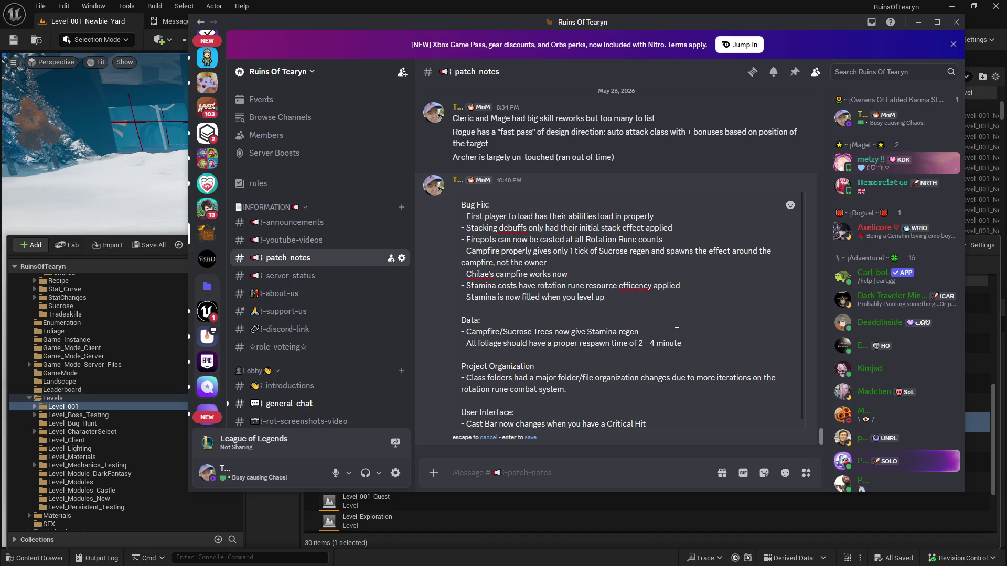
click(529, 438)
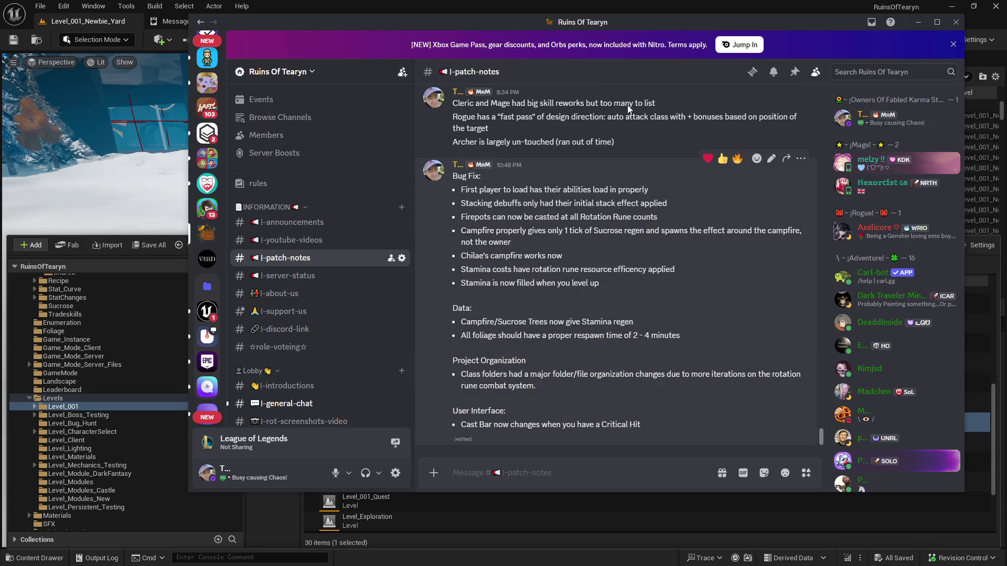
click(917, 22)
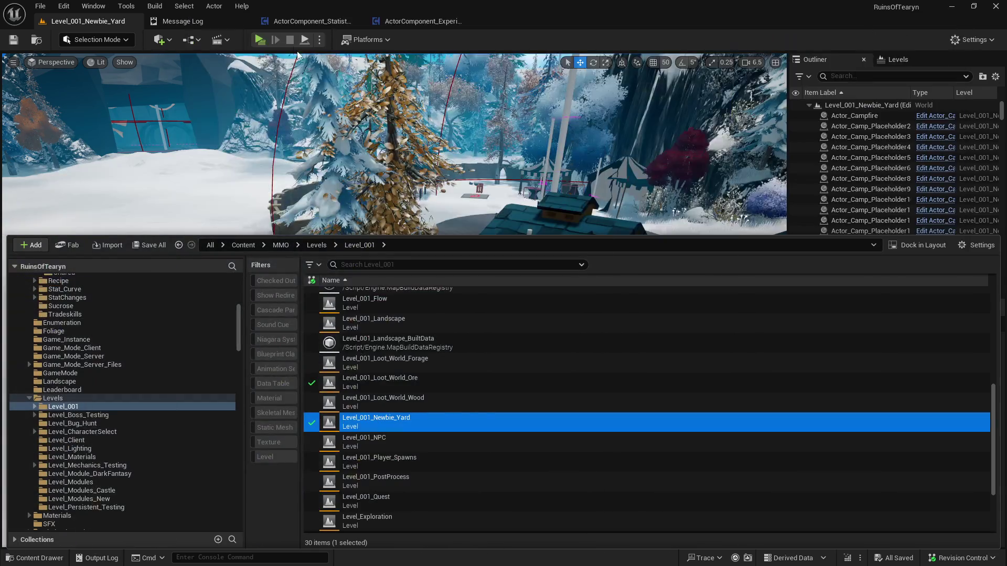
Switch to Obsidian's !A - Playtest notes and restore the 'Level up does not fill Stamina' line
key(alt+Tab)
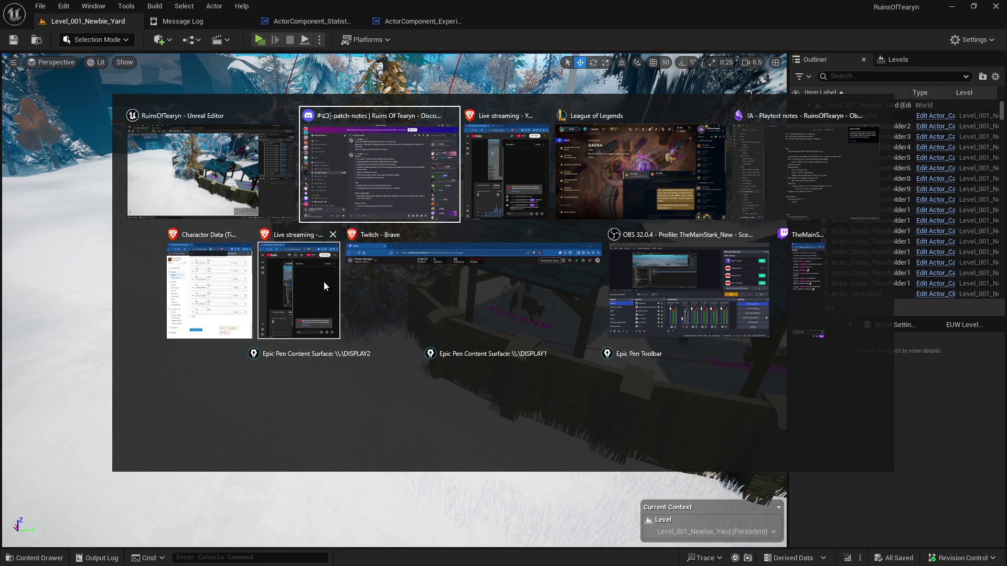
key(Tab)
key(Tab)
key(Tab)
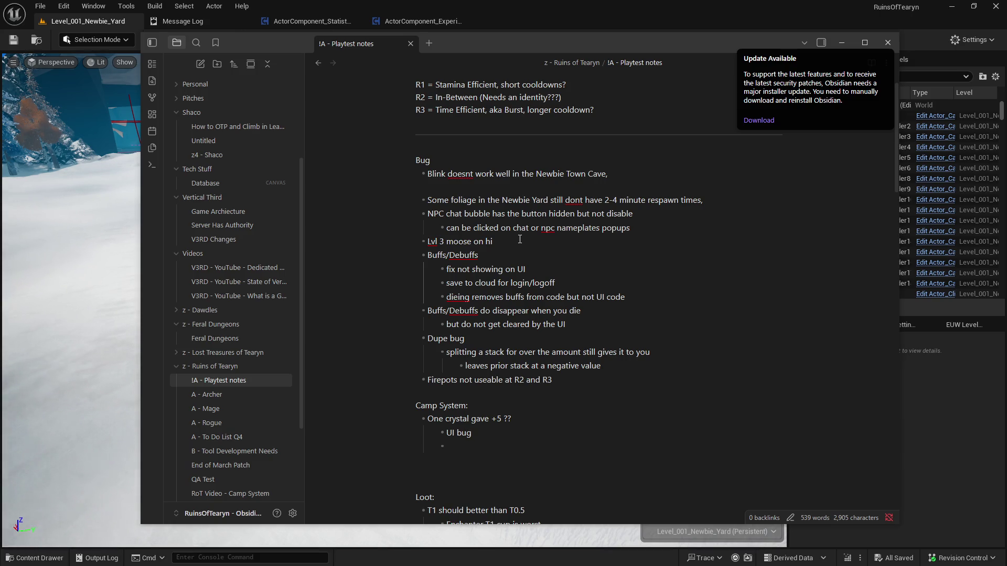
click(519, 240)
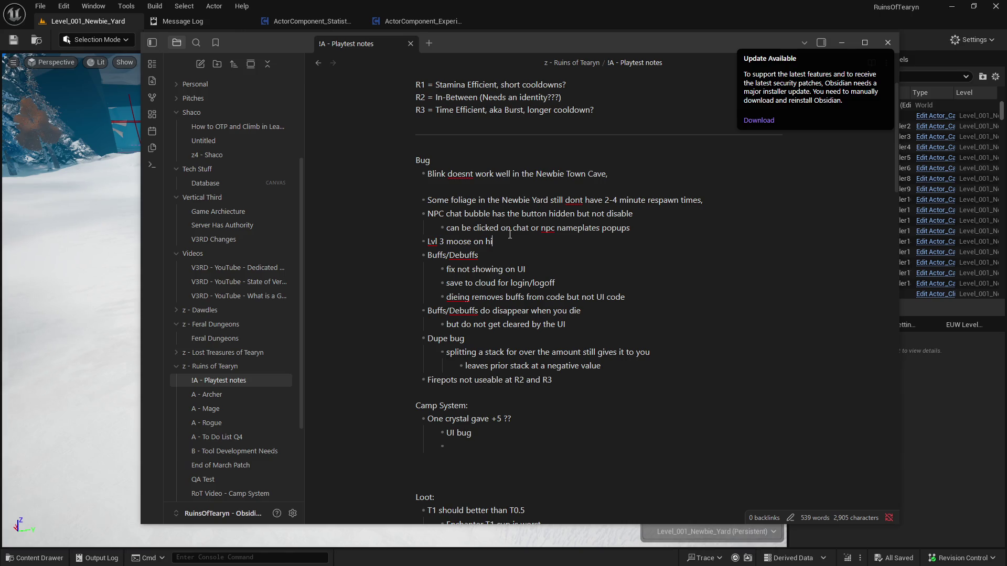
key(ctrl+z)
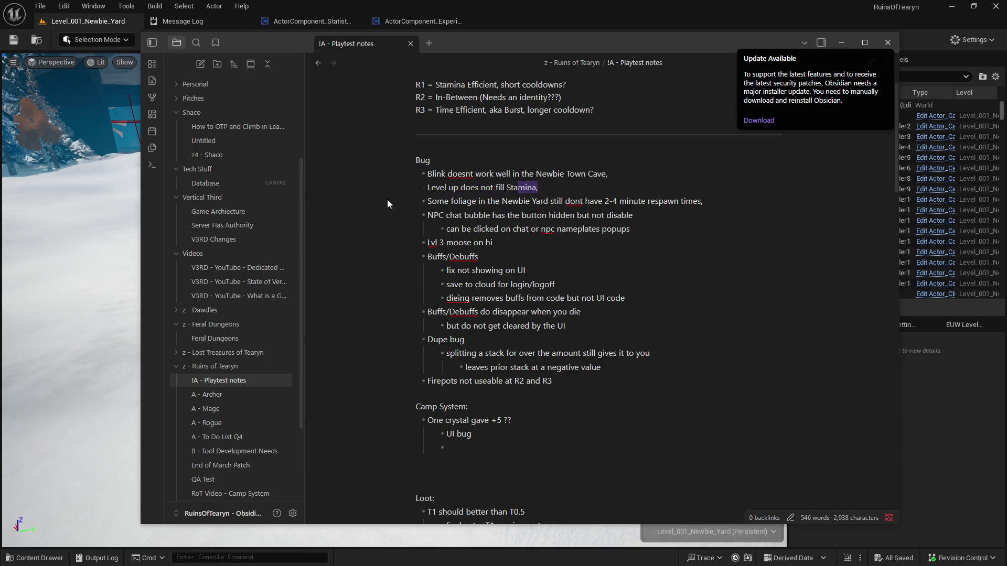
Delete the Stamina, 'Lvl 3 moose on hi' and Newbie Yard foliage respawn lines from the Bug list
key(BackSpace)
key(BackSpace)
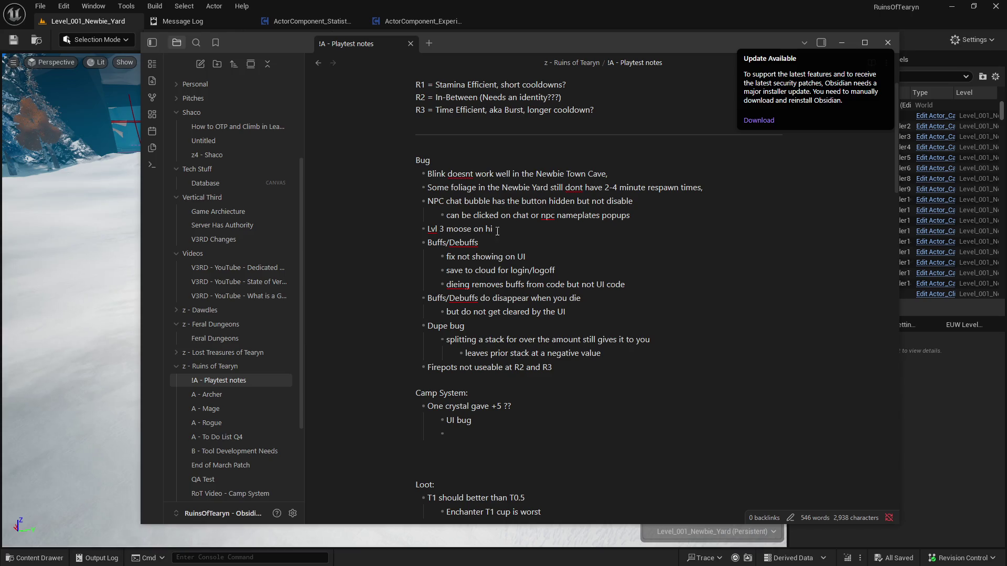
drag(513, 229, 350, 232)
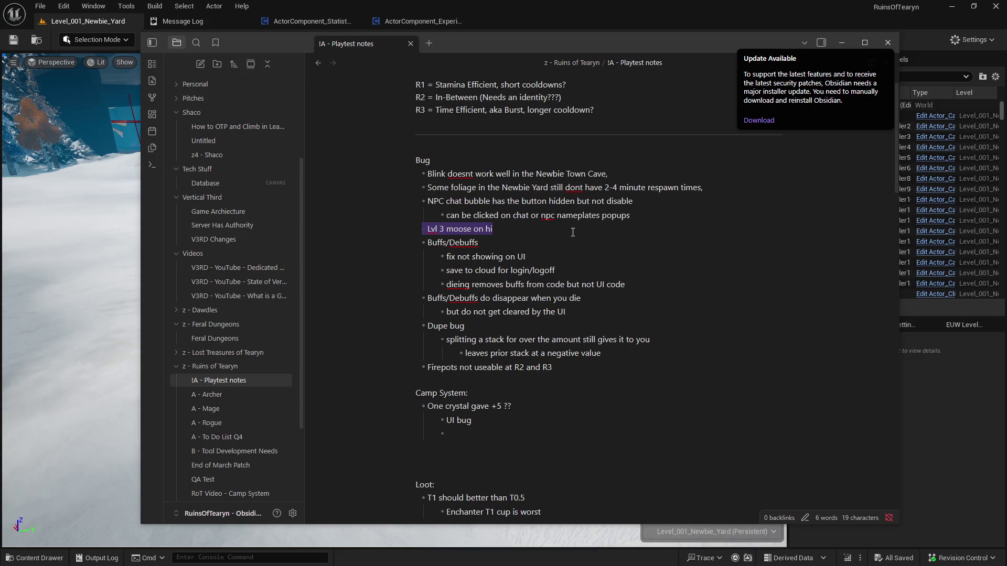
key(BackSpace)
key(BackSpace)
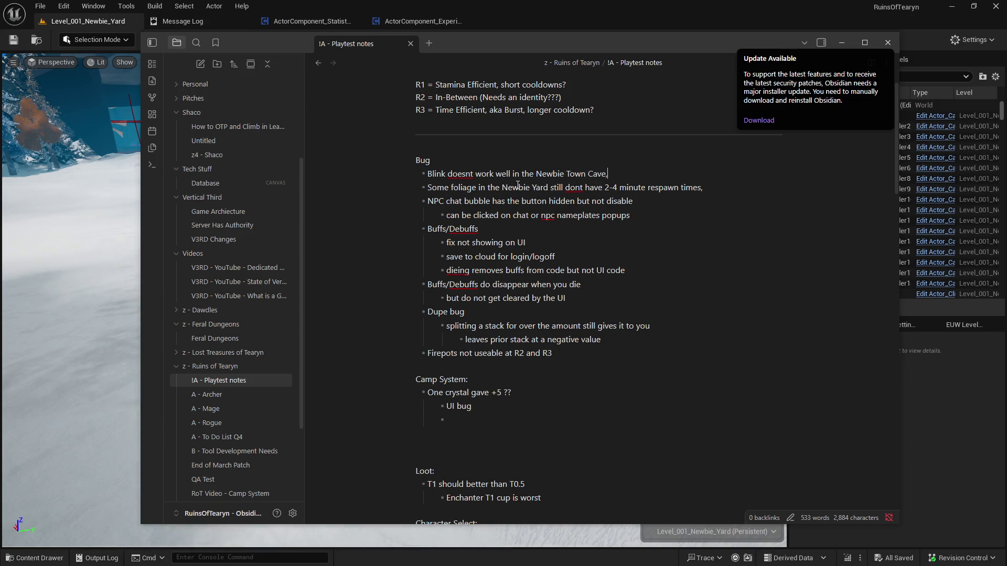
drag(702, 188, 389, 182)
key(BackSpace)
key(BackSpace)
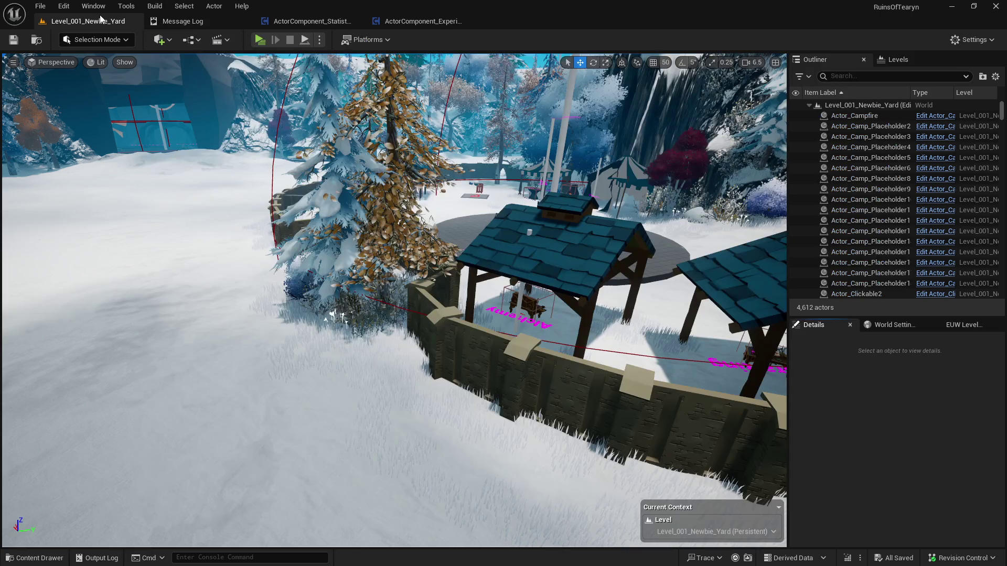
click(99, 40)
key(ctrl+space)
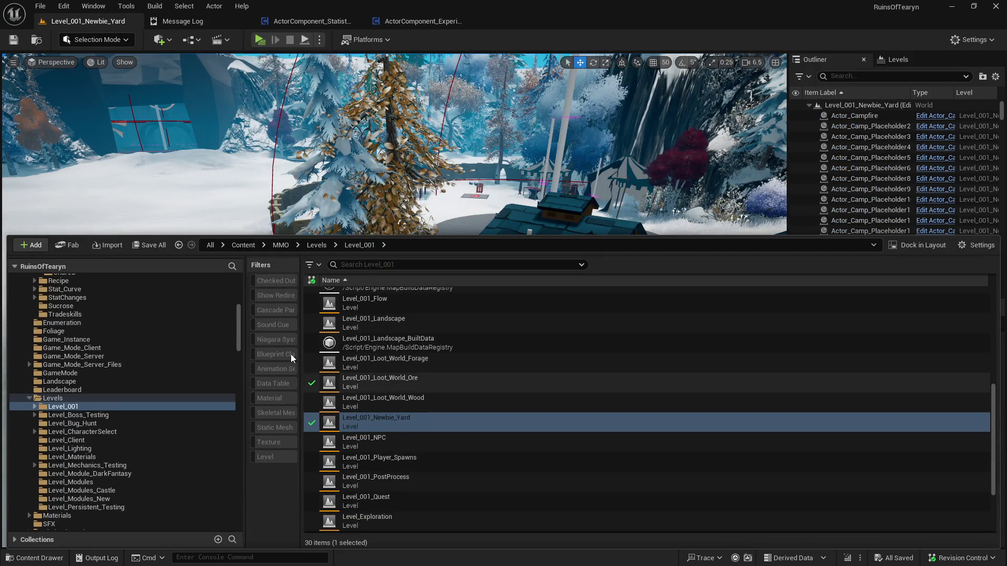
Playtest Level_001_Newbie_Yard as Client 1 in Play-in-Editor, then close the preview window
mouse_move(241, 338)
mouse_down()
mouse_move(245, 527)
mouse_move(256, 332)
mouse_move(257, 341)
mouse_up()
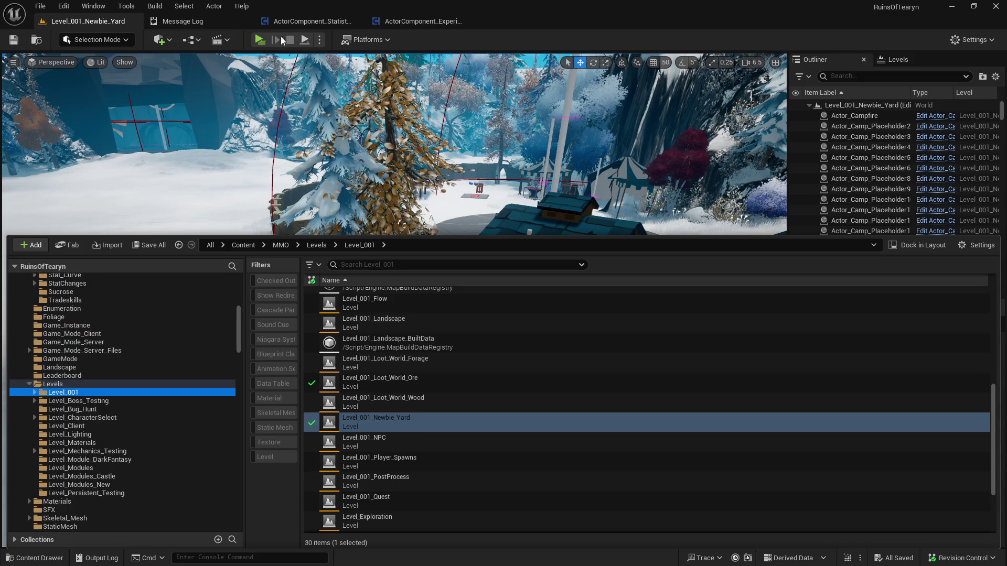
click(260, 39)
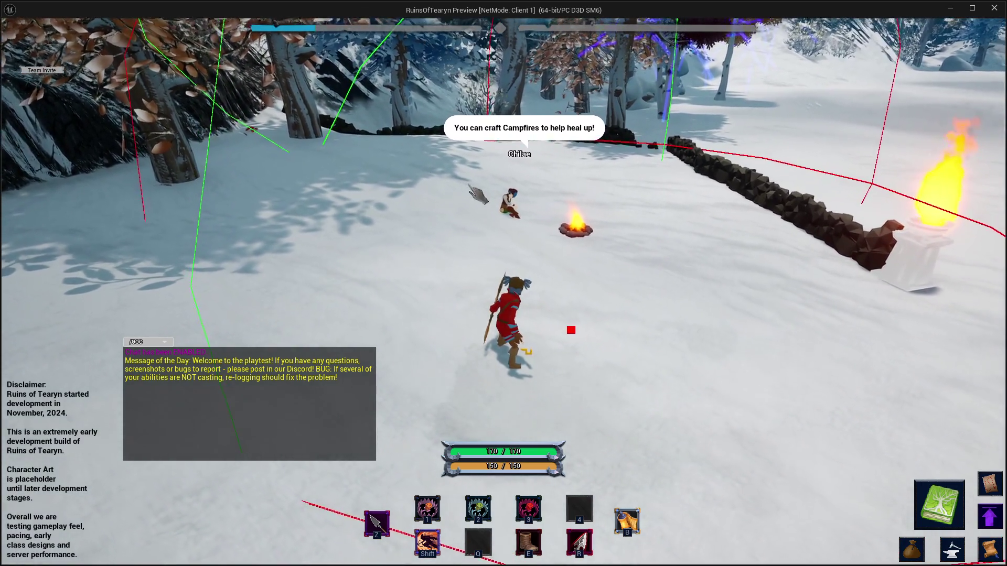
click(999, 13)
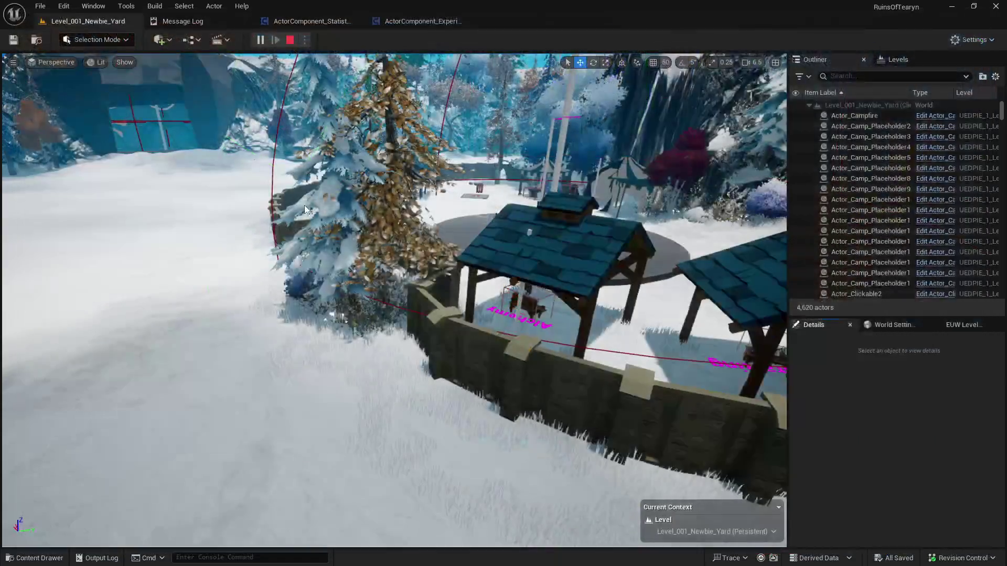
Open the Widget_Chat_Bubble widget blueprint from its folder in the Content Drawer
key(ctrl+space)
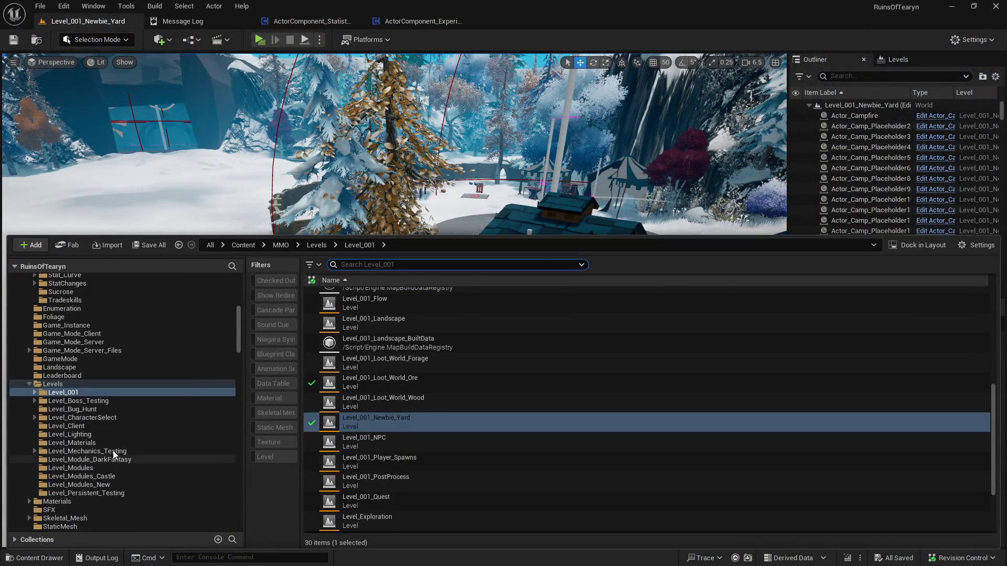
scroll(118, 424, up, 10)
scroll(118, 422, down, 10)
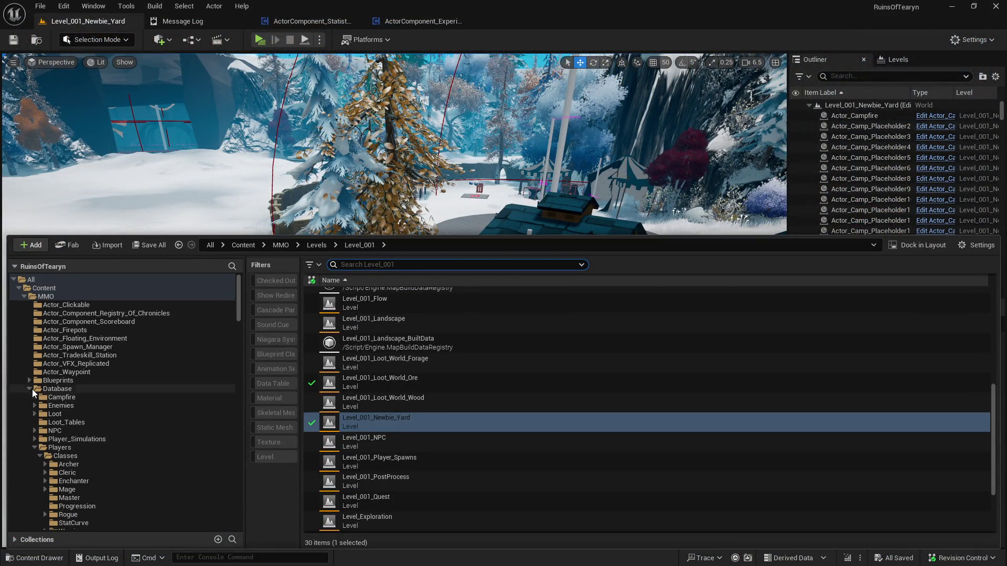
scroll(52, 434, down, 10)
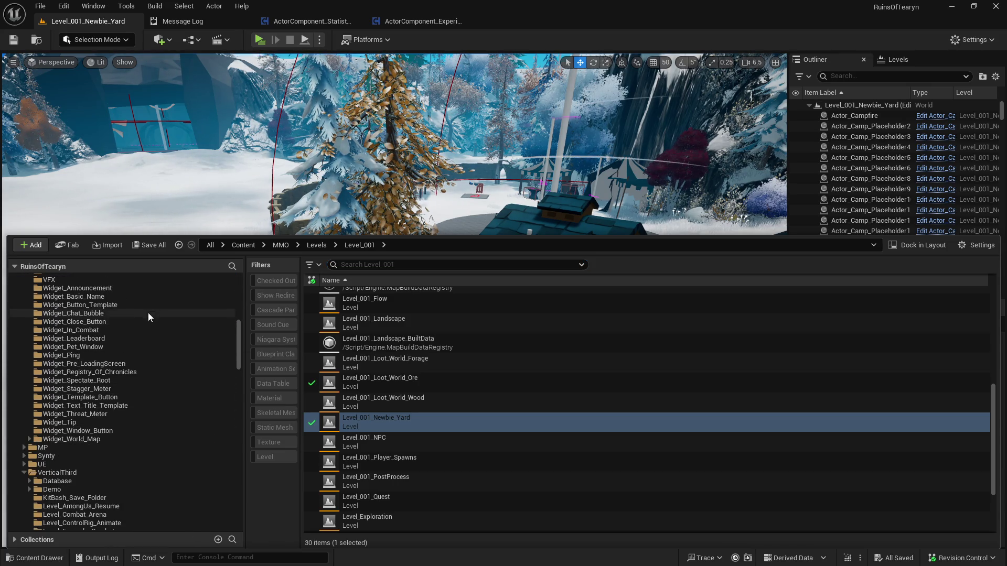
click(136, 313)
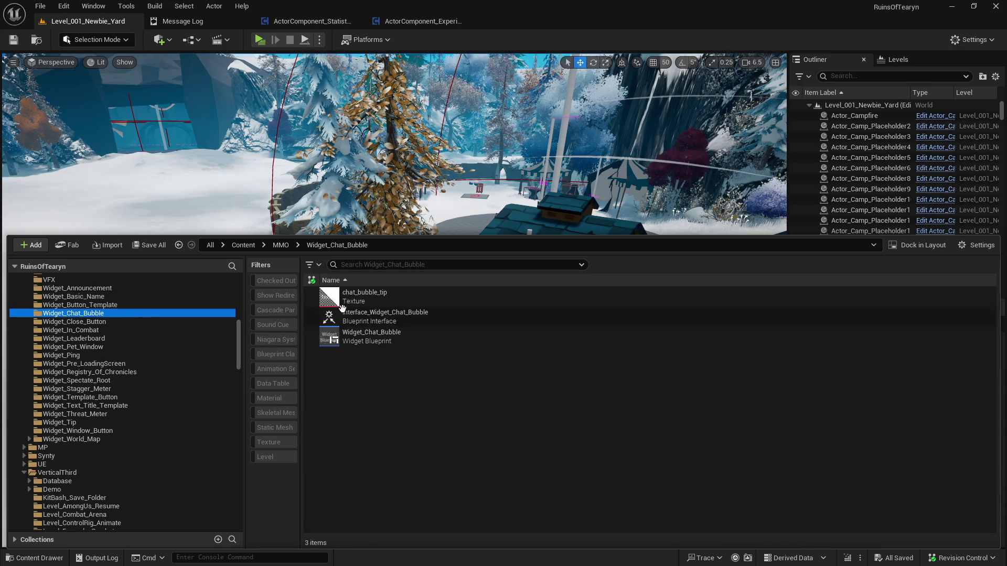
double_click(455, 338)
scroll(619, 207, down, 1)
scroll(465, 236, up, 4)
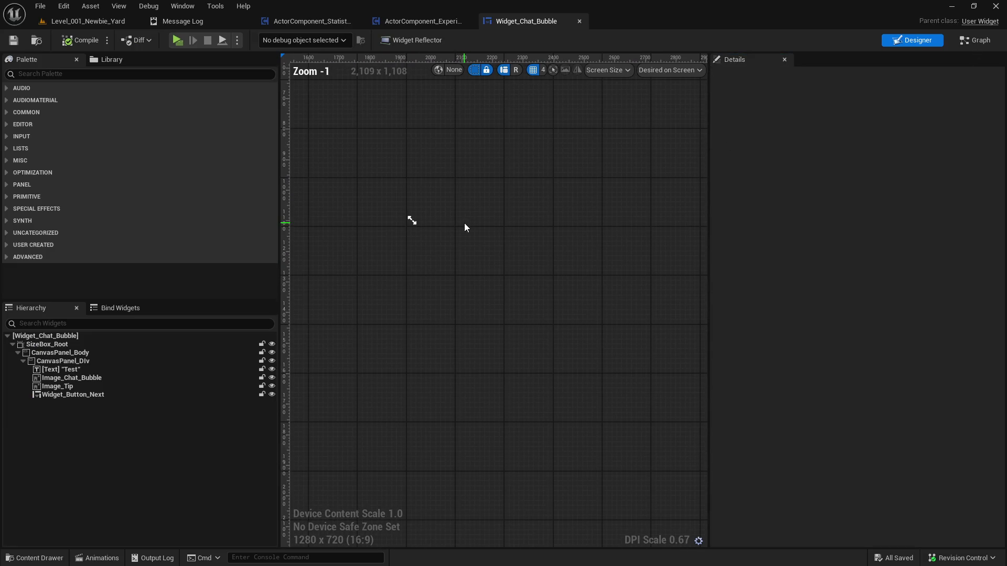
Inspect Image_Chat_Bubble, Image_Tip and Widget_Button_Next in the designer hierarchy
click(139, 378)
click(141, 395)
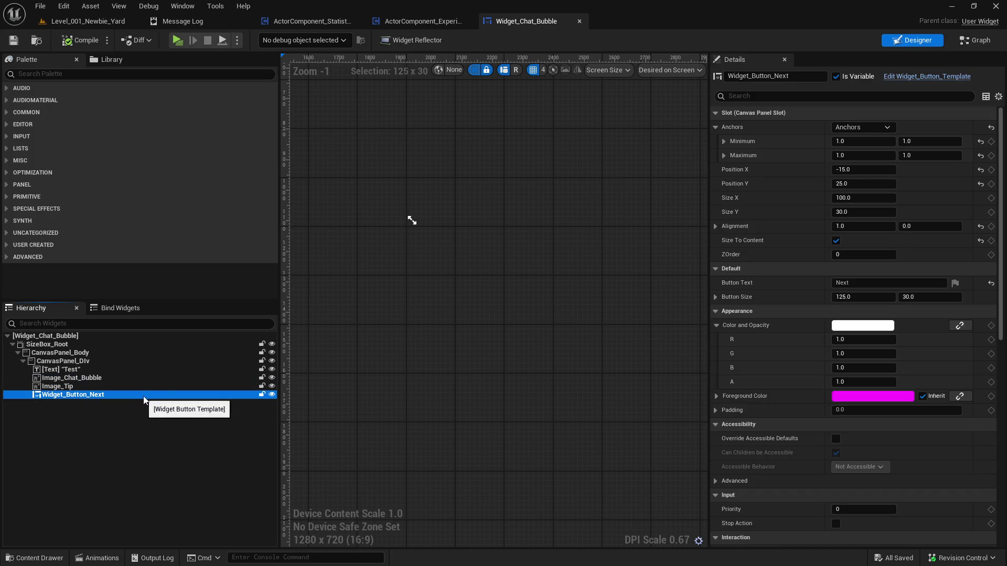
mouse_move(427, 358)
mouse_down()
mouse_move(495, 341)
mouse_move(332, 340)
mouse_move(494, 304)
mouse_up()
click(93, 387)
click(93, 395)
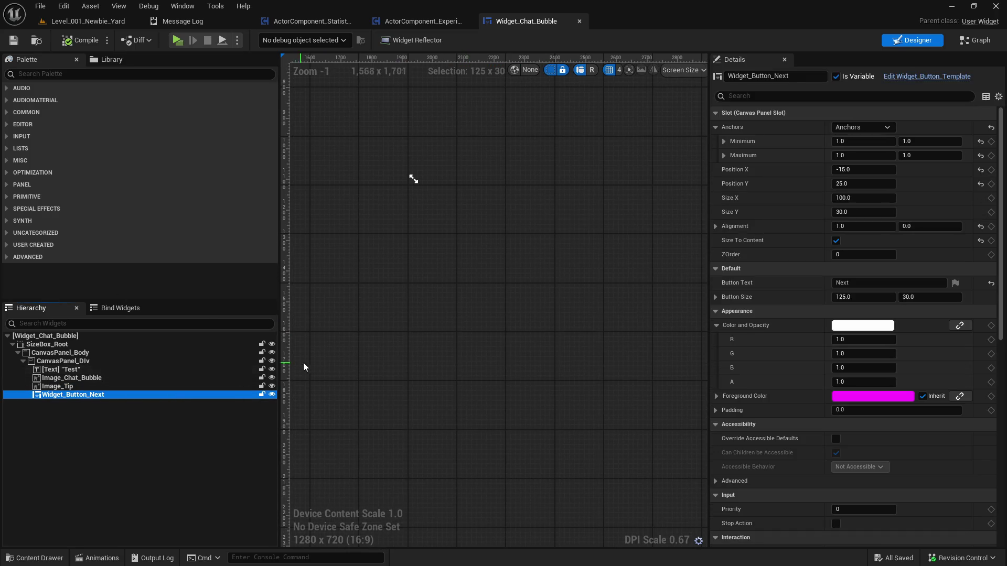
drag(378, 332, 463, 317)
scroll(488, 124, up, 9)
scroll(474, 206, up, 6)
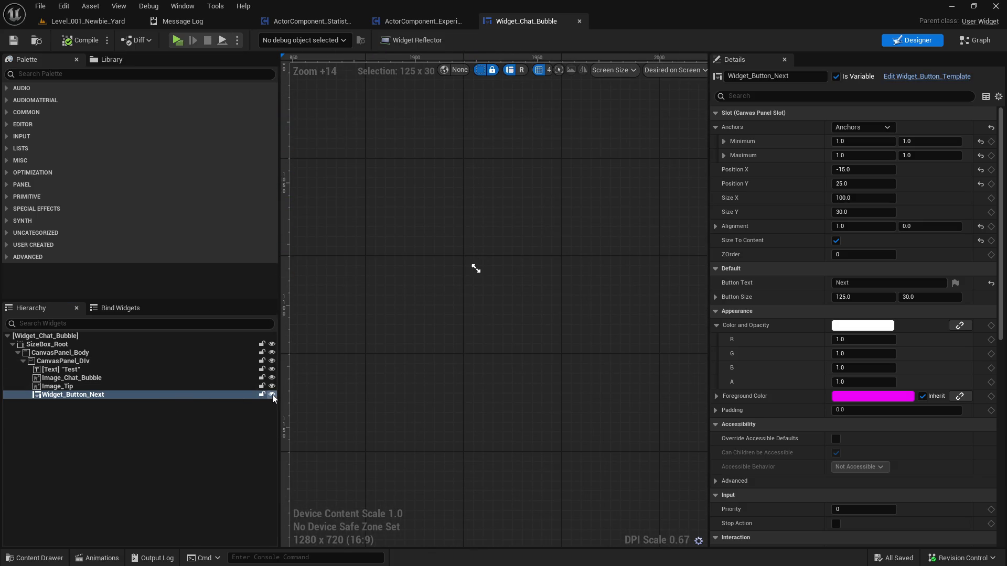
scroll(409, 319, down, 10)
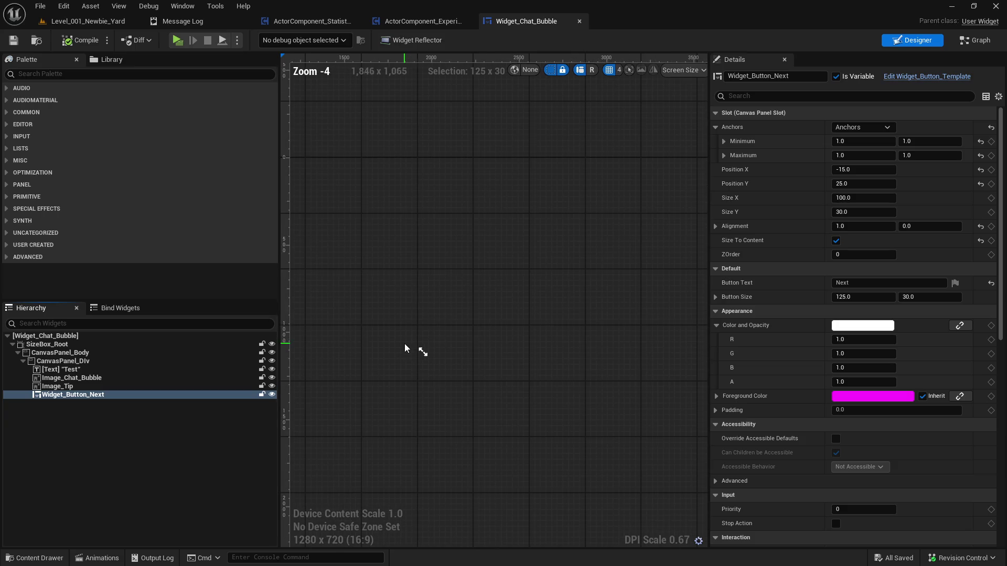
drag(337, 212, 600, 240)
Toggle whether Widget_Button_Next shows in the editor and reselect it
click(115, 362)
click(112, 394)
click(272, 397)
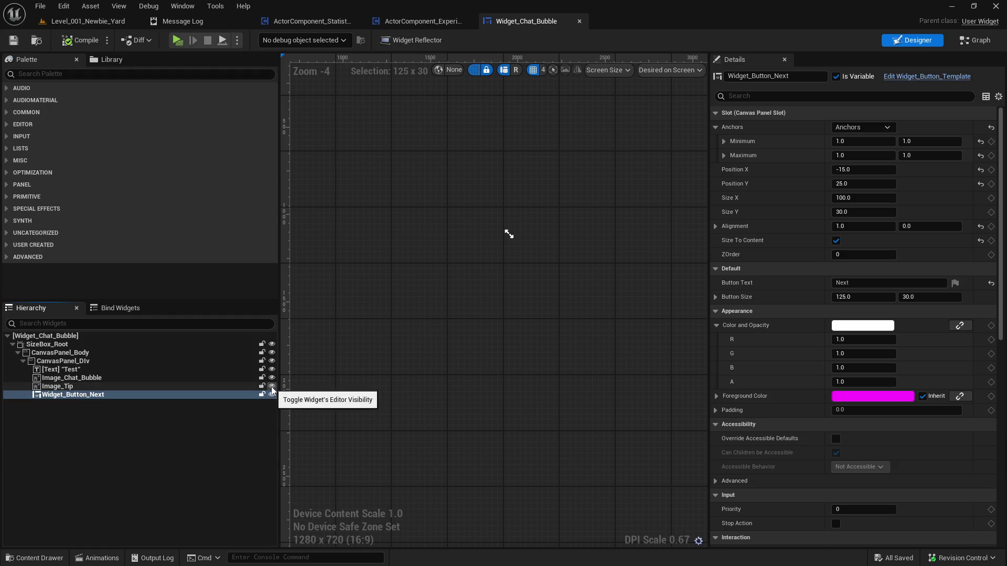
click(177, 391)
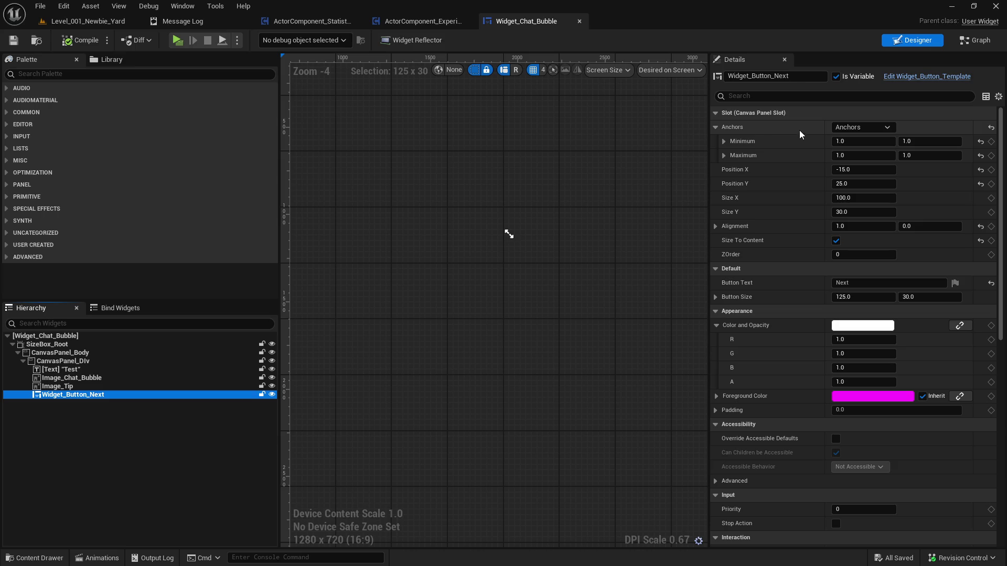
drag(586, 179, 490, 174)
scroll(398, 211, up, 10)
drag(414, 200, 454, 220)
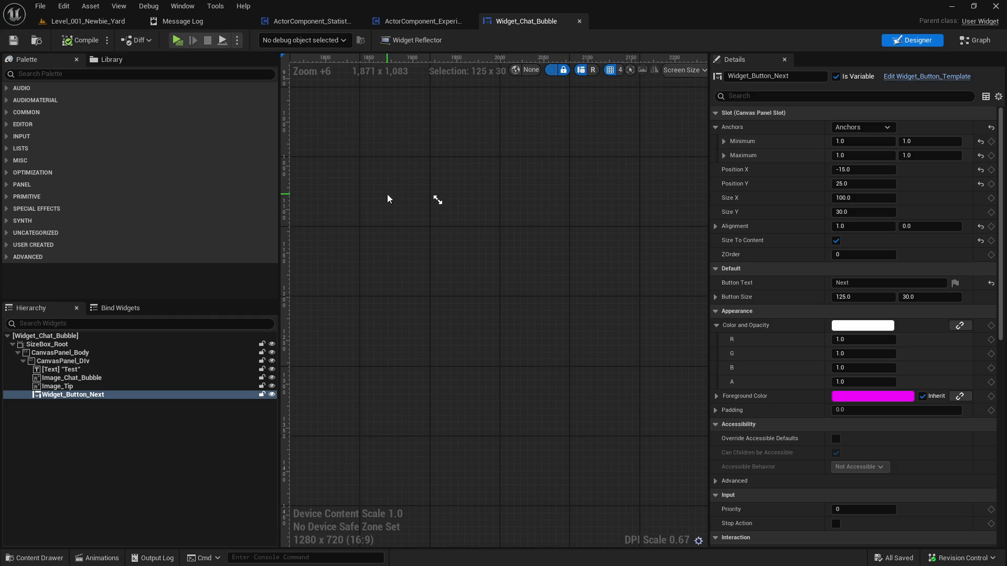
click(179, 394)
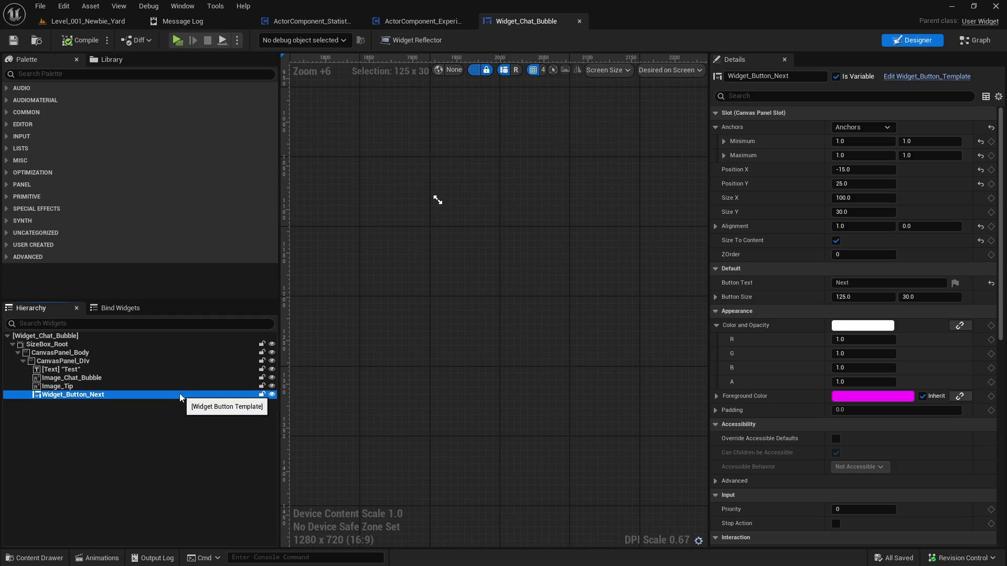
Search the button's Details for Visibility and leave it set to Hidden
click(799, 95)
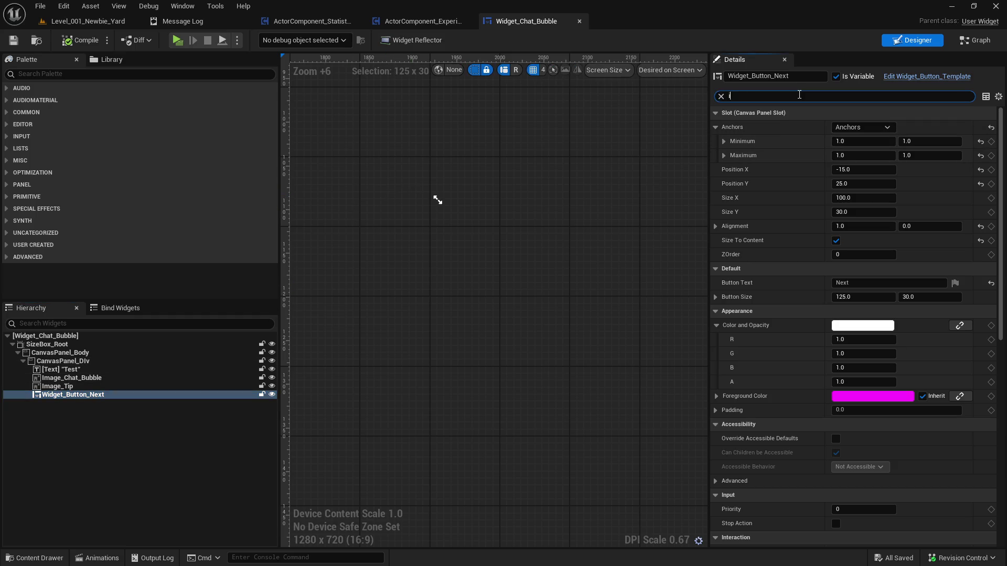
text(vsi)
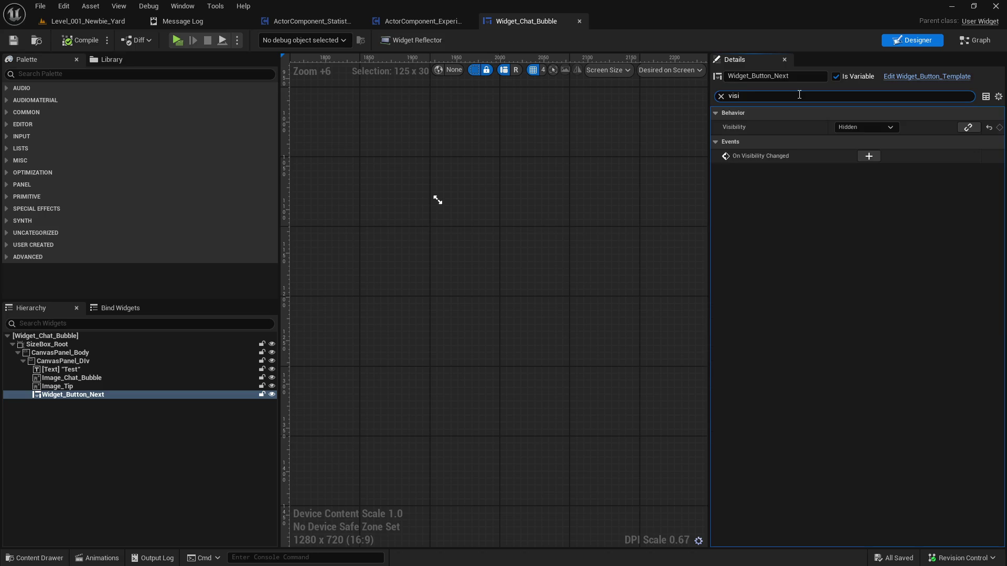
click(866, 127)
click(870, 137)
click(870, 128)
click(862, 158)
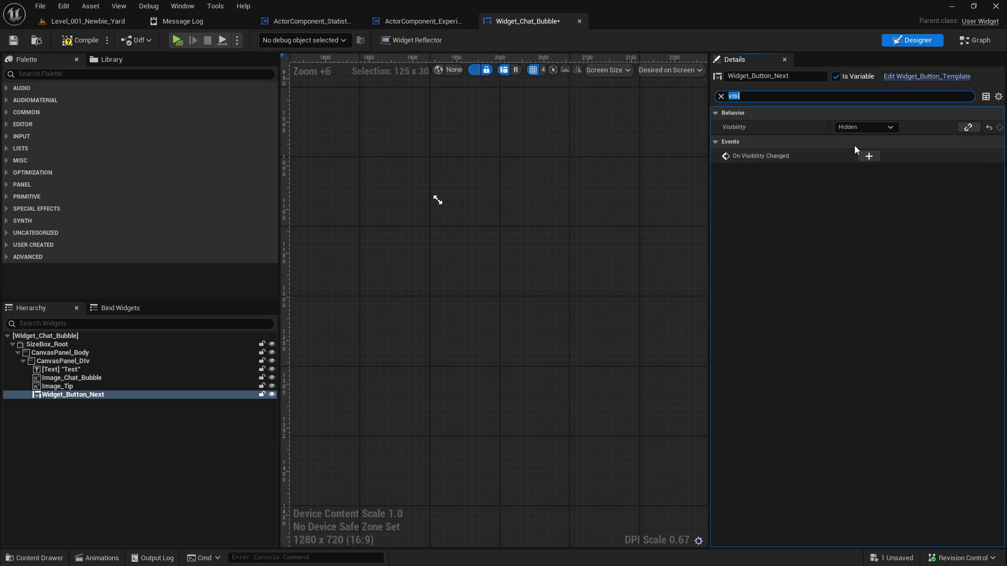
click(721, 97)
Save the Widget_Chat_Bubble asset and close its editor
click(121, 370)
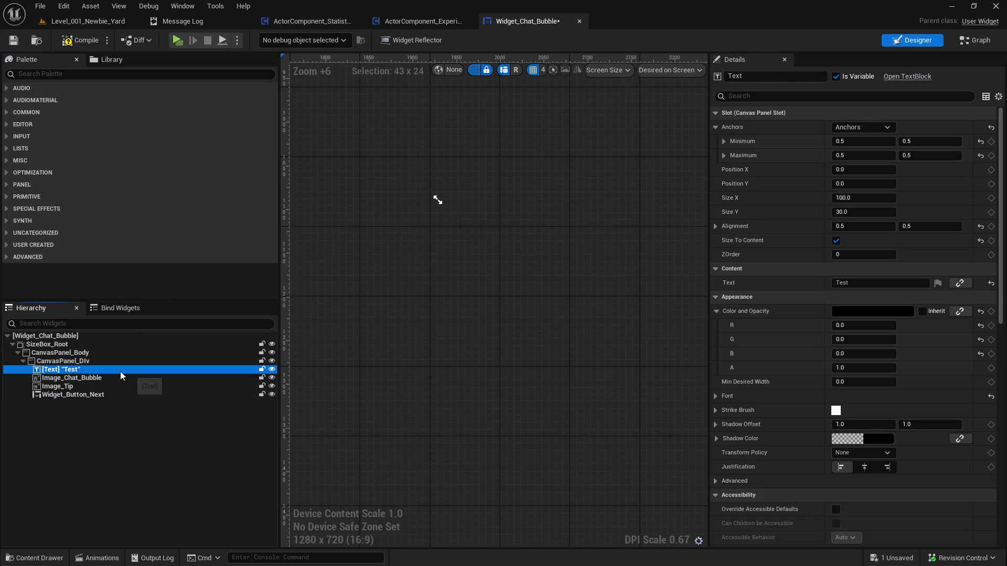
click(13, 40)
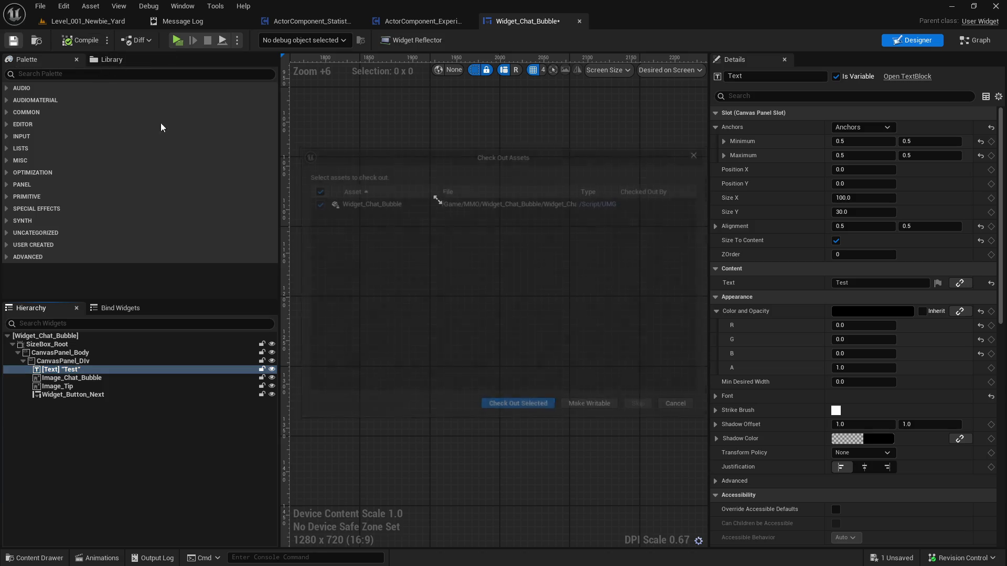
click(518, 408)
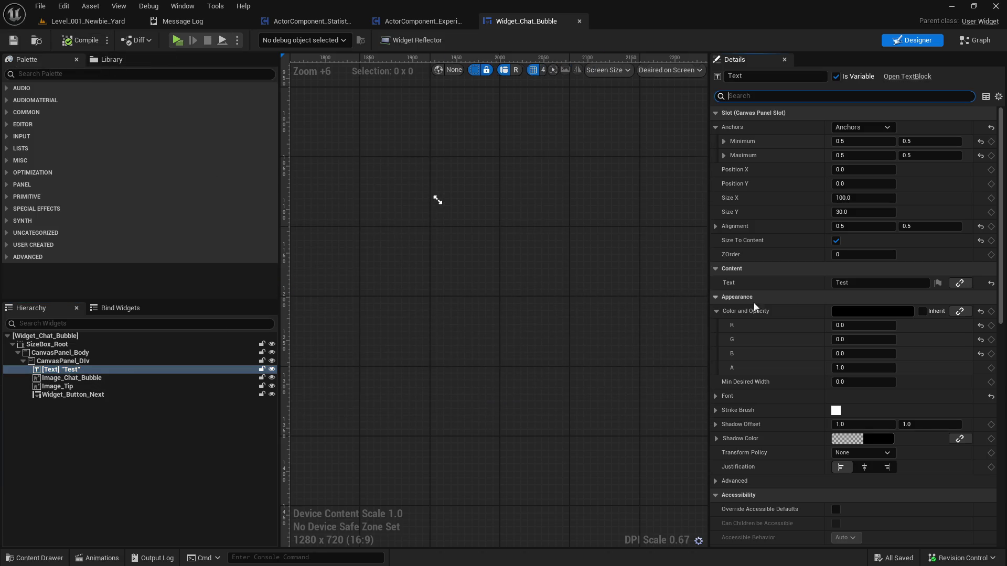
scroll(492, 255, down, 4)
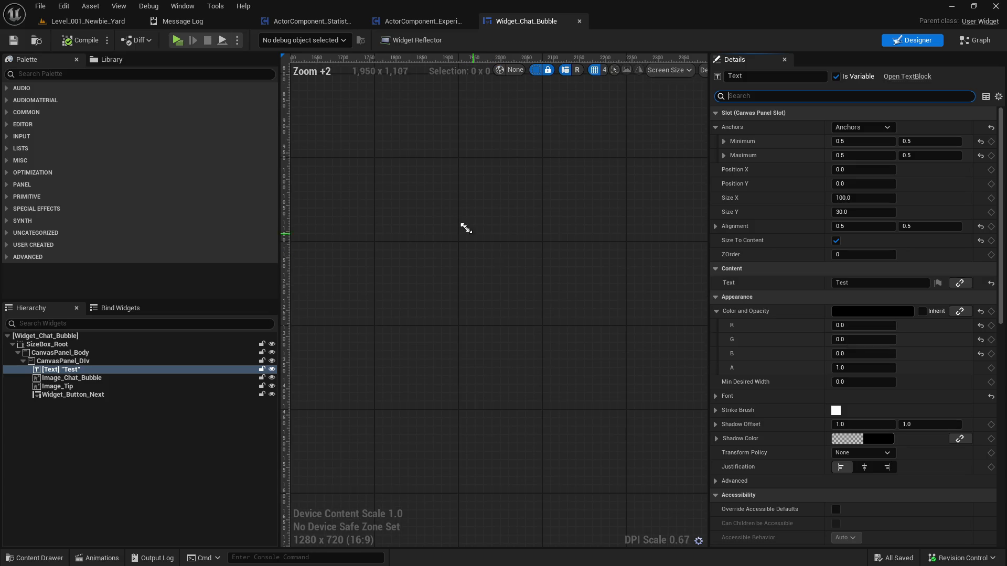
scroll(455, 199, up, 8)
scroll(456, 199, up, 9)
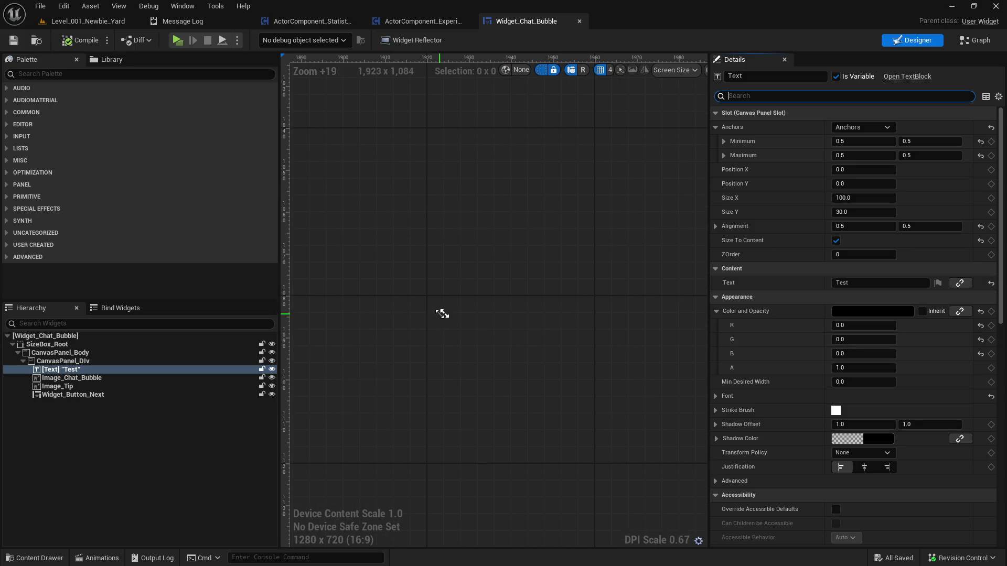
click(526, 333)
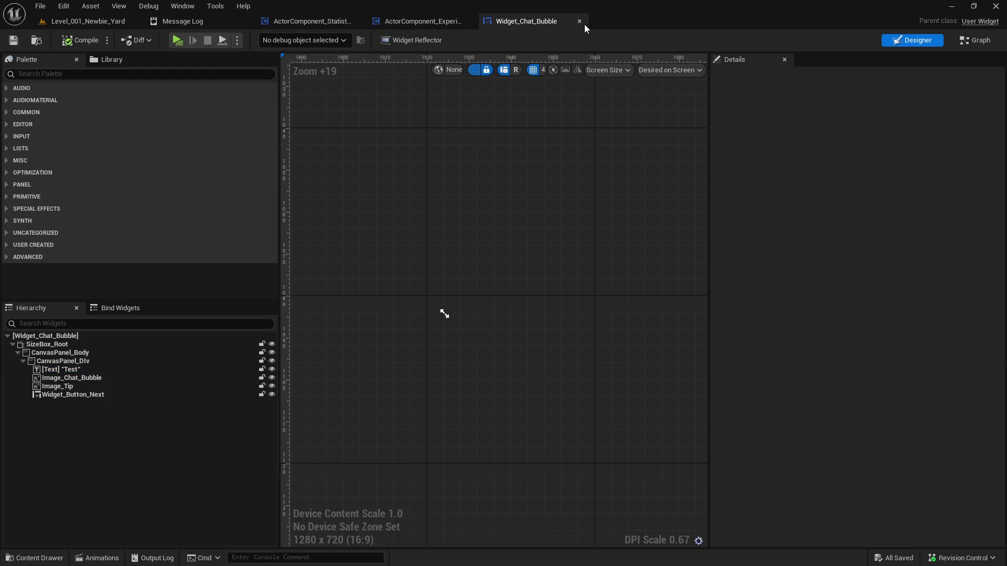
click(579, 21)
Reopen Widget_Chat_Bubble and select SizeBox_Root, CanvasPanel_DIv, then CanvasPanel_Body
key(ctrl+space)
click(408, 305)
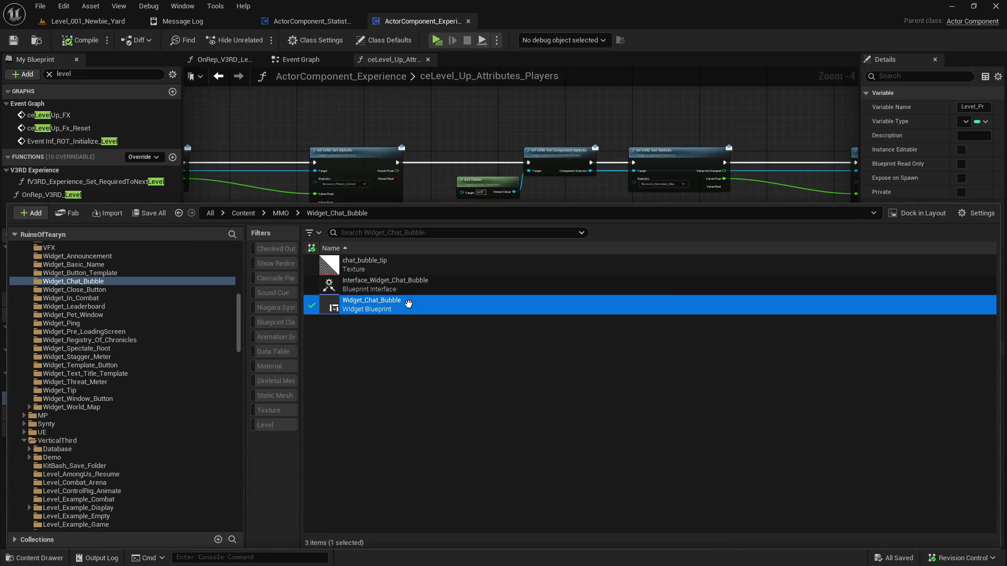
double_click(408, 306)
scroll(505, 357, down, 4)
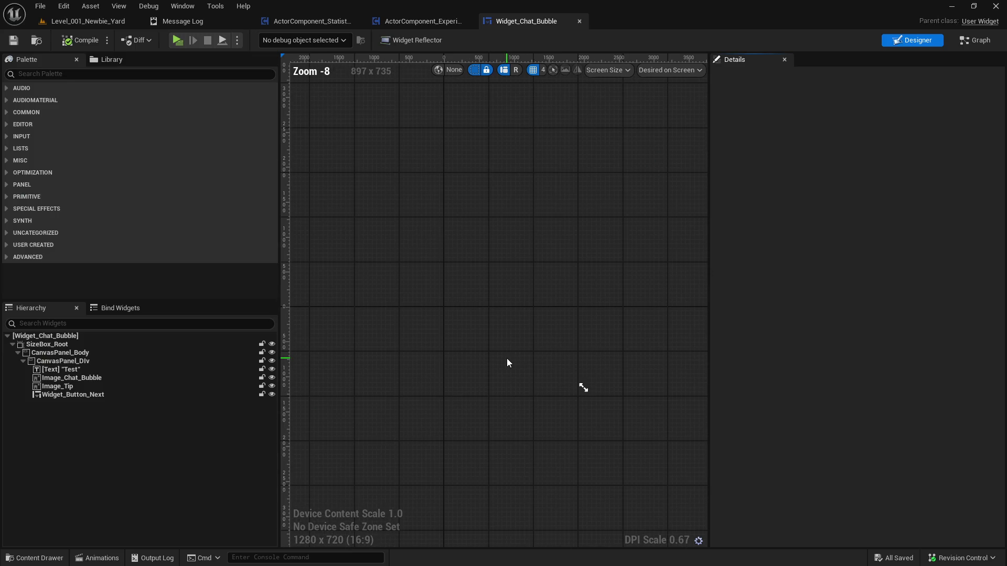
drag(496, 350, 499, 361)
scroll(453, 319, up, 6)
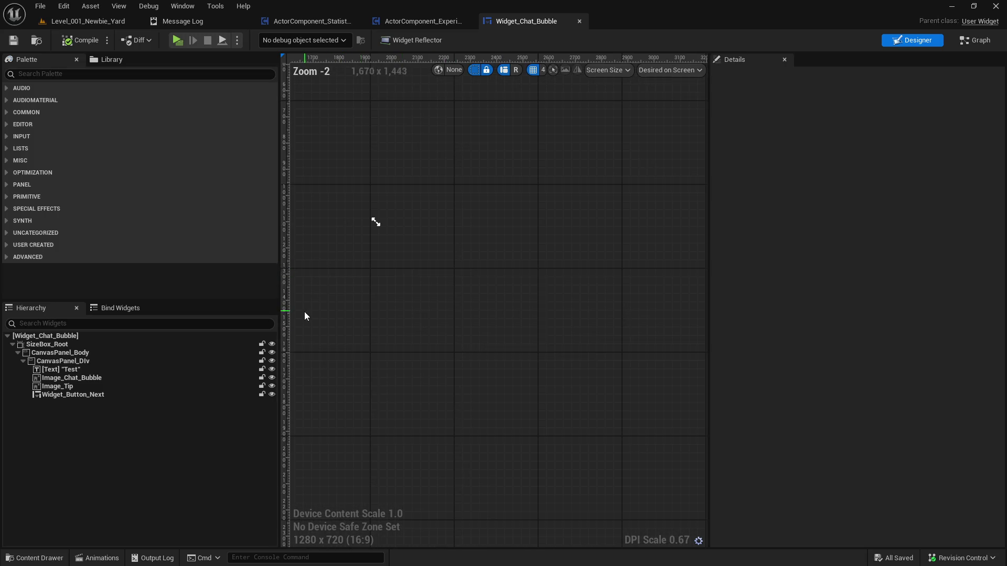
click(163, 344)
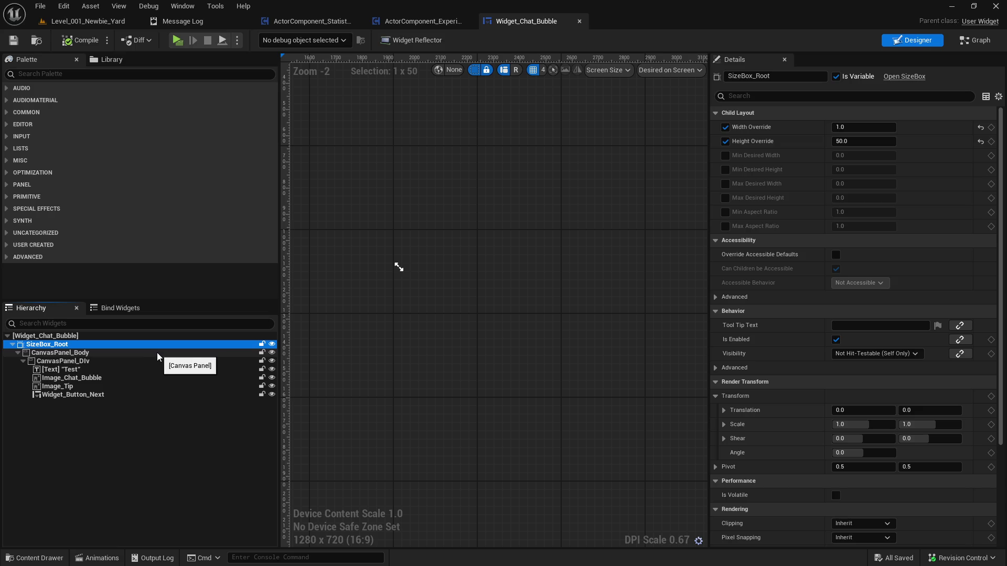
click(137, 362)
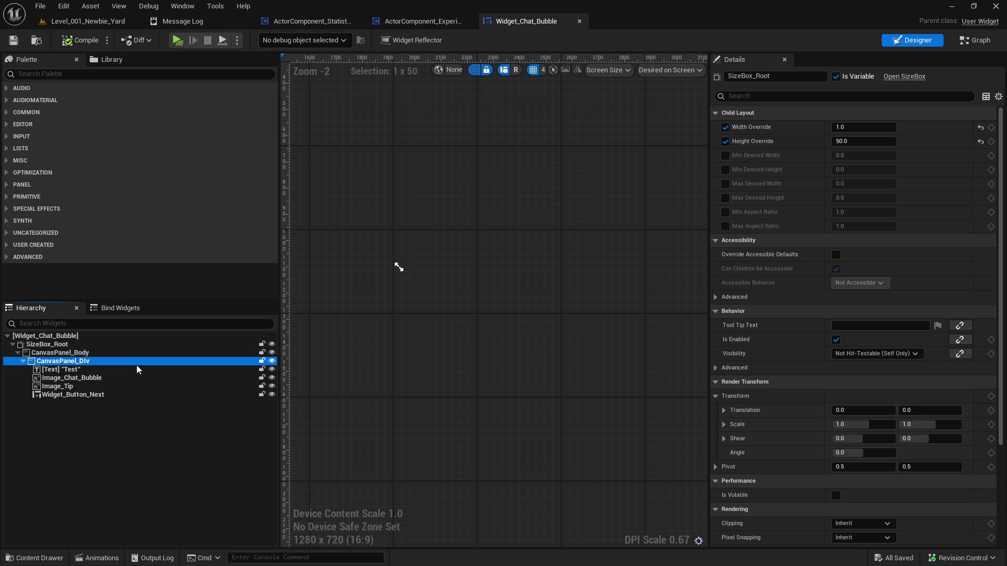
click(138, 352)
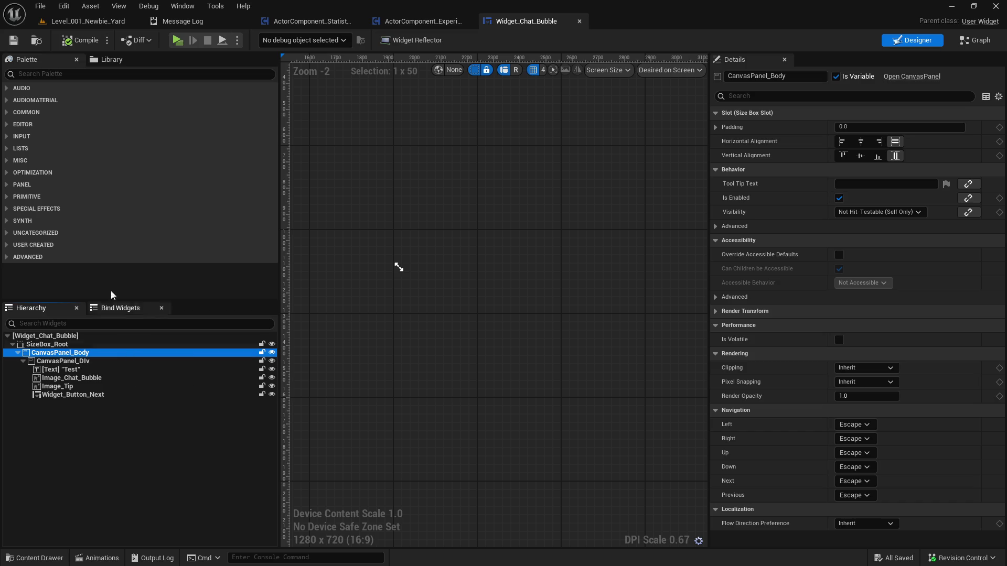
Add an Image widget under CanvasPanel_Body, then delete it
click(68, 74)
text(imag)
mouse_move(70, 99)
mouse_down()
mouse_move(129, 378)
mouse_move(103, 354)
mouse_up()
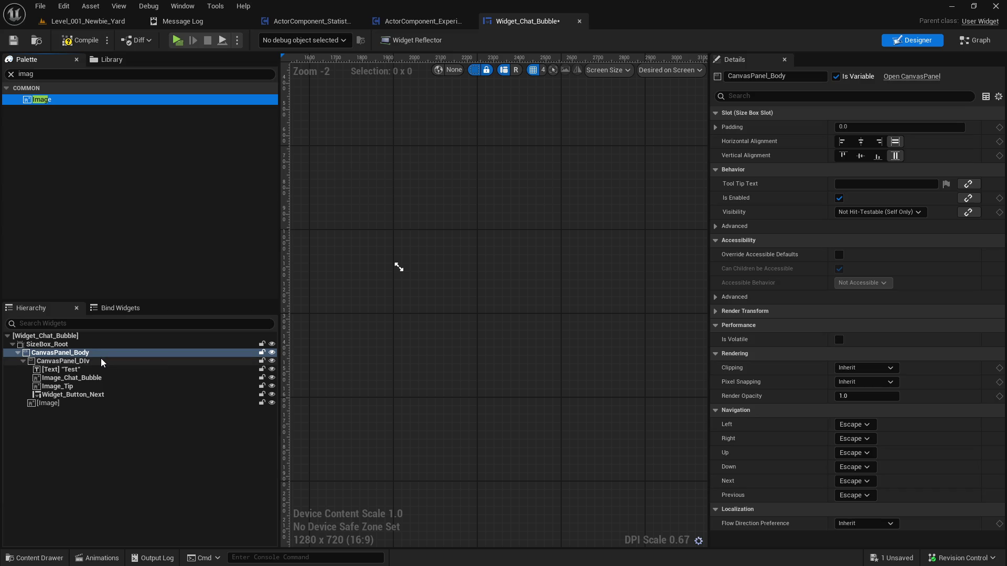
click(67, 403)
drag(516, 315, 510, 316)
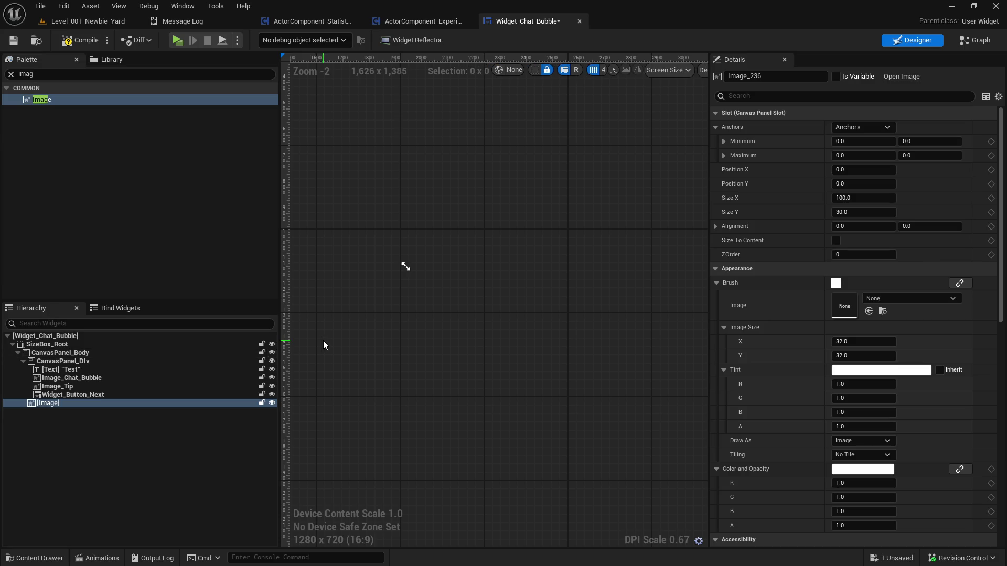
drag(596, 231, 620, 227)
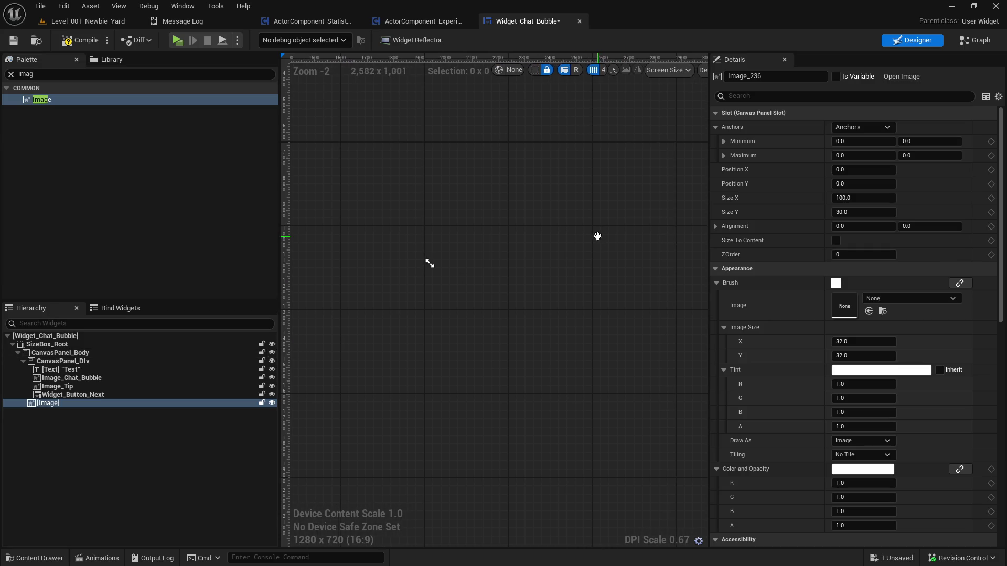
click(65, 424)
click(72, 405)
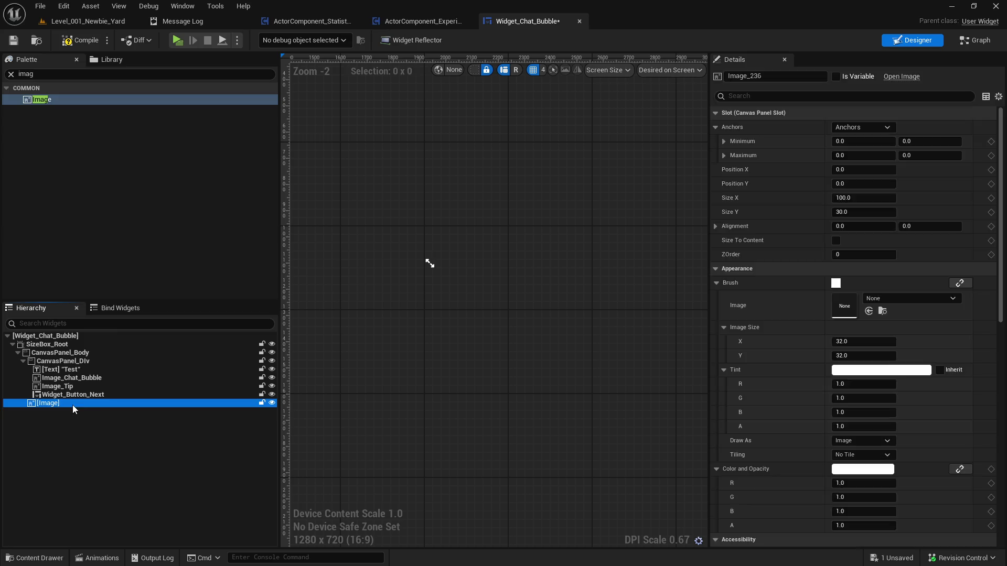
key(Delete)
Resize the preview to 1674 by 887, restore the Image widget, then delete it again
drag(422, 262, 583, 329)
key(ctrl+z)
mouse_move(516, 303)
mouse_down()
mouse_move(544, 261)
mouse_move(481, 279)
mouse_up()
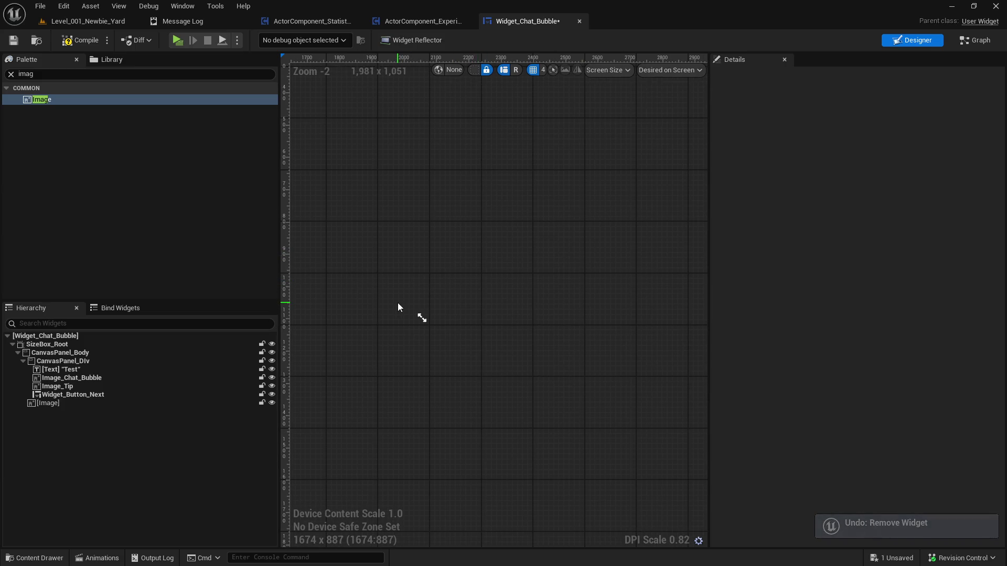
click(50, 402)
key(Delete)
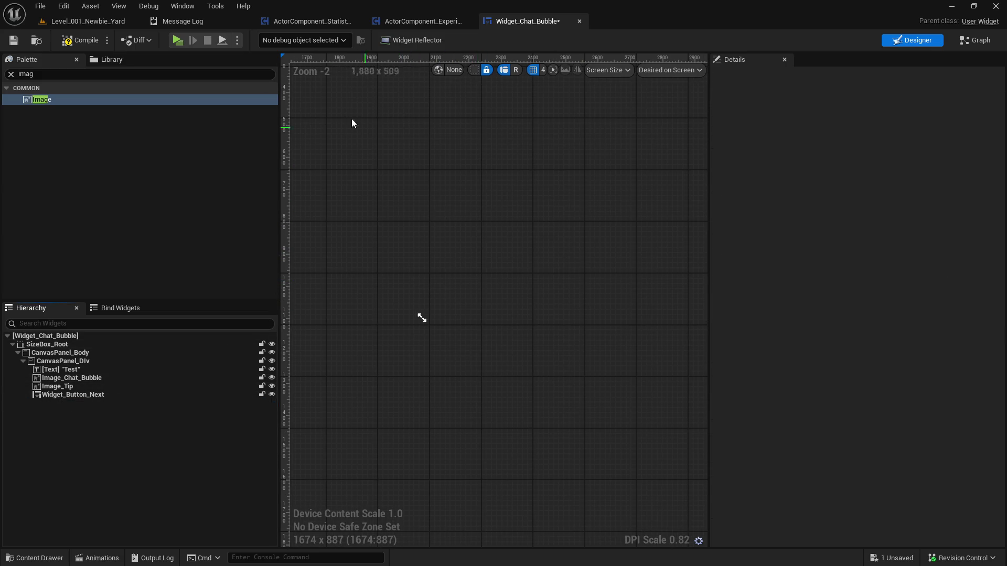
click(182, 5)
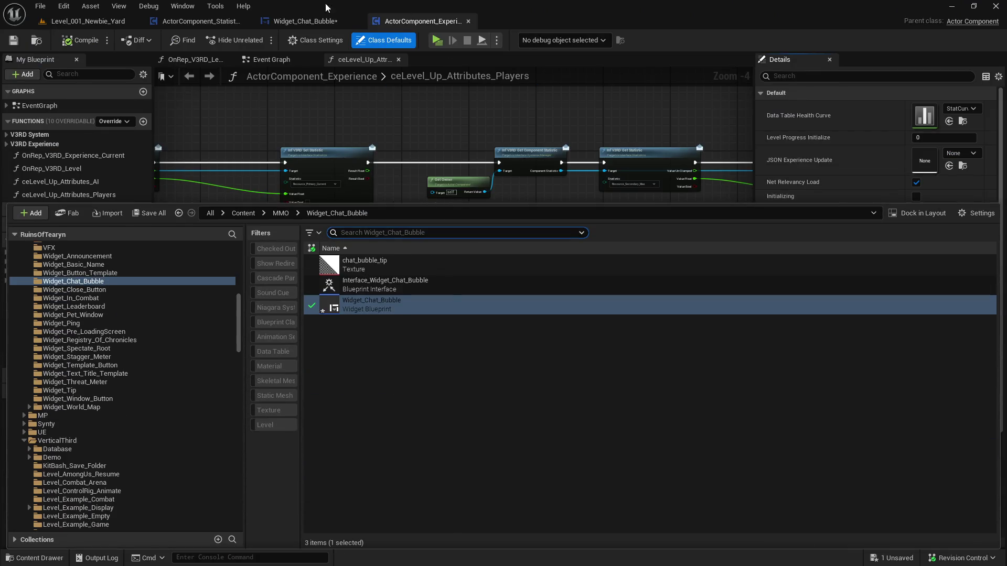
Back in the chat bubble designer, toggle render and layout transforms and select Image_Chat_Bubble
click(303, 21)
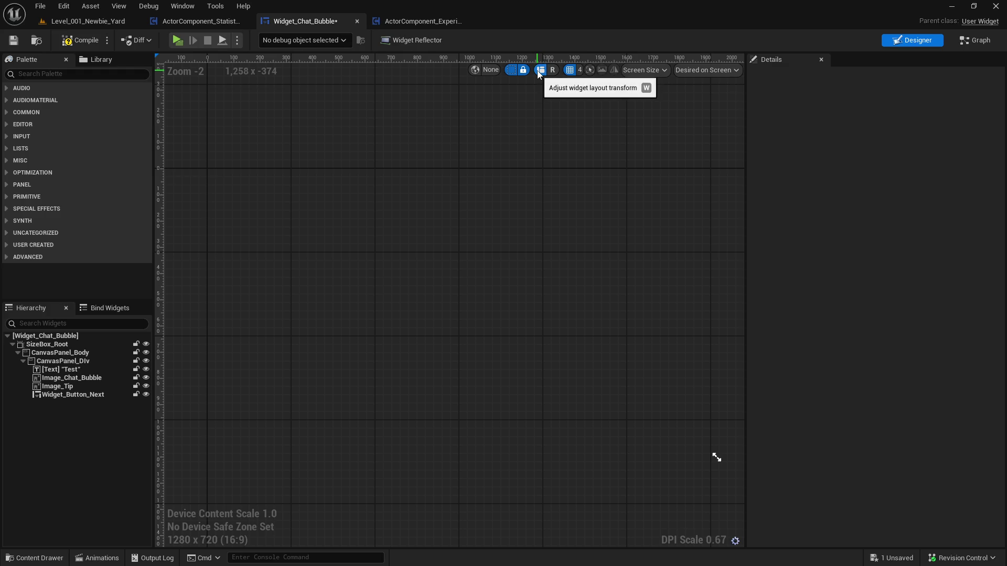
click(551, 73)
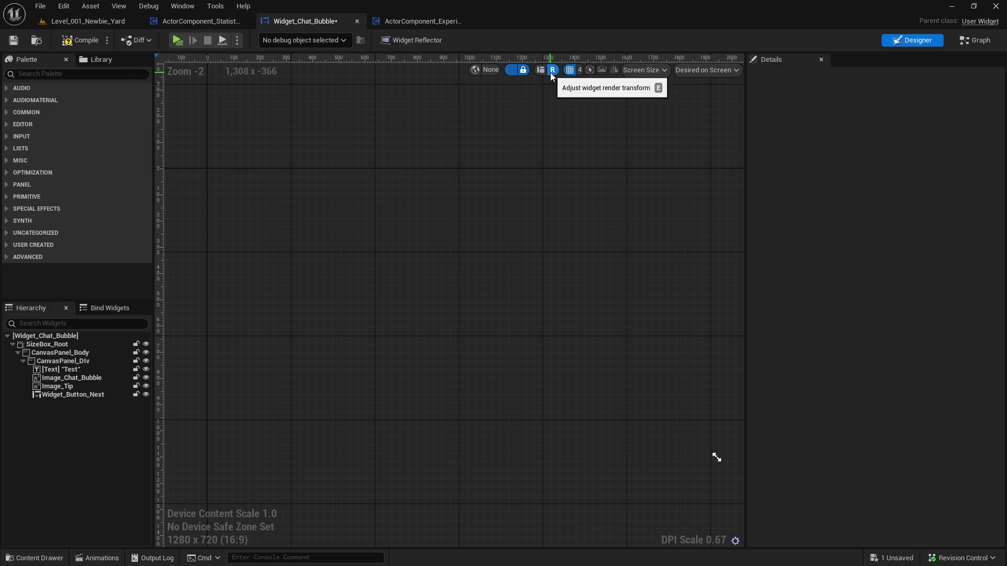
click(543, 75)
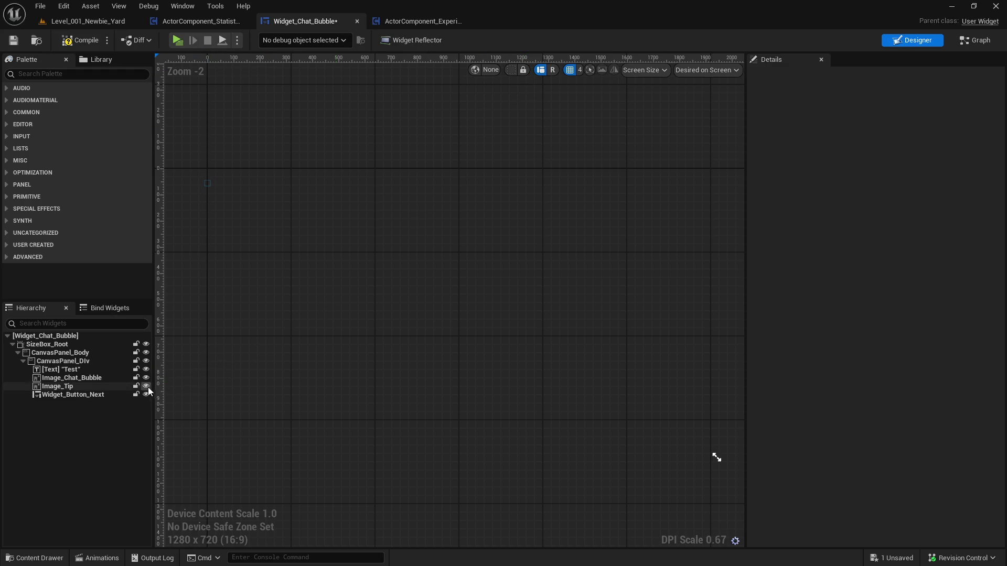
click(78, 376)
scroll(317, 258, up, 4)
Select Widget_Button_Next and show the widget animations list with Animation_Fade_Out and Animation_Fade_In
click(317, 258)
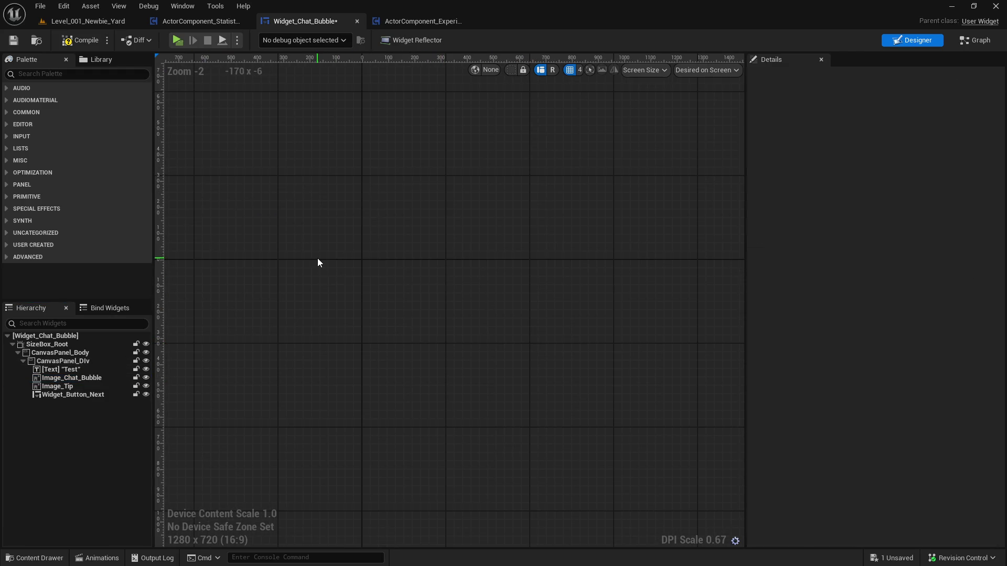
scroll(355, 265, up, 3)
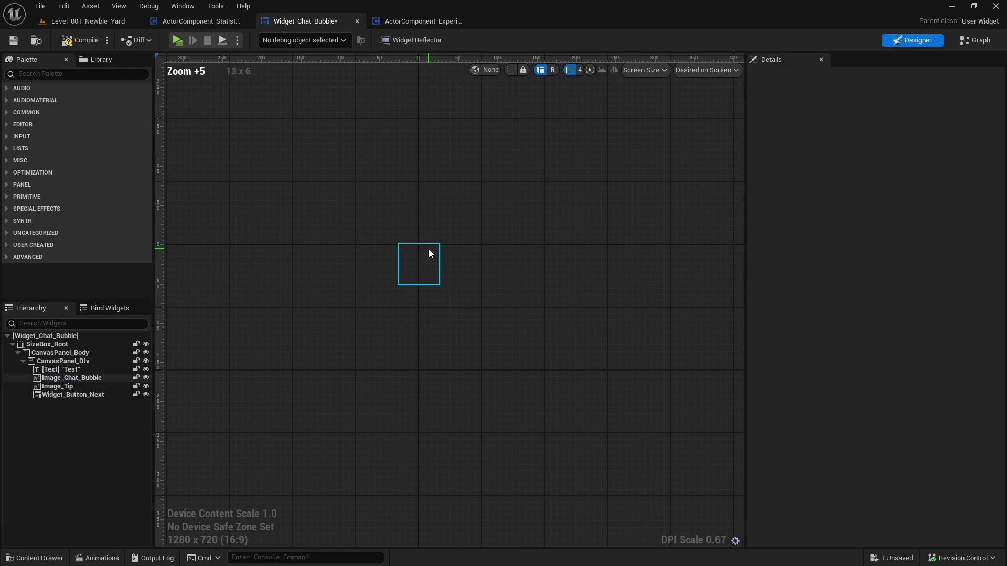
click(74, 395)
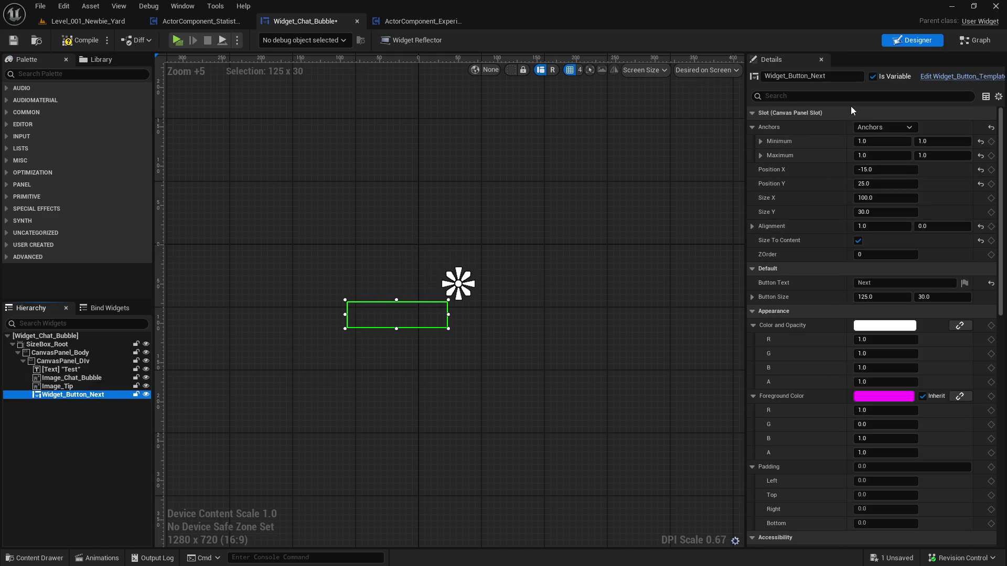
click(866, 99)
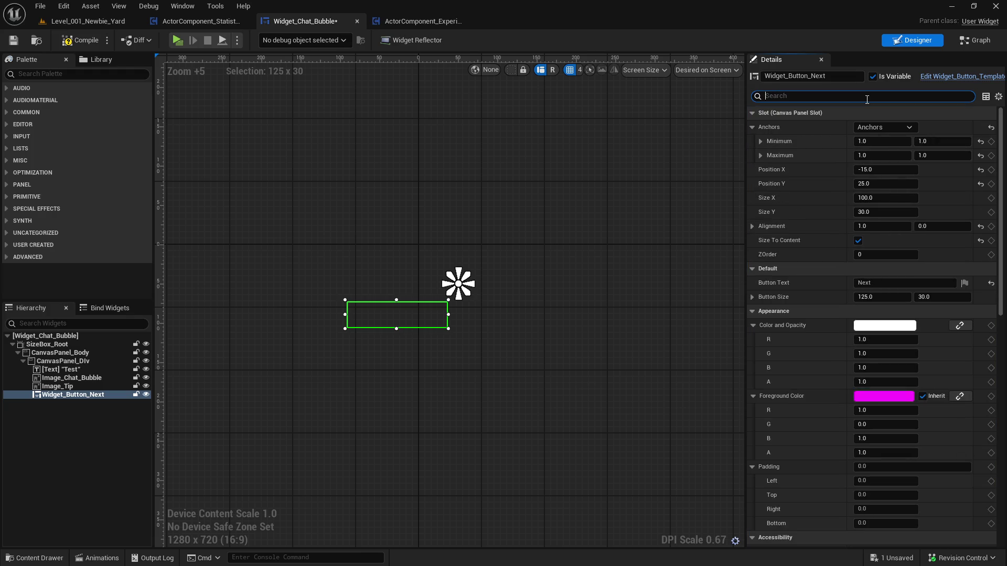
click(100, 558)
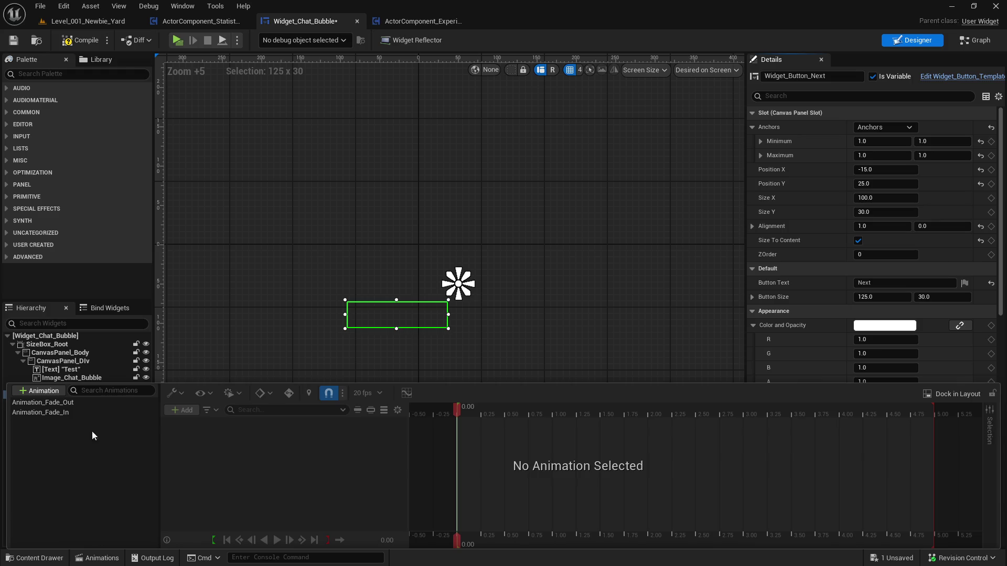
Inspect the Animation_Fade_In and Animation_Fade_Out animations, then close the animations list
click(95, 411)
click(95, 404)
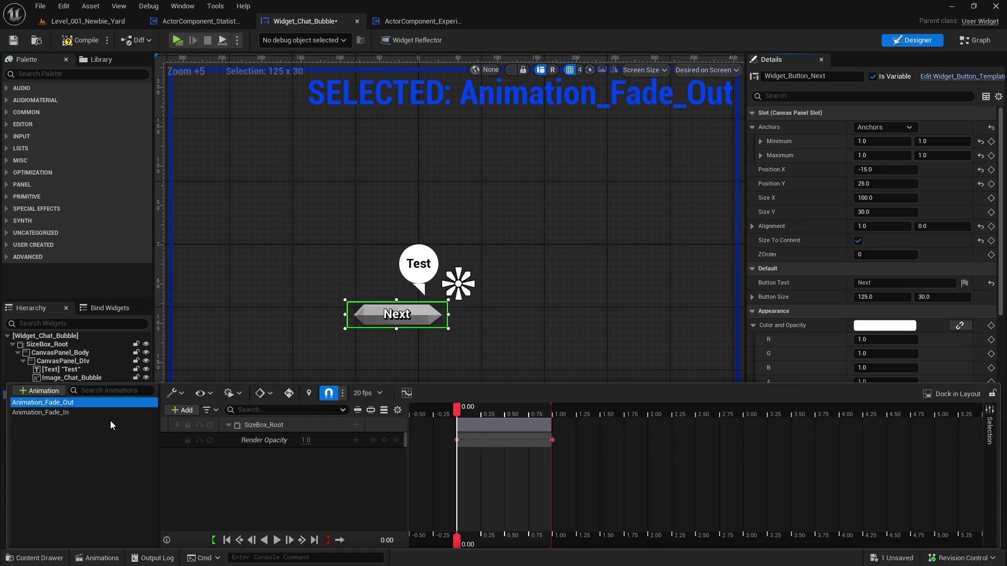
click(80, 439)
click(322, 299)
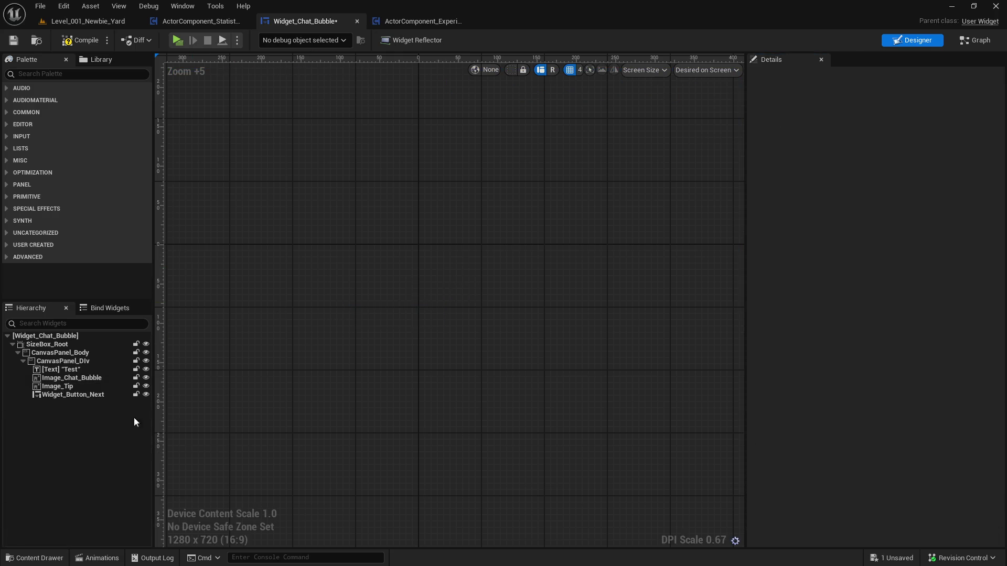
Untick Is Enabled on Widget_Button_Next so it starts disabled, then switch to the Event Graph
click(105, 394)
click(839, 95)
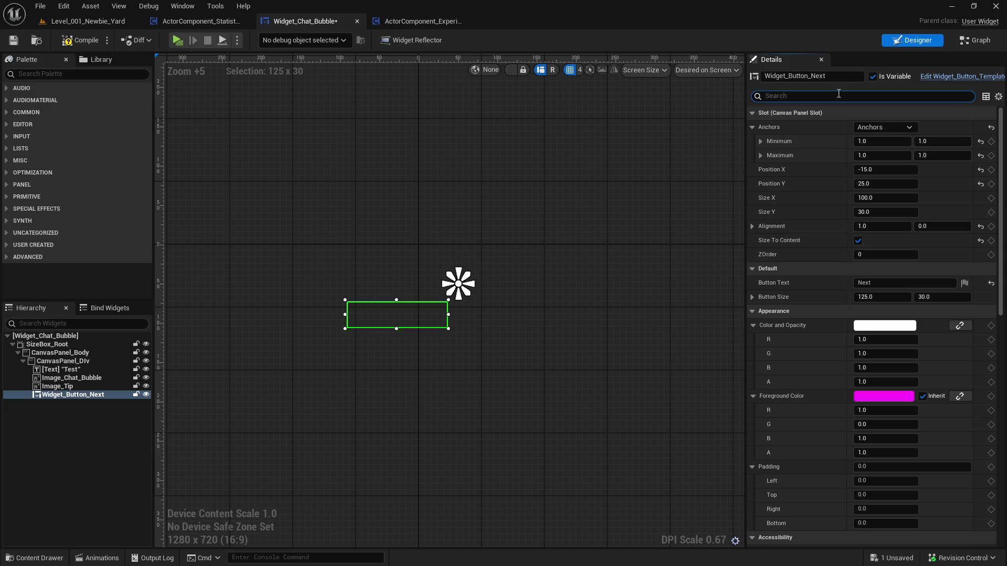
text(en)
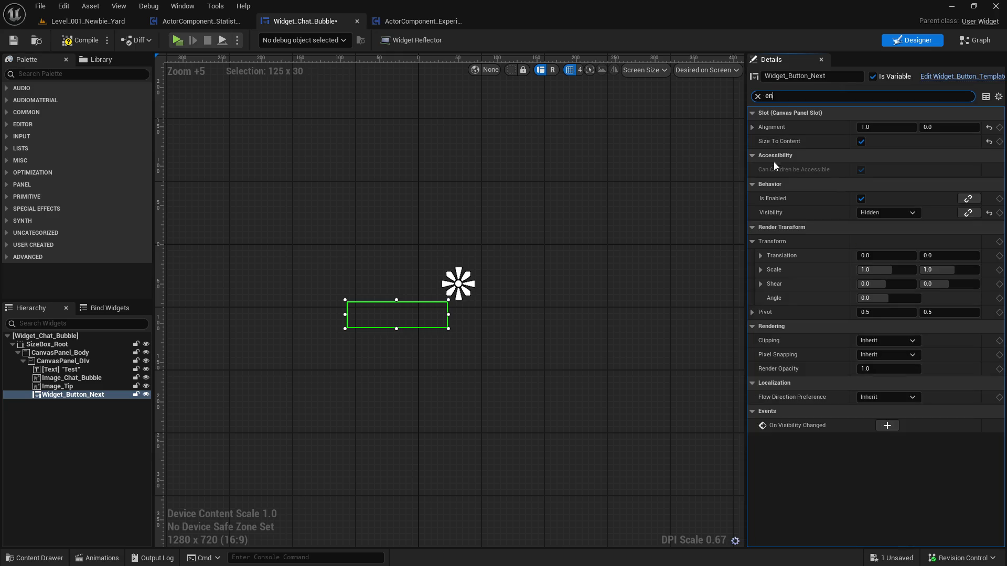
click(861, 198)
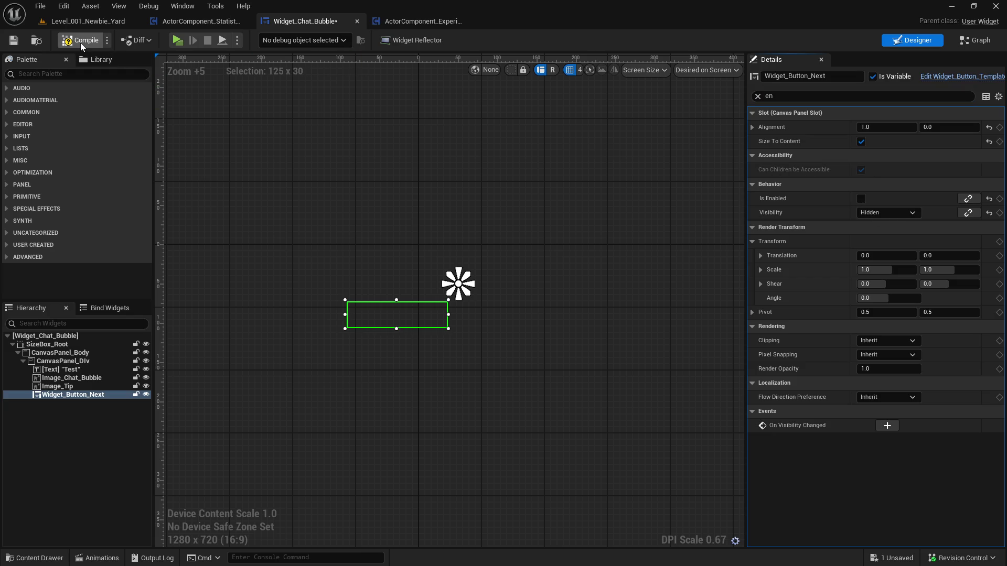
click(976, 45)
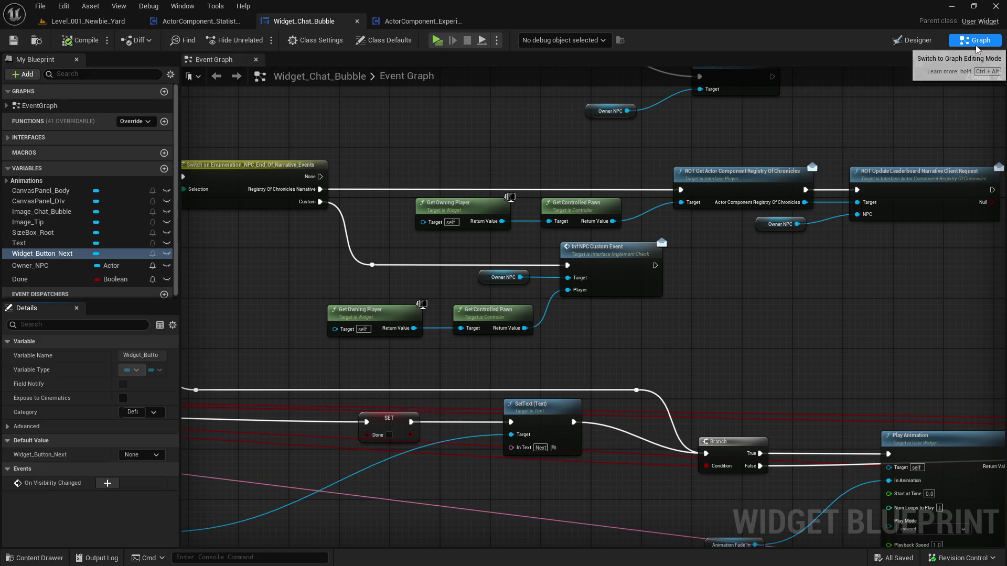
Find references to Widget_Button_Next and locate the one beside Set Visibility
scroll(388, 242, up, 2)
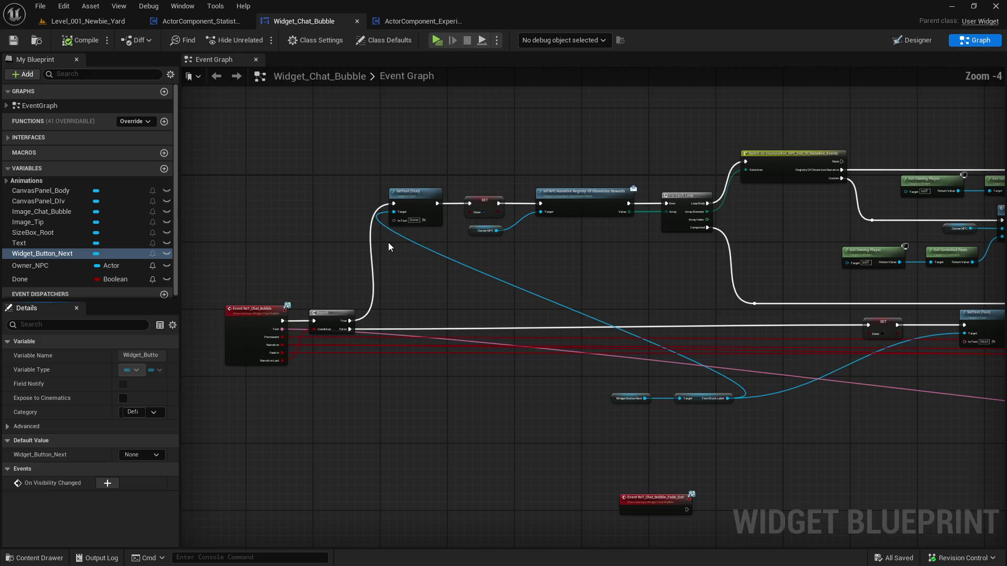
right_click(60, 256)
mouse_move(119, 289)
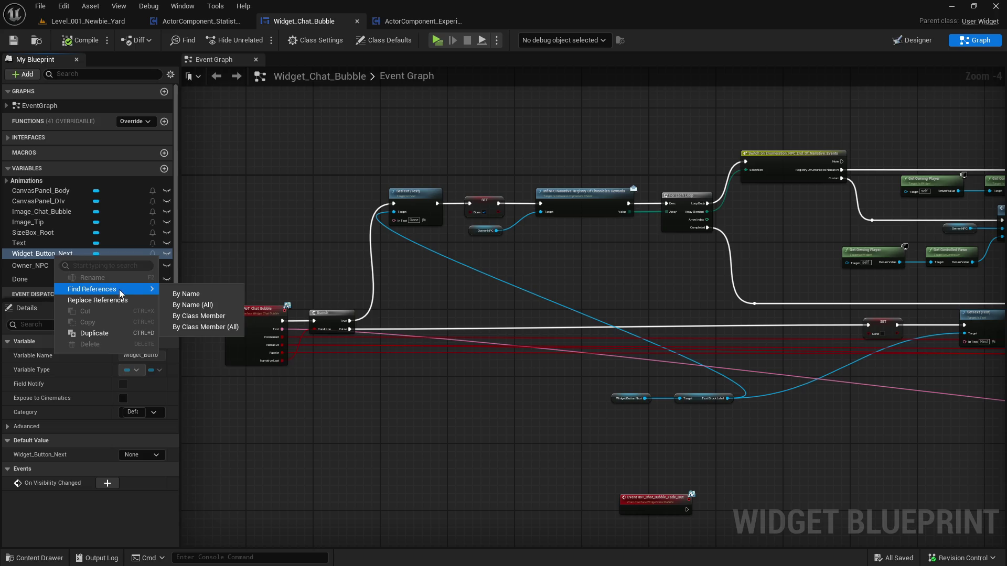
click(206, 319)
click(296, 501)
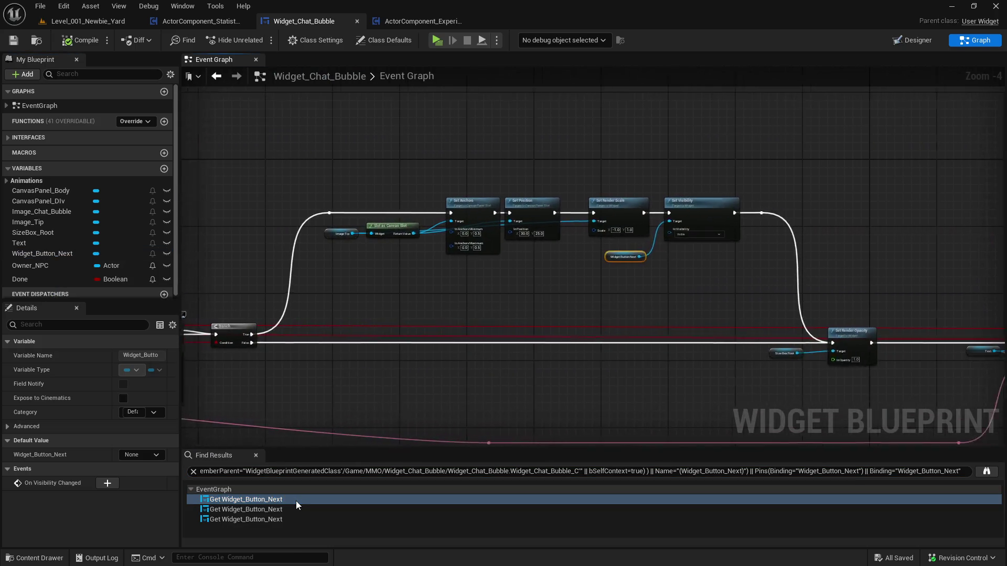
click(297, 511)
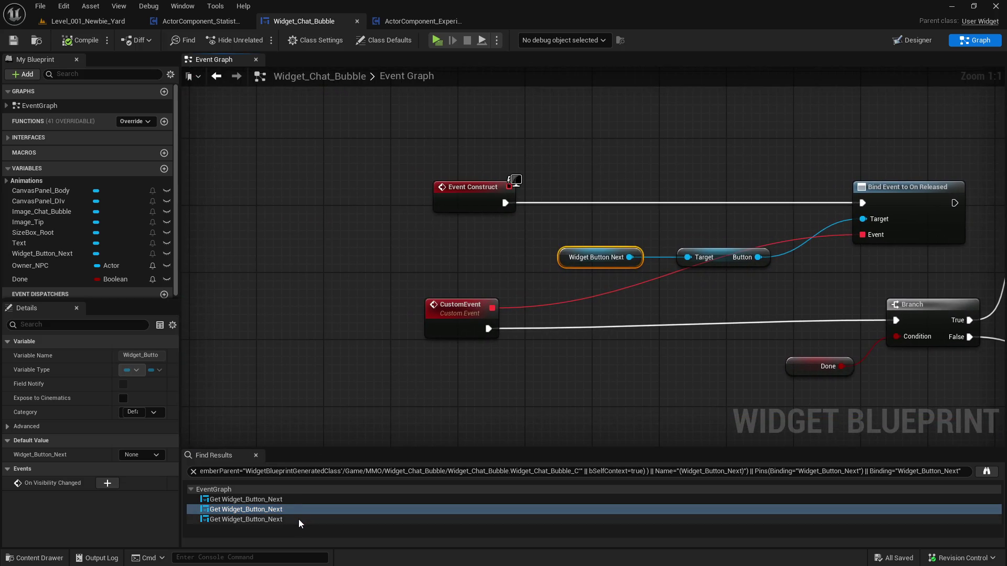
click(298, 520)
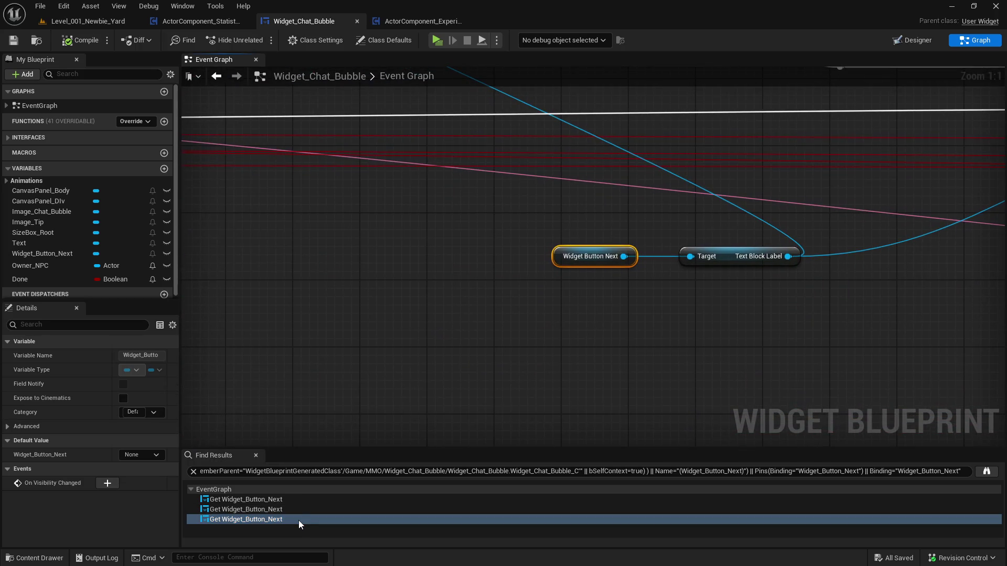
click(300, 511)
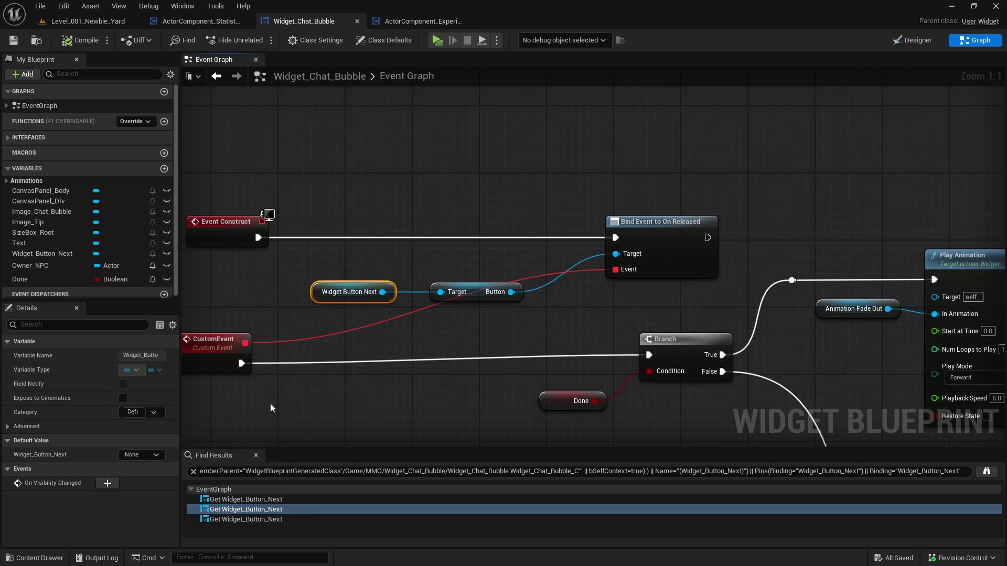
click(288, 501)
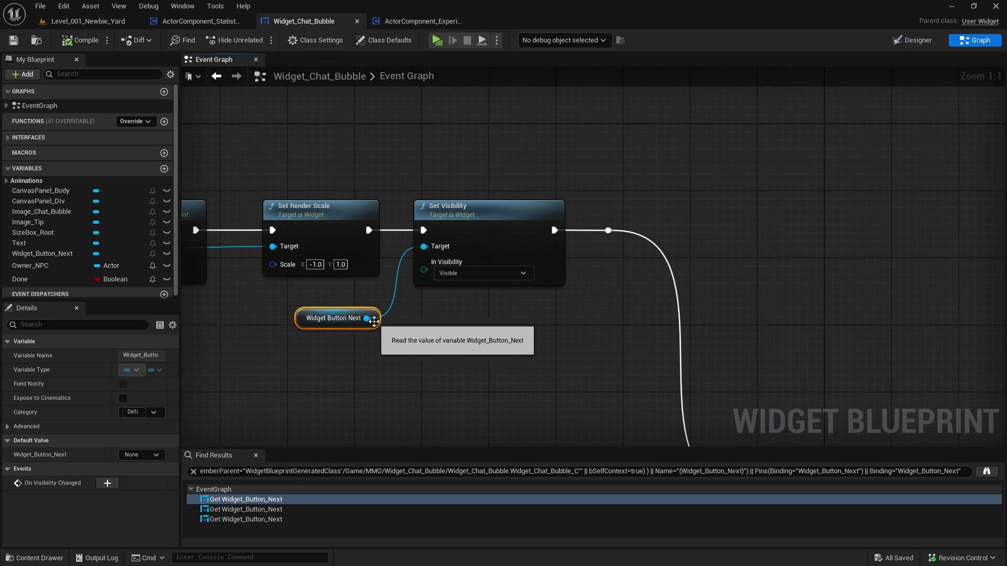
Add a ticked Set Is Enabled node for Widget_Button_Next, wired right after Set Visibility
click(610, 232)
drag(616, 236, 894, 234)
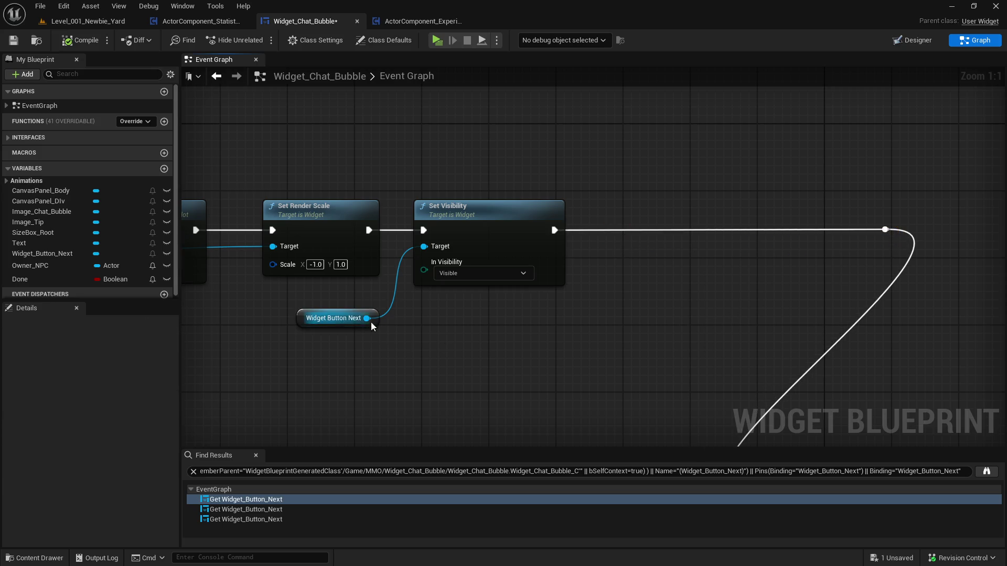
drag(368, 318, 492, 323)
text(set ena)
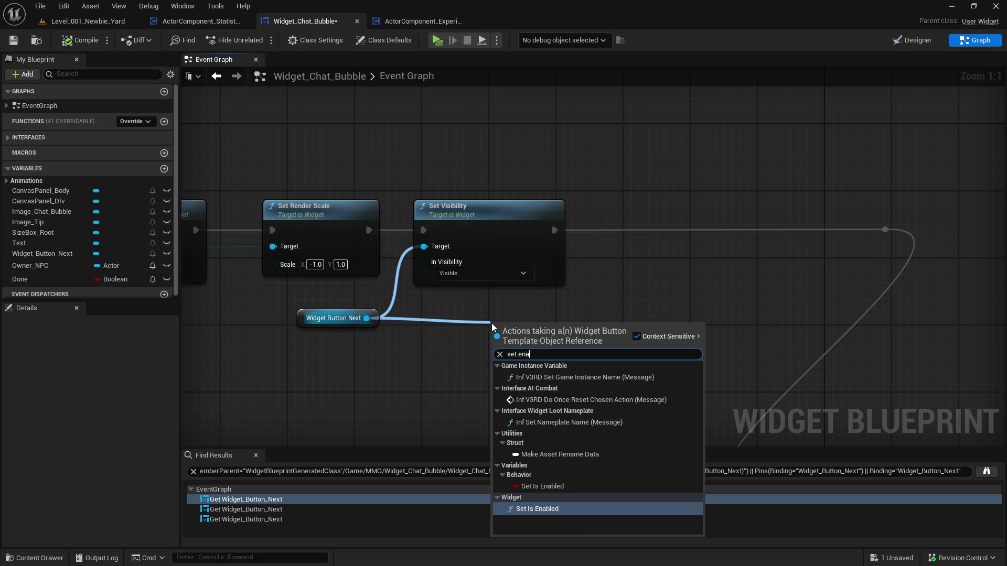
key(Return)
click(552, 385)
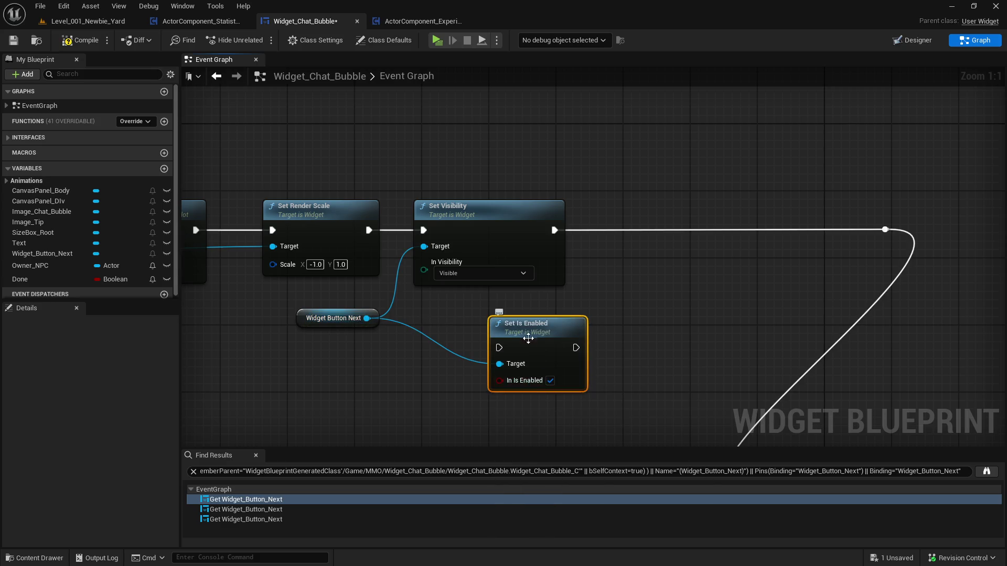
drag(529, 343, 670, 230)
mouse_move(554, 230)
mouse_down()
mouse_move(641, 238)
mouse_move(699, 224)
mouse_move(885, 229)
mouse_up()
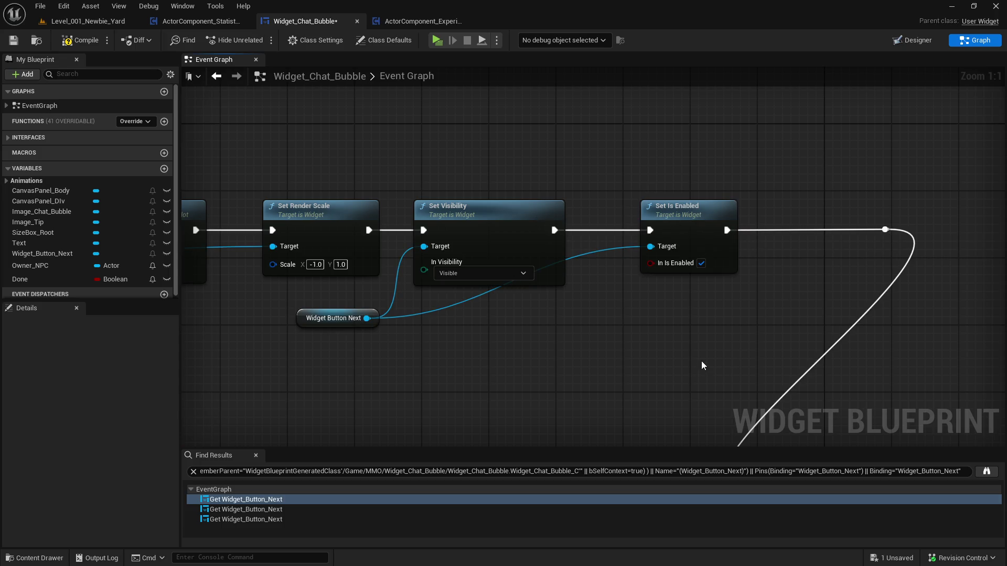
Save the chat bubble blueprint and playtest Level_001_Newbie_Yard
scroll(701, 362, down, 4)
drag(772, 305, 772, 290)
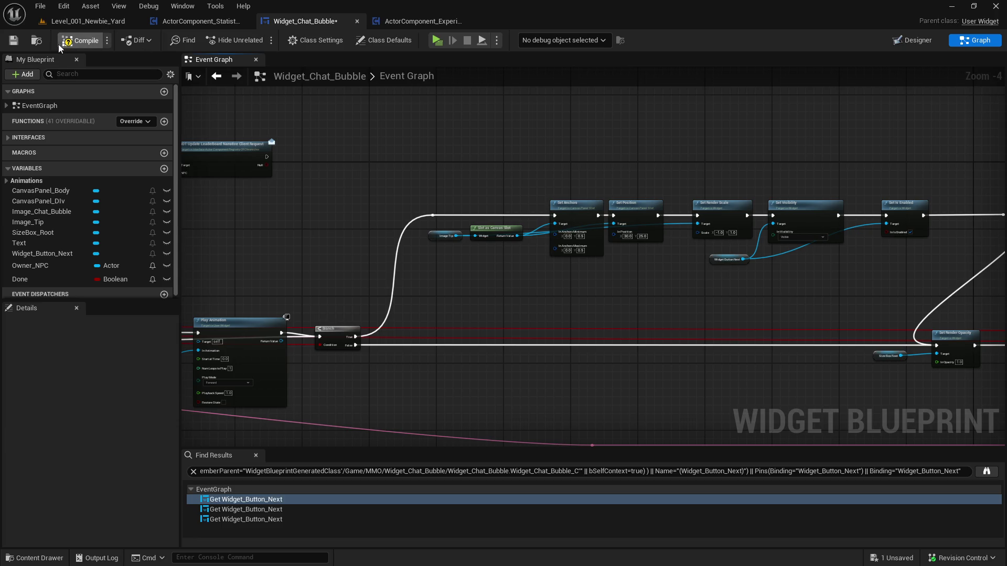
key(ctrl+s)
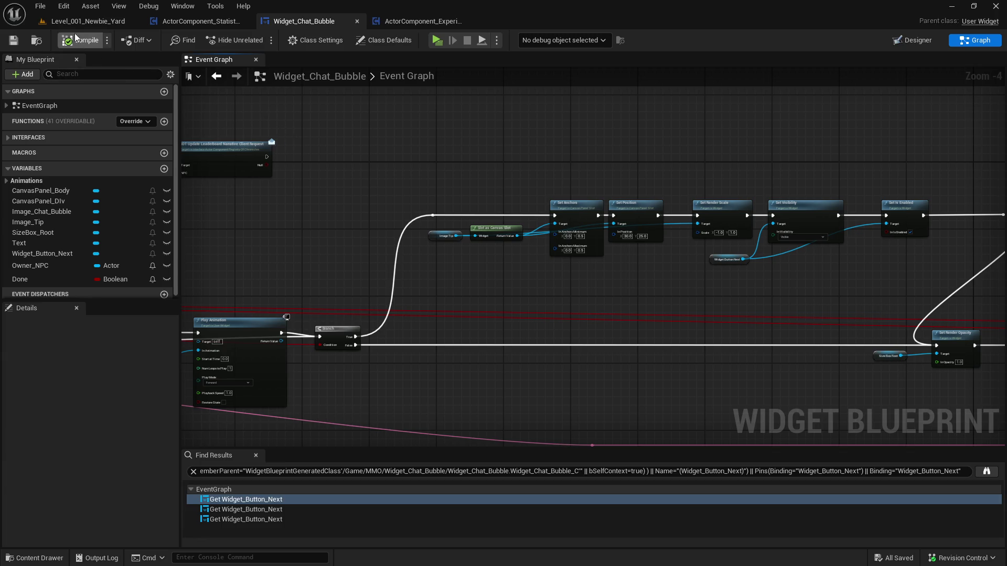
click(88, 21)
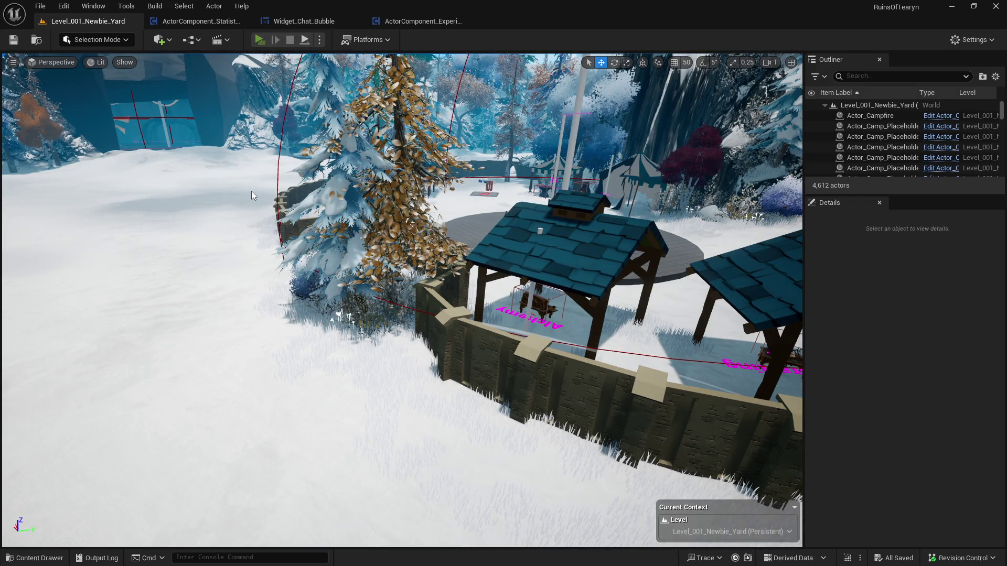
key(alt+p)
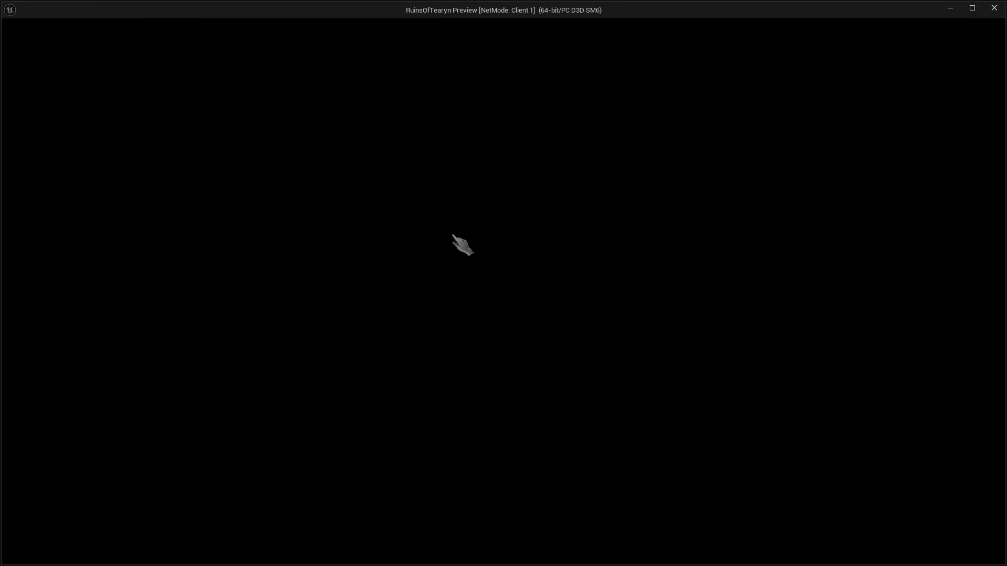
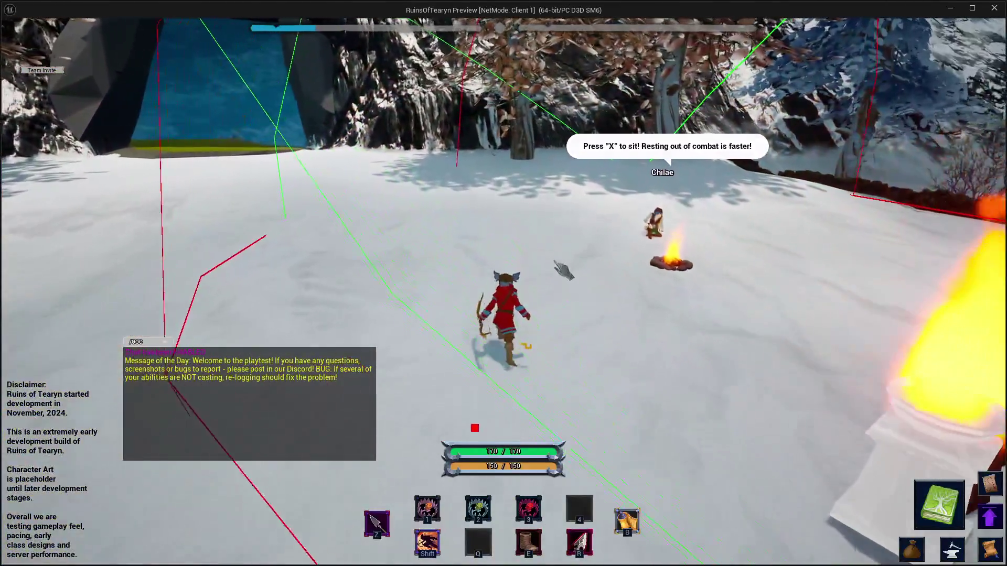
Run past the campfire, through the stone archway and along the grassy slope to Orez at the cliff wall
key(w)
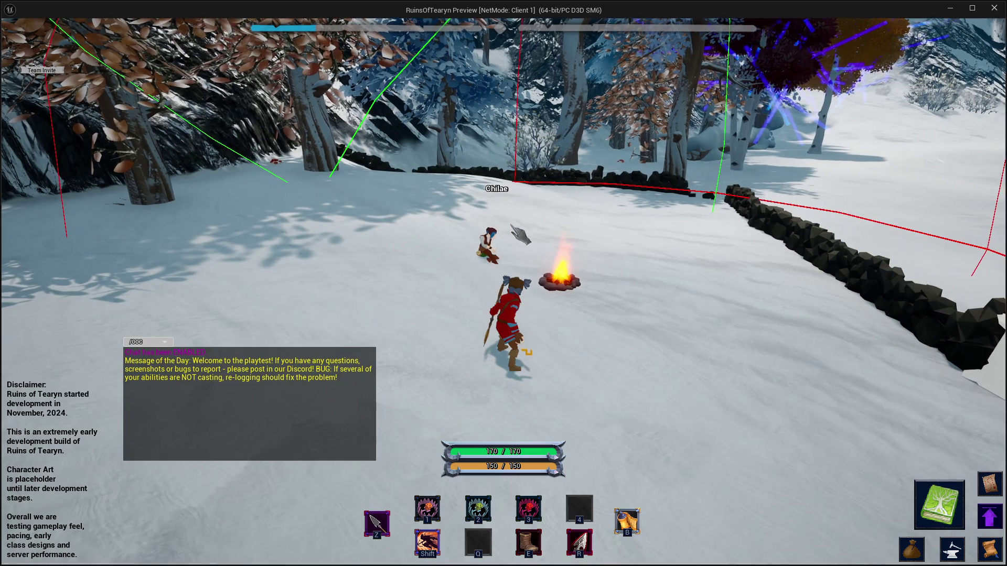
key(w)
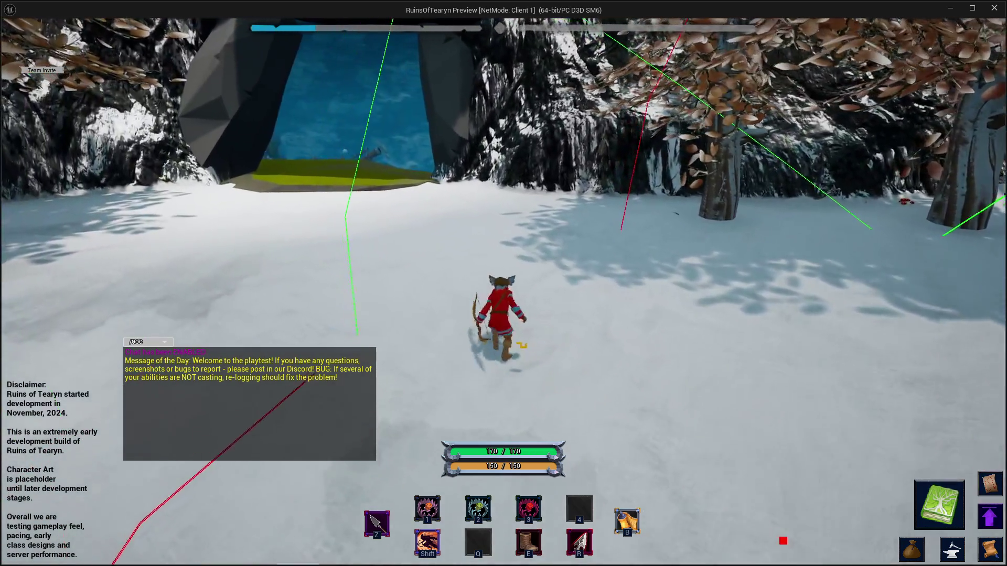
key(w)
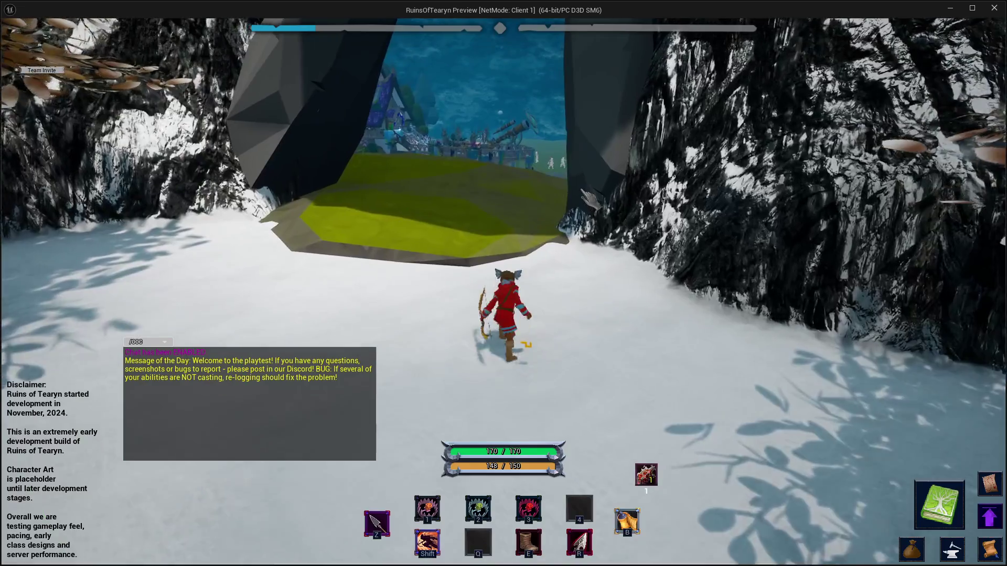
key(w)
key(w)
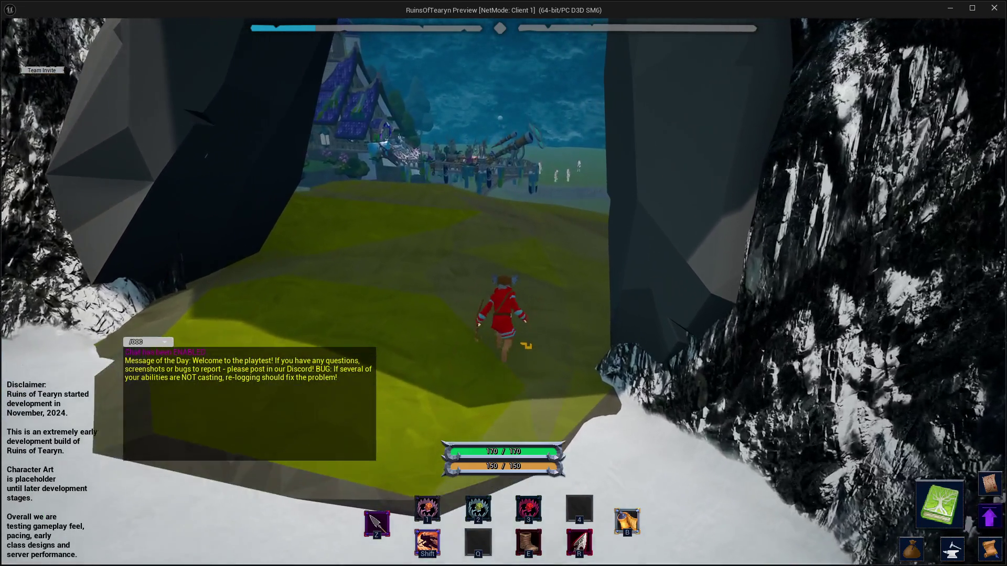
key(w)
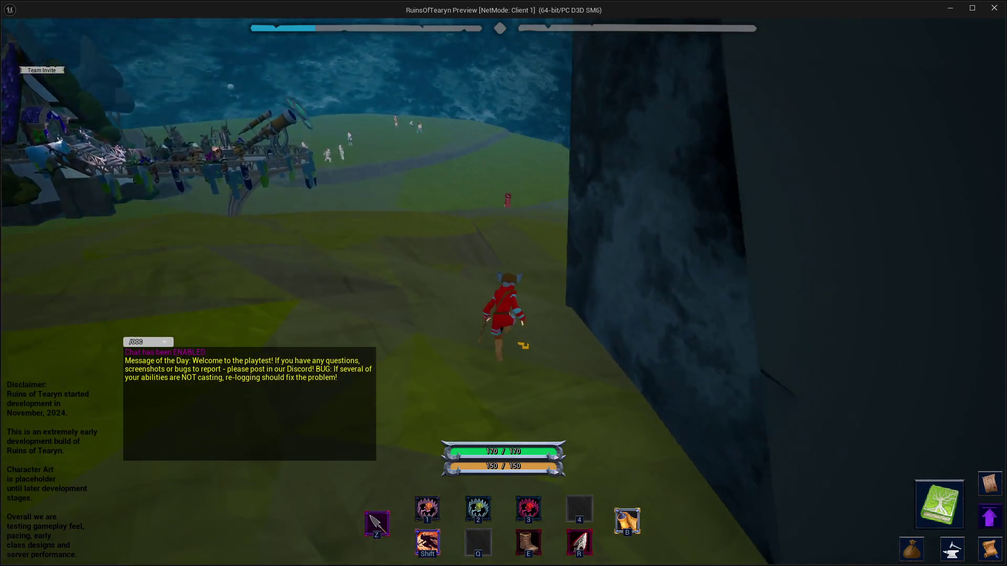
key(w)
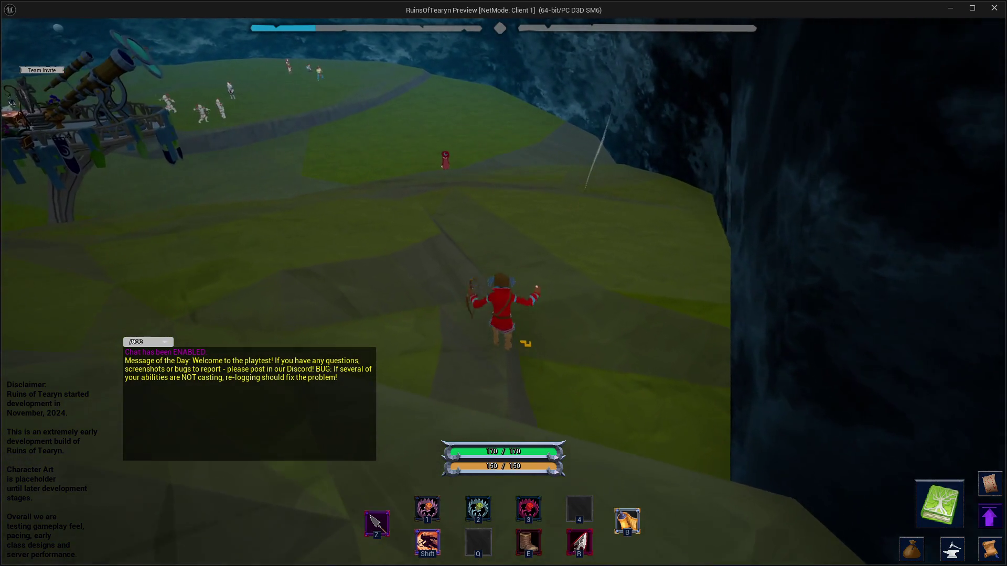
key(w)
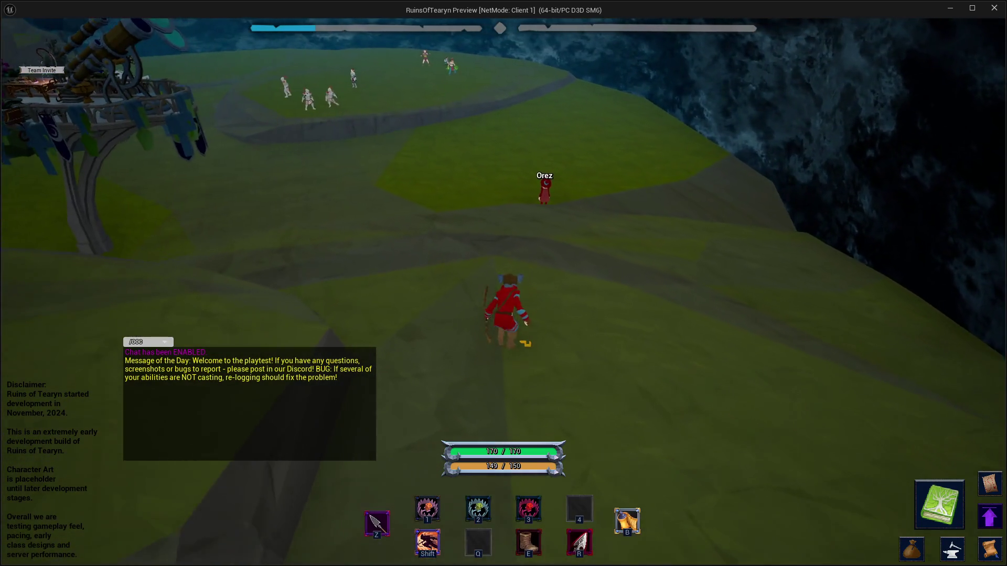
key(1)
key(w)
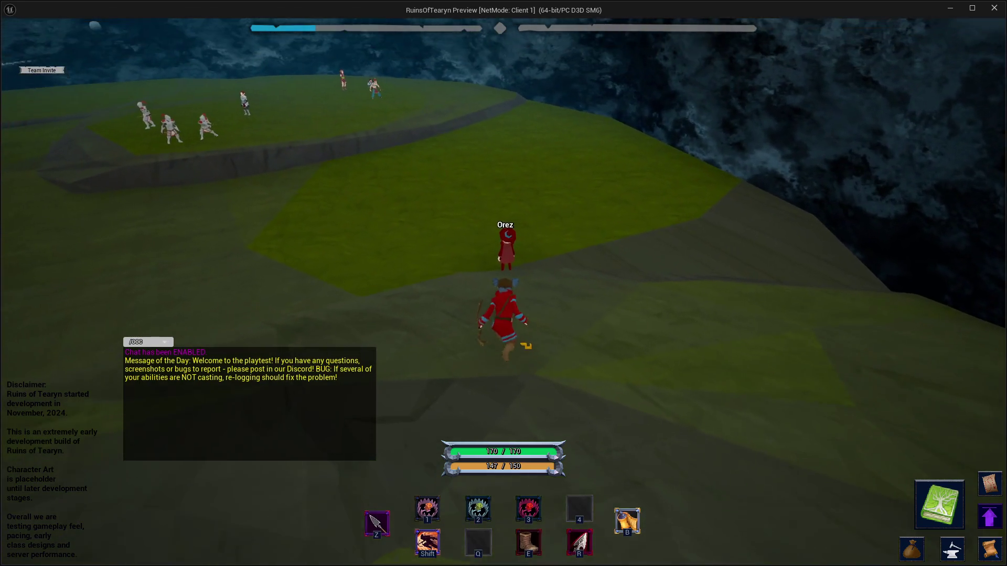
key(w)
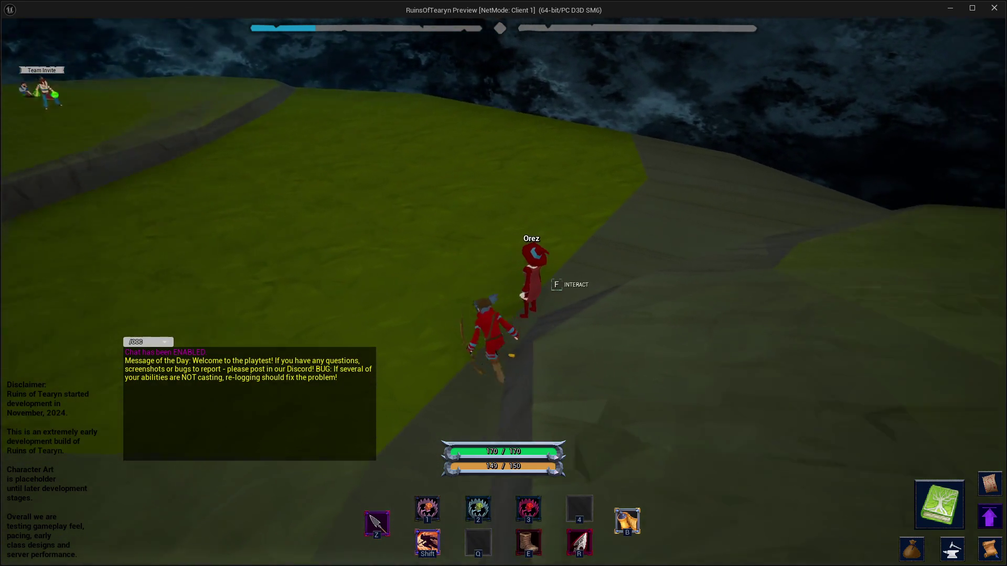
scroll(589, 195, up, 5)
key(a)
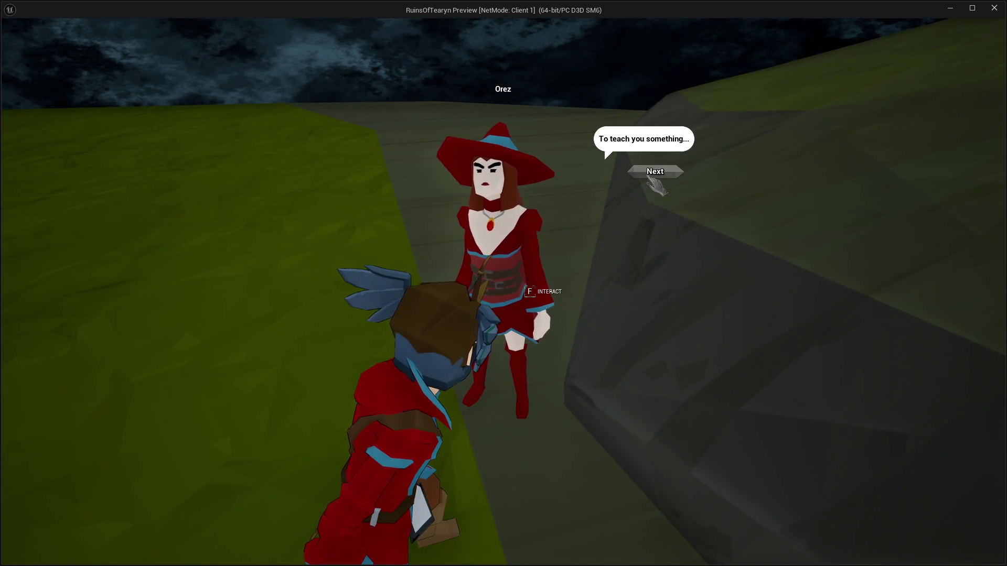
Close Orez's dialogue bubble and head off toward the recruits' field
click(673, 178)
key(w)
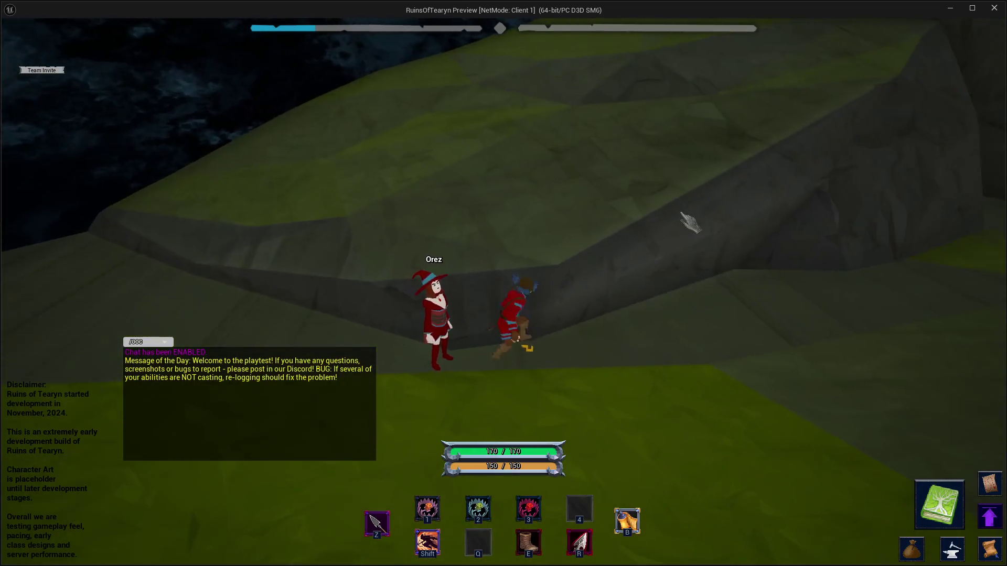
key(a)
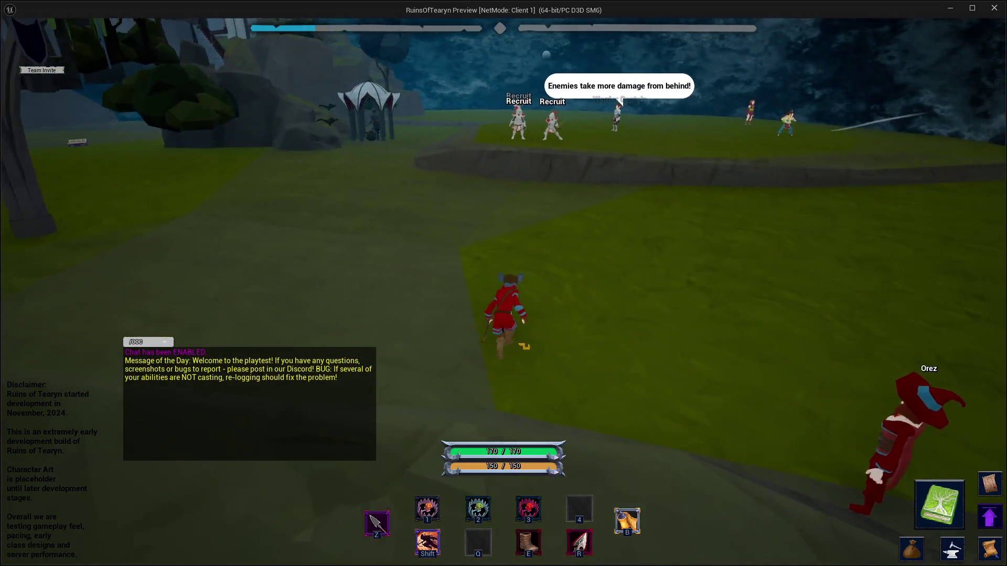
key(d)
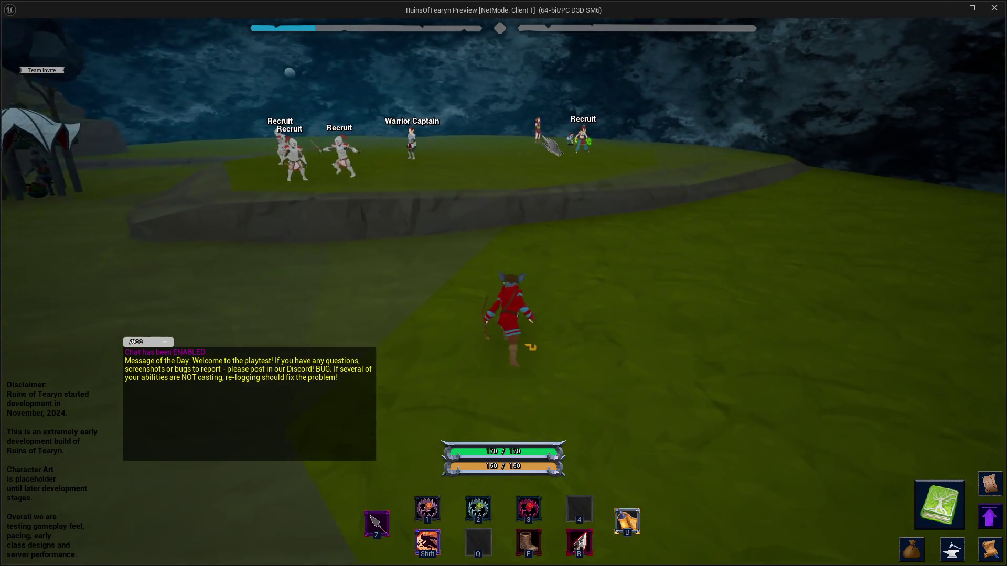
Run among the recruits and Warrior Captain, turn back toward Orez, and cast Summon Firepots
key(d)
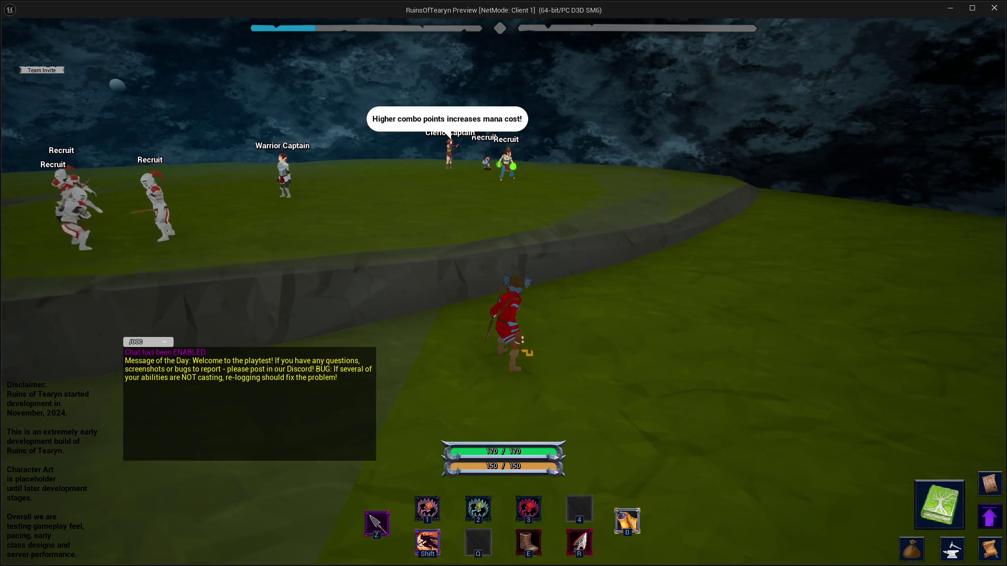
key(a)
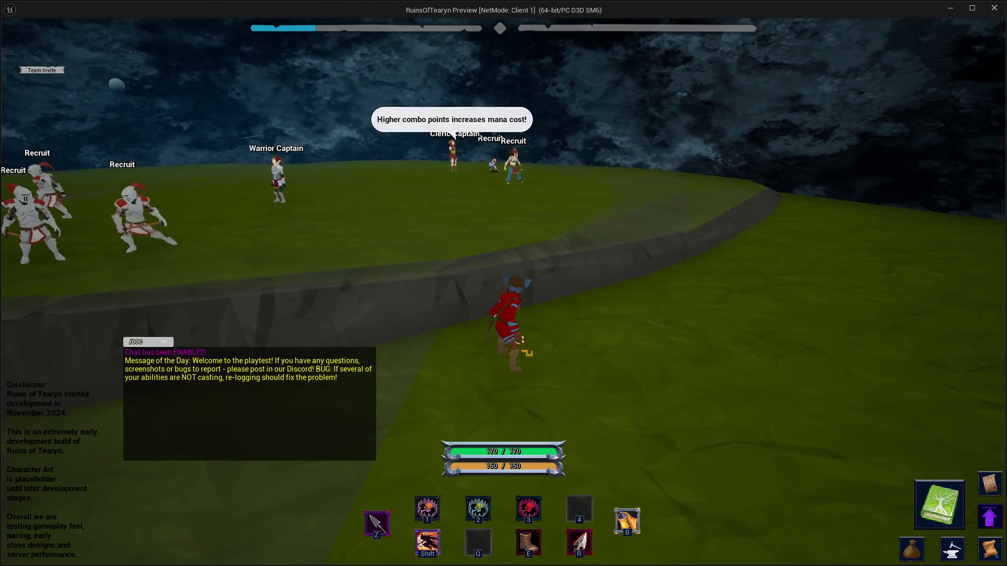
key(d)
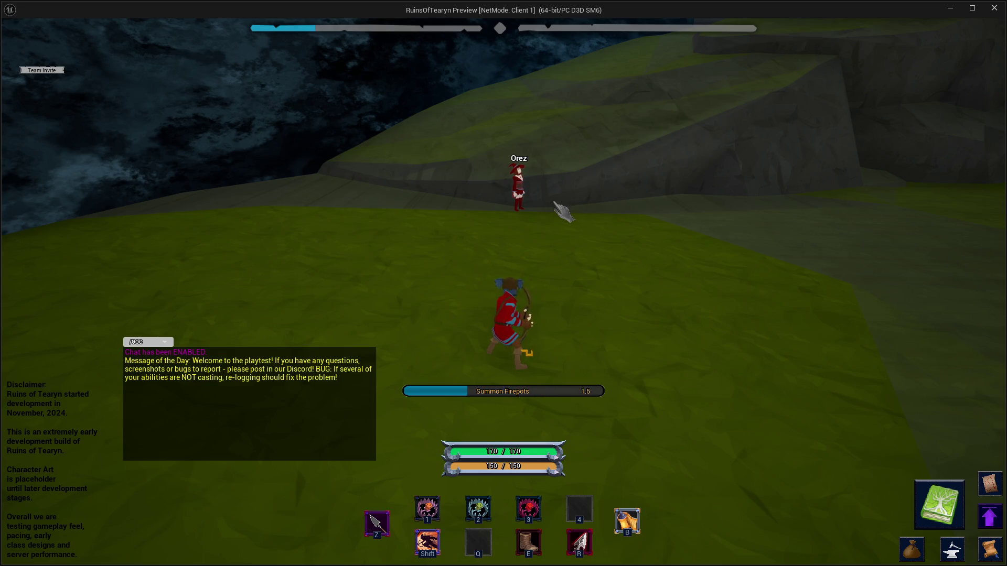
key(b)
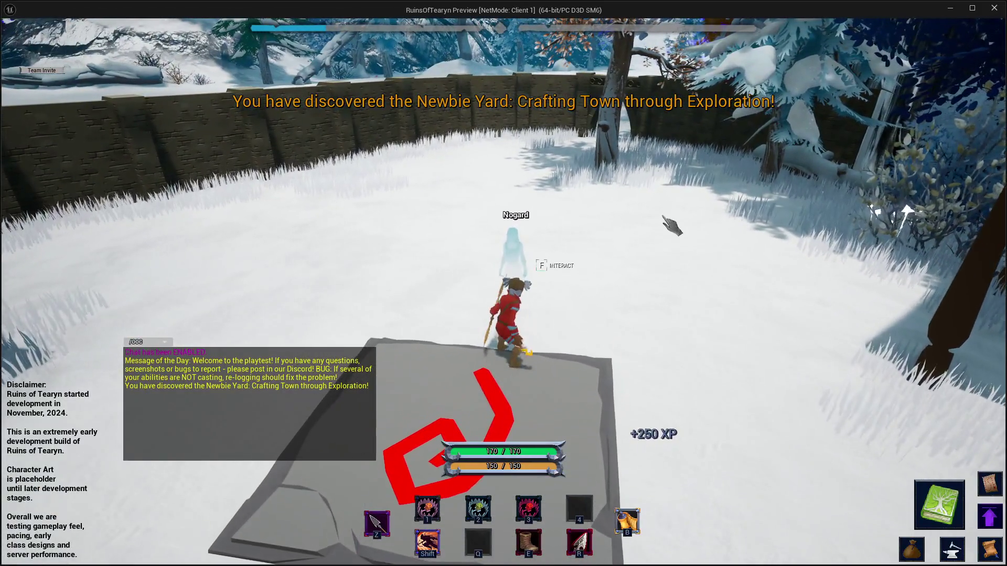
Explore the snowy yard around the stone platform and anvil, ending on the red spiral platform
key(d)
key(a)
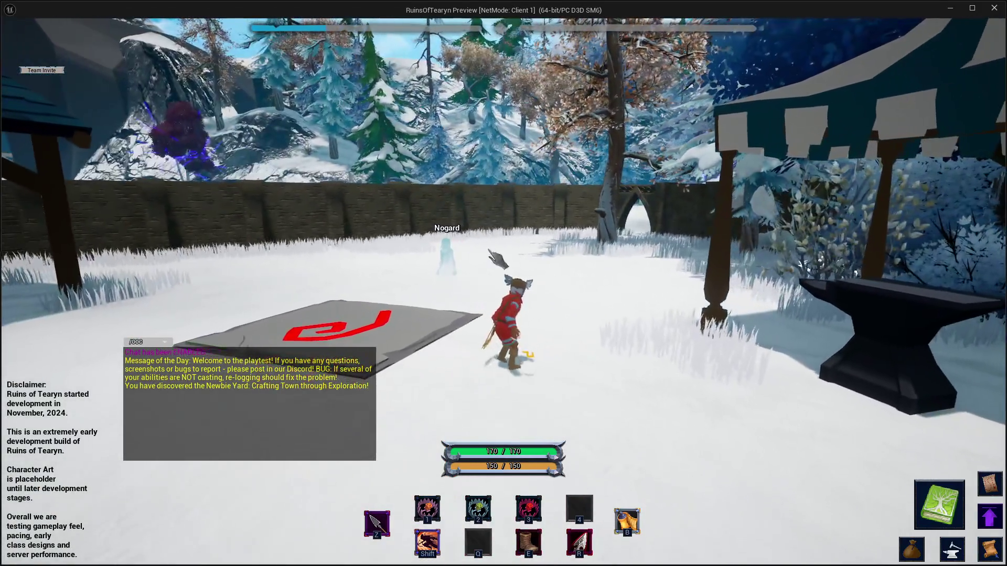
key(s)
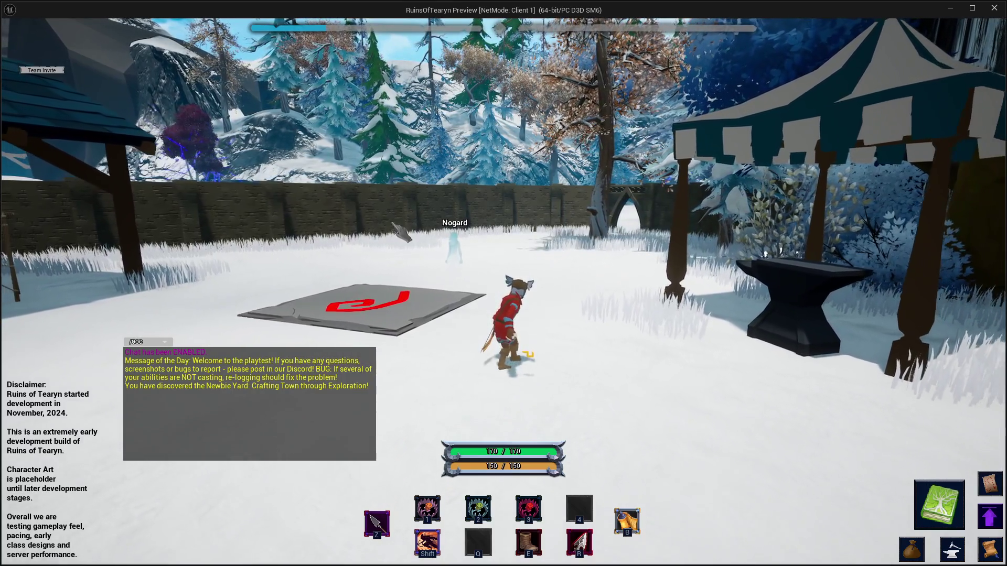
key(a)
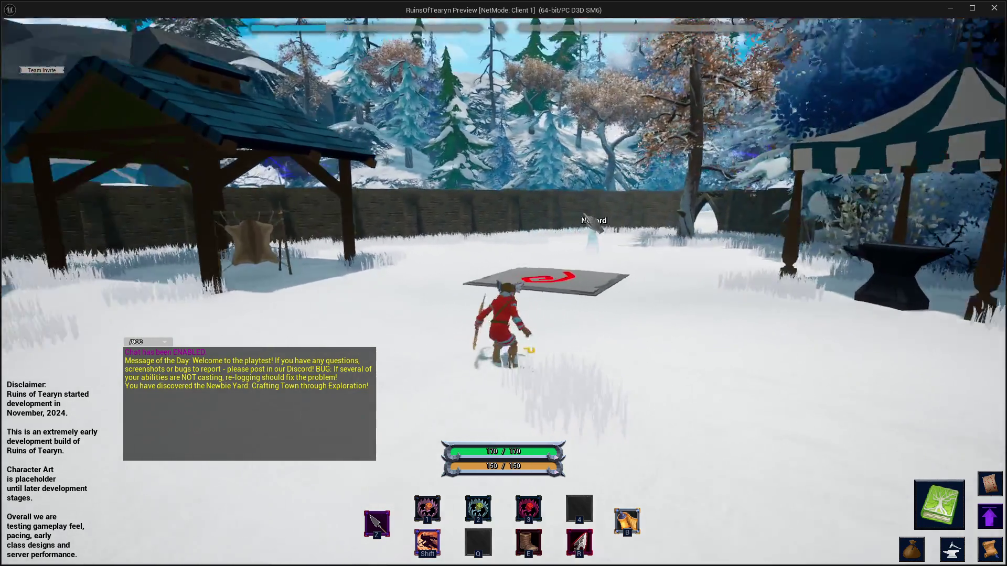
key(a)
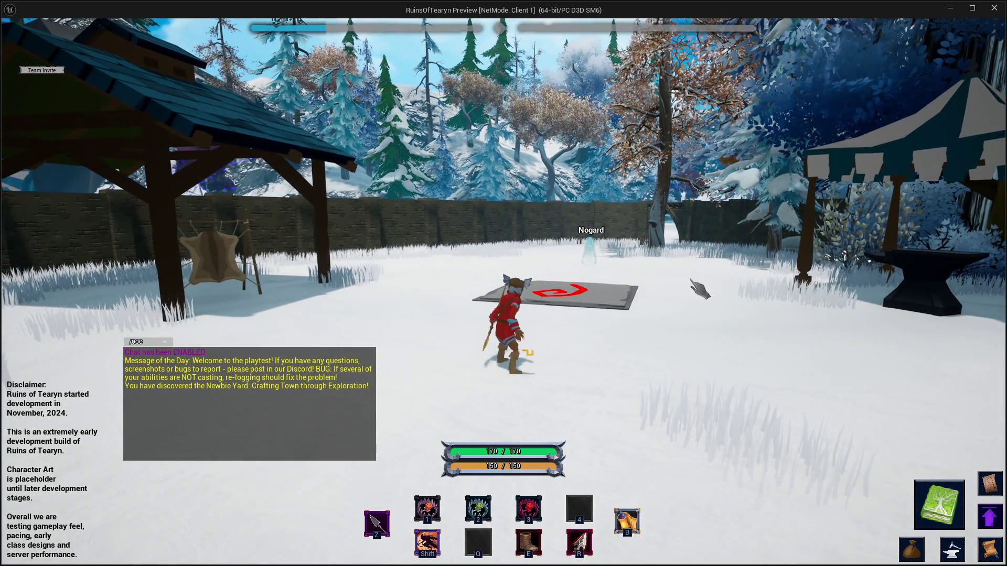
key(w)
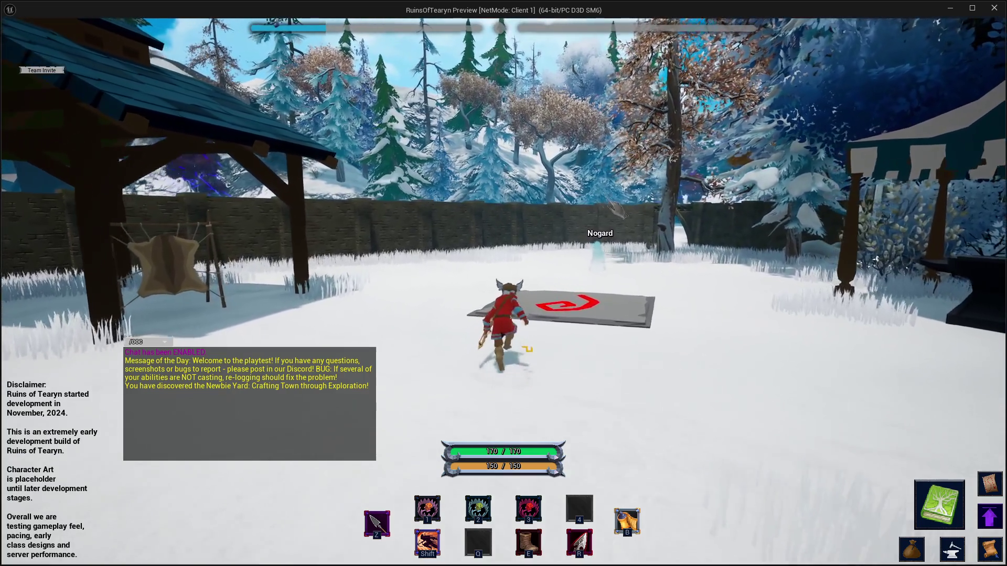
Walk up to Nogard and advance his dialogue to close the bubble
key(w)
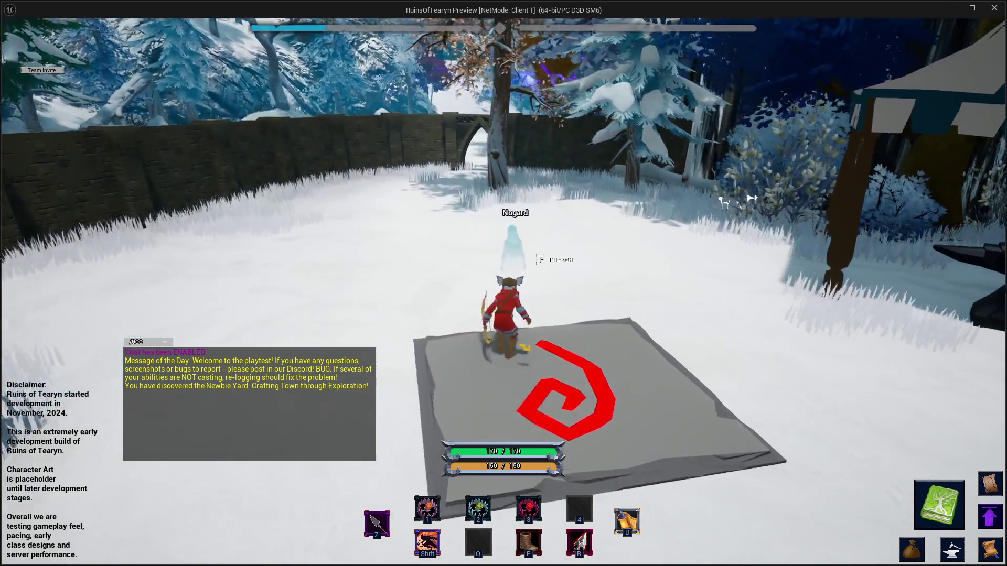
scroll(569, 263, up, 5)
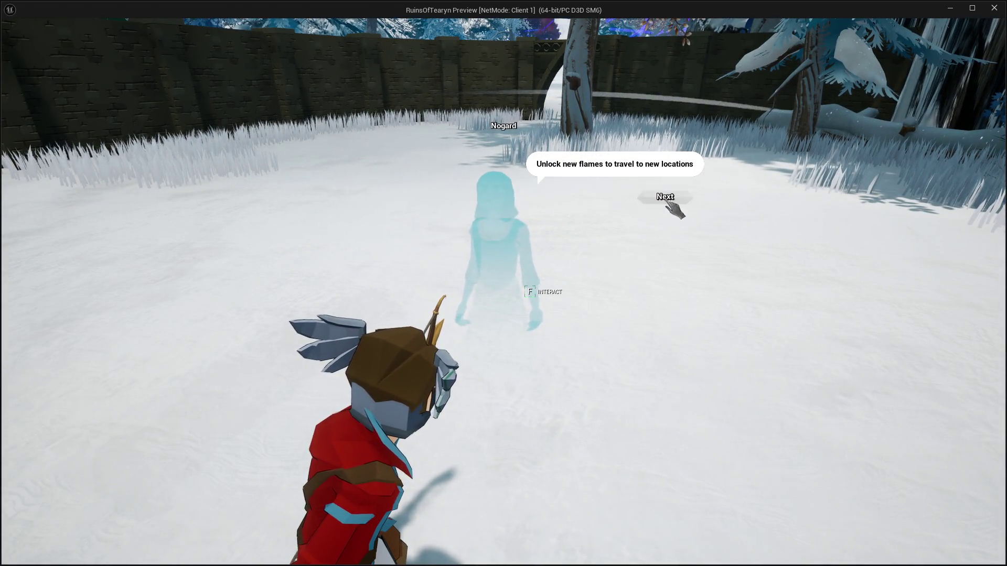
click(681, 204)
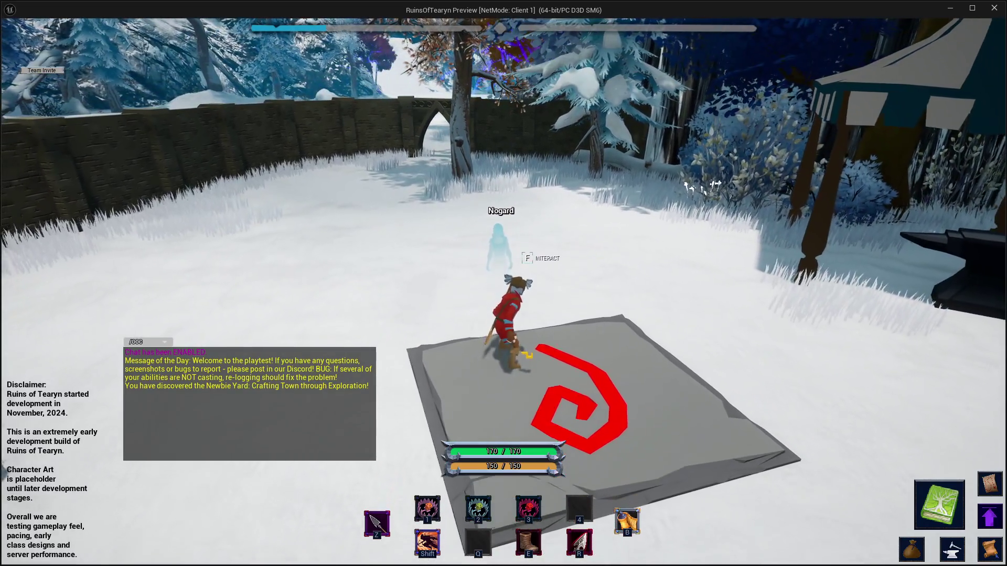
Step back off the platform toward the forge and close the play-in-editor window
key(d)
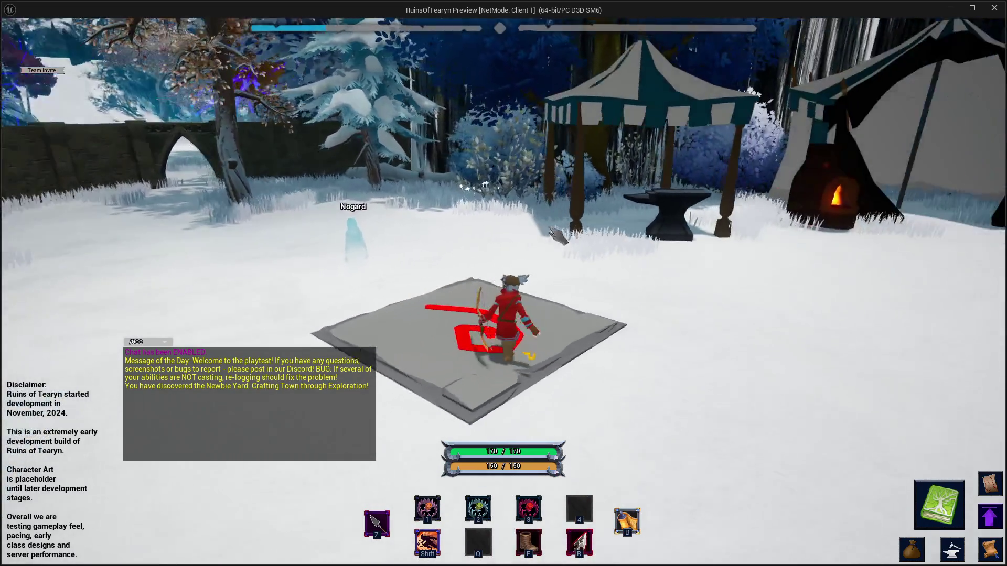
key(s)
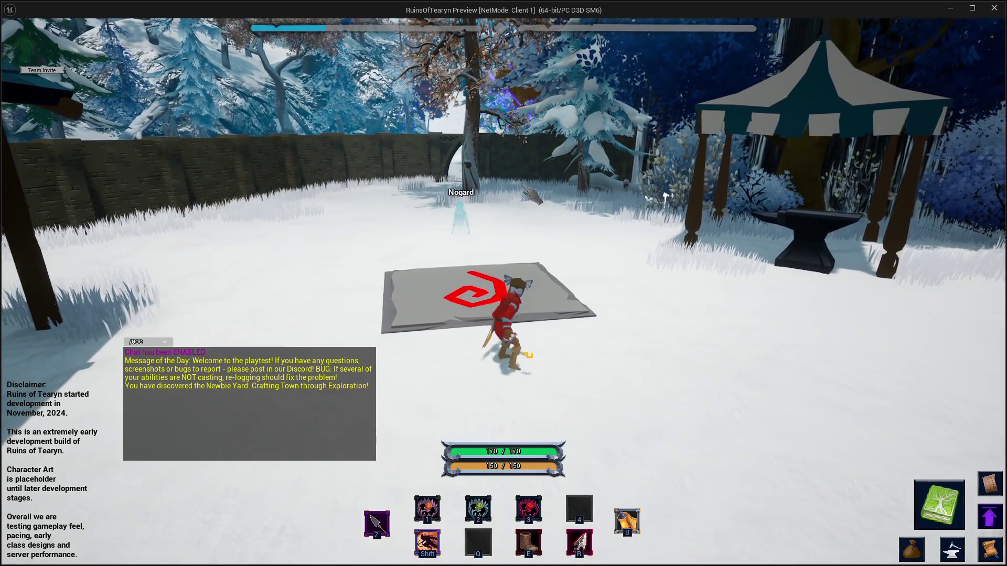
key(s)
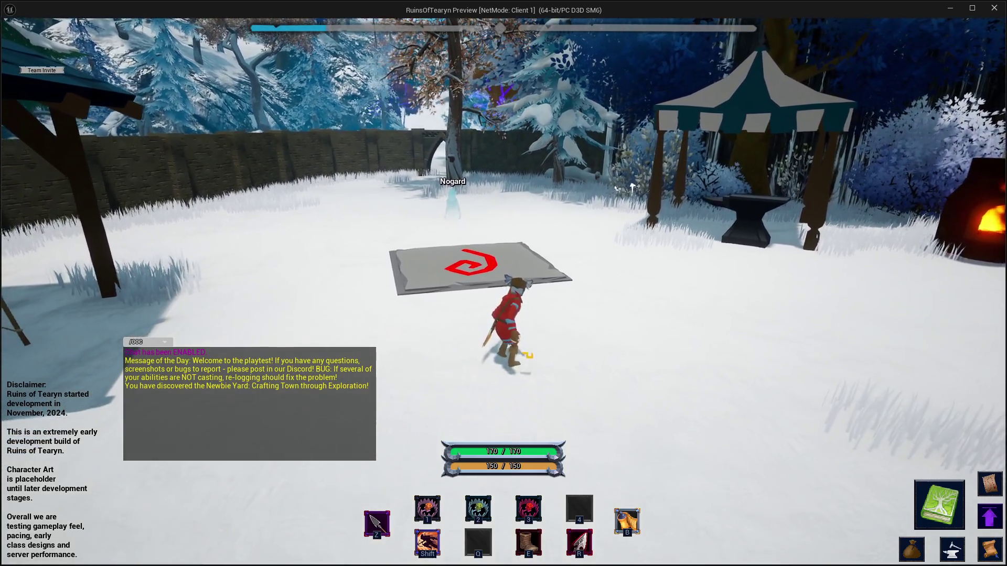
key(d)
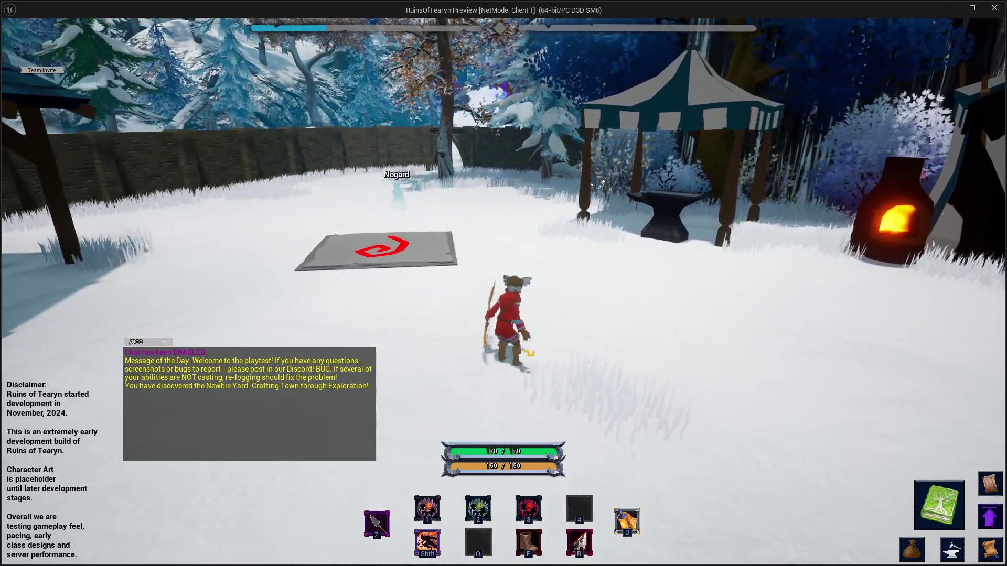
click(997, 8)
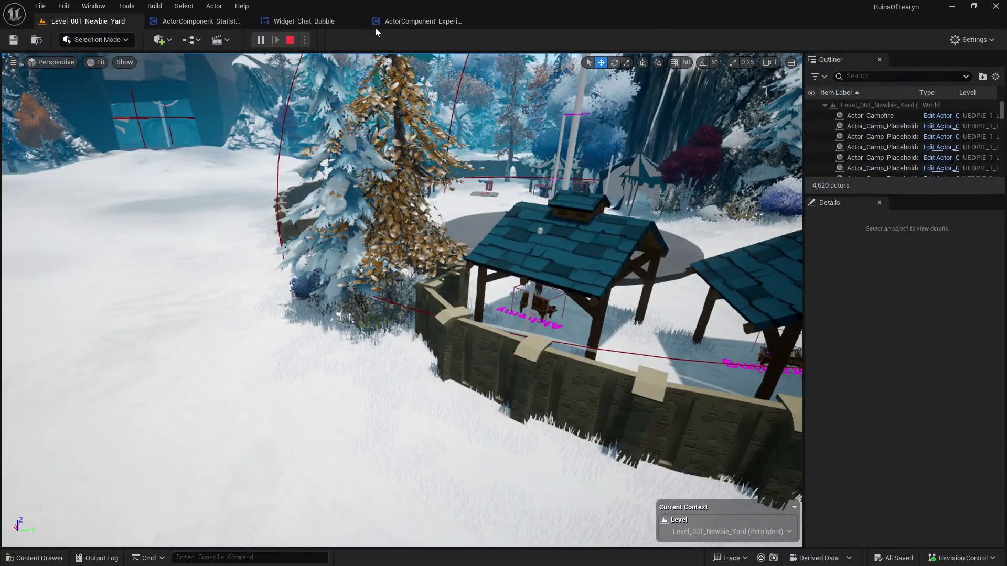
In the Widget_Chat_Bubble graph, find all references to Play Animation and jump to the first
click(304, 21)
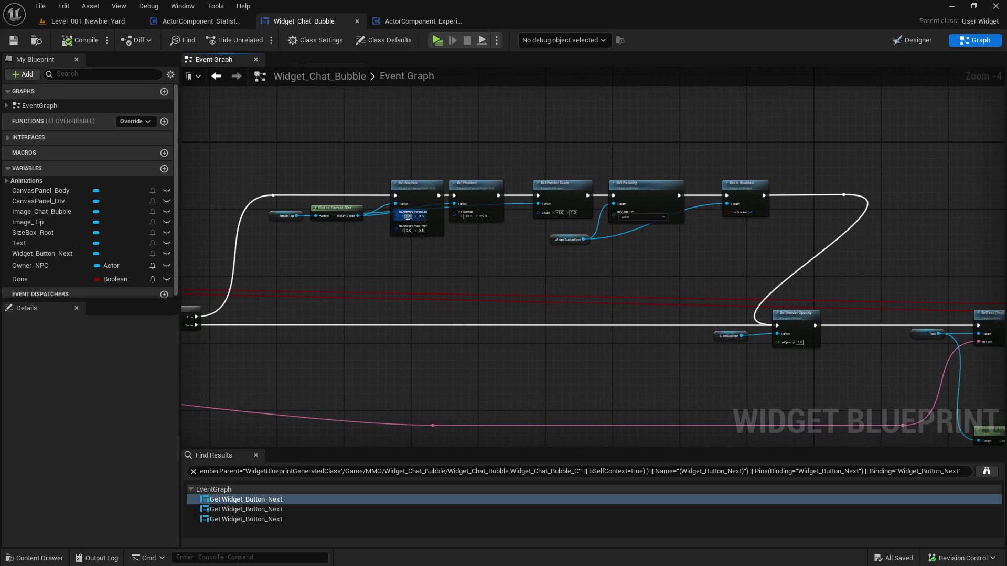
scroll(609, 245, up, 1)
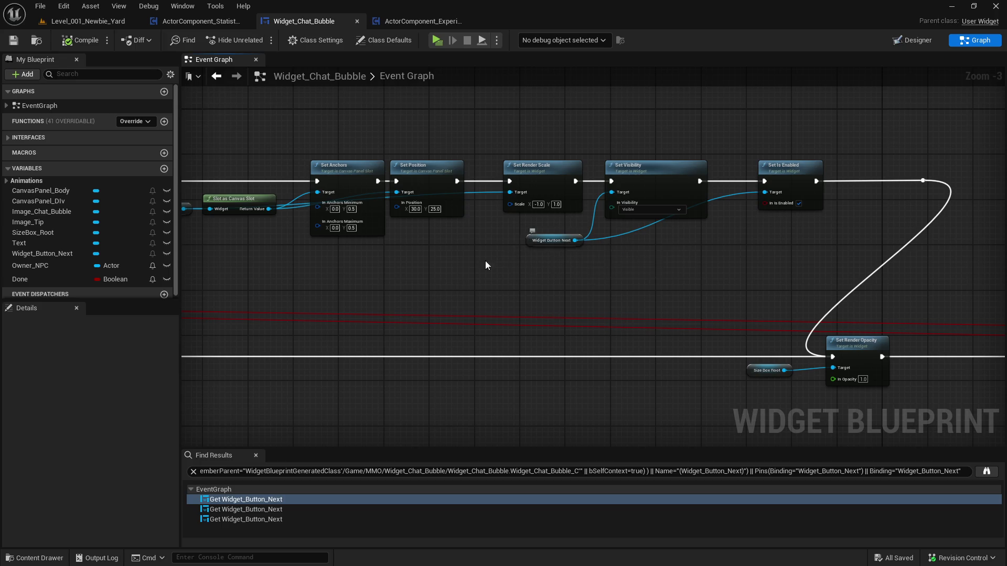
drag(505, 256, 896, 259)
right_click(453, 284)
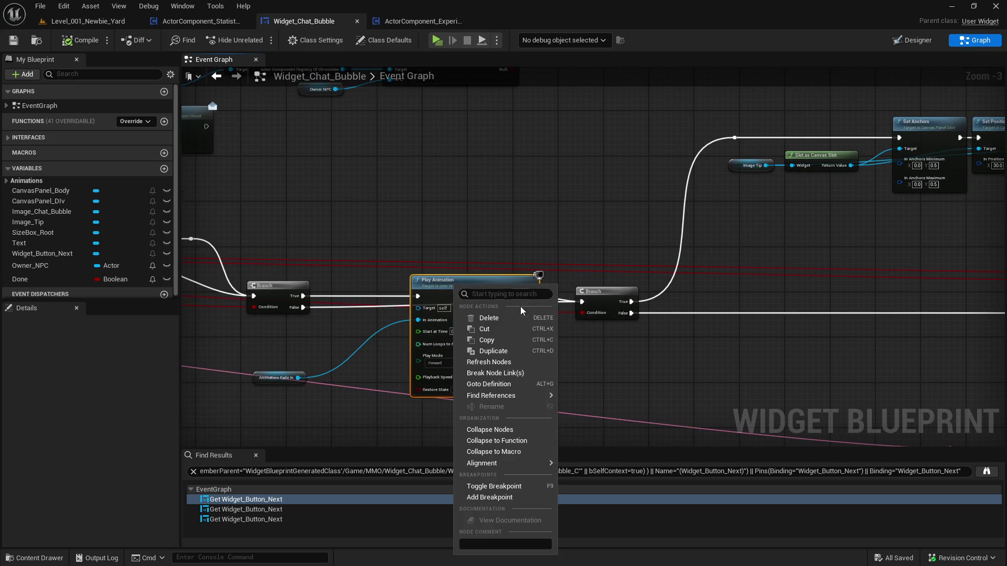
click(614, 411)
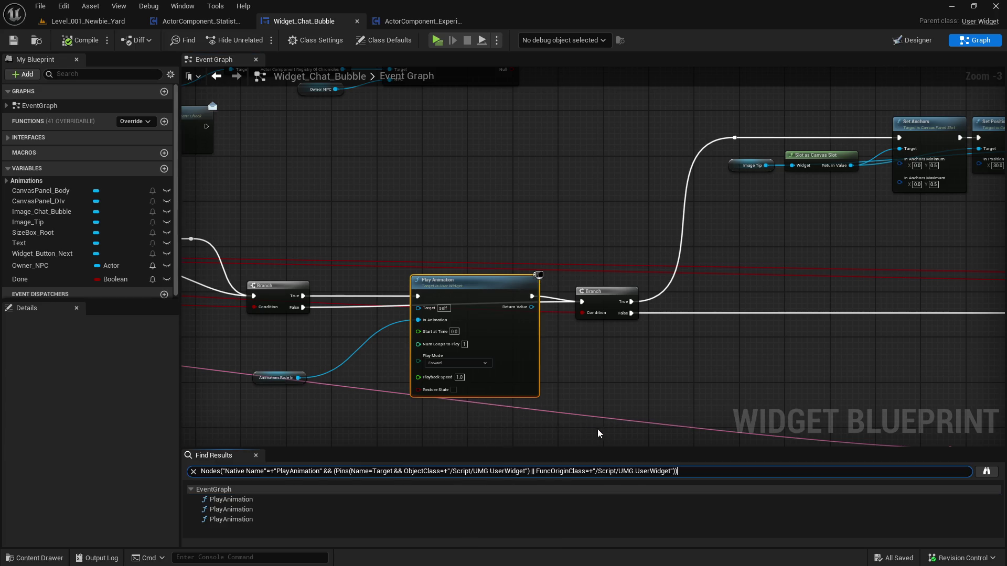
click(307, 501)
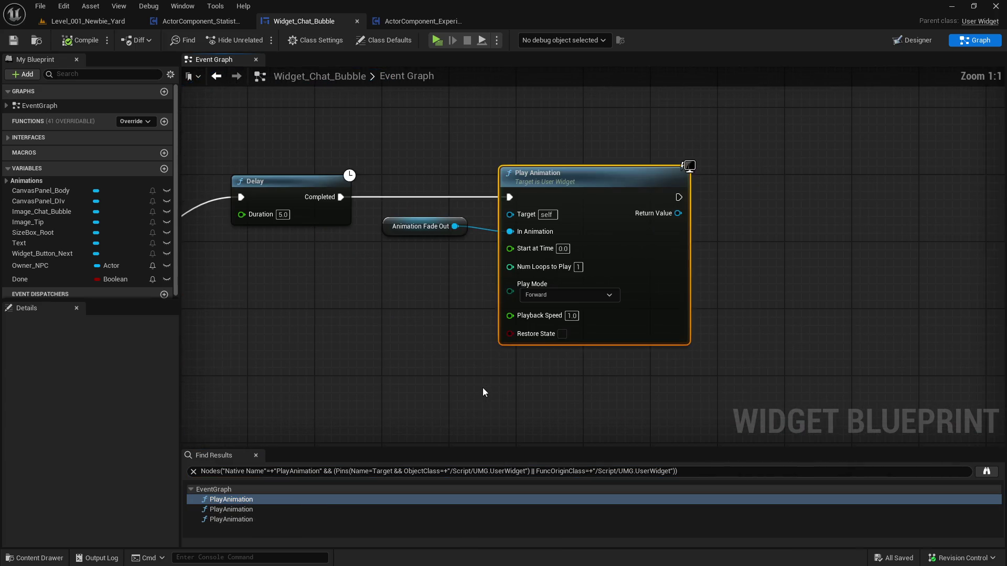
Search 'animation end', then add an Animation Finished (Animation_Fade_Out) event via a 'fade out' node search
scroll(892, 289, down, 2)
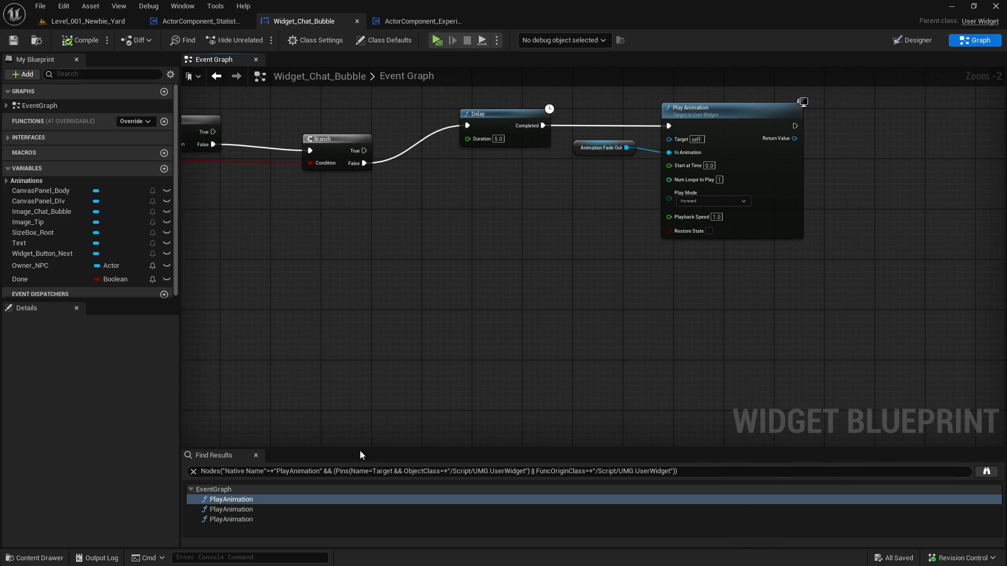
text(ani)
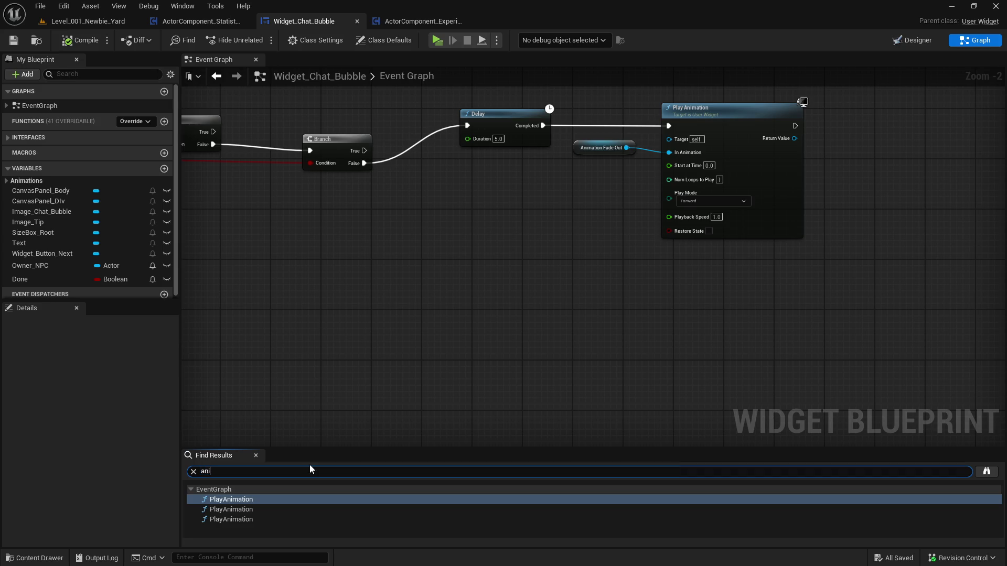
text(mation end)
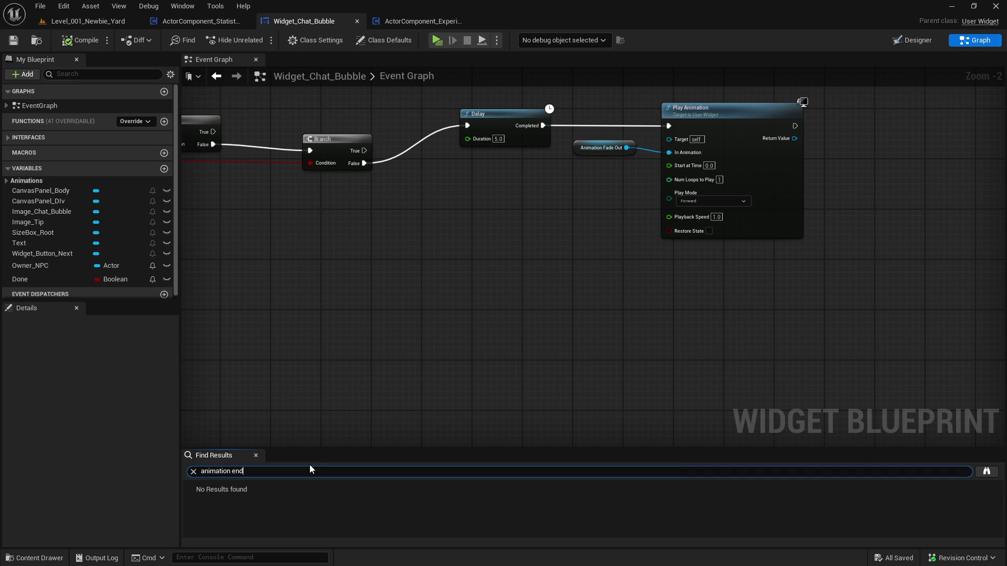
click(514, 241)
right_click(494, 291)
text(fa)
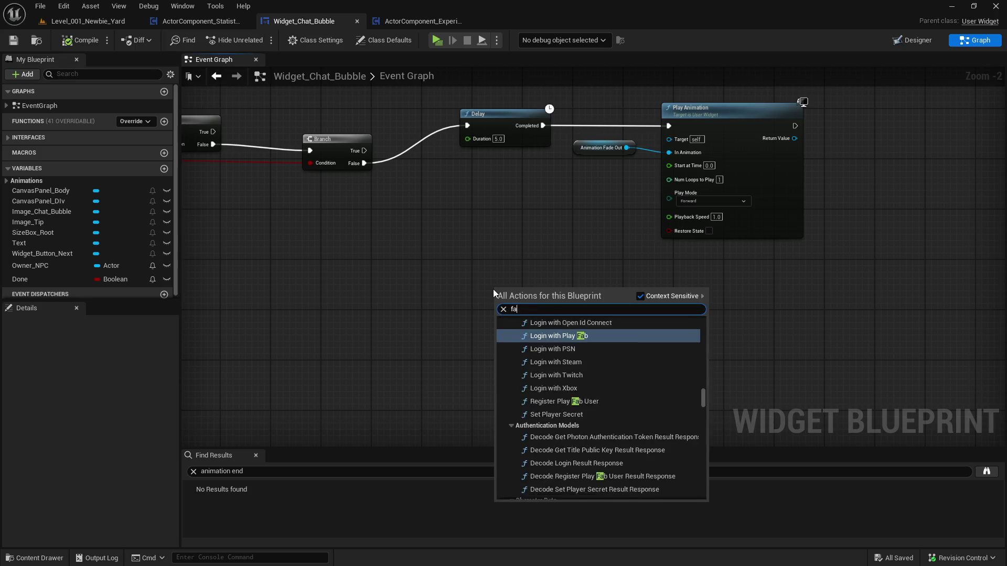
text(de out en)
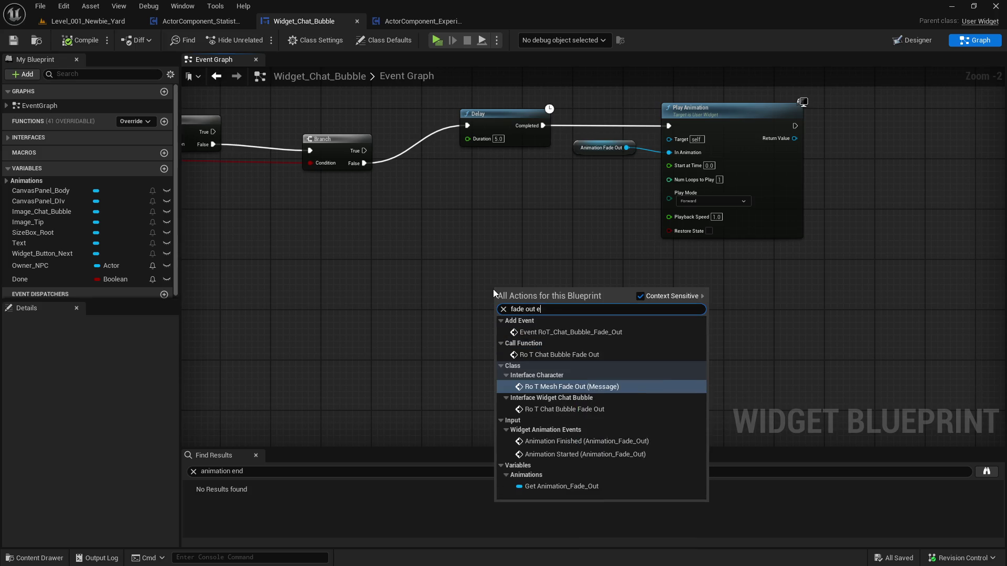
key(BackSpace)
key(BackSpace)
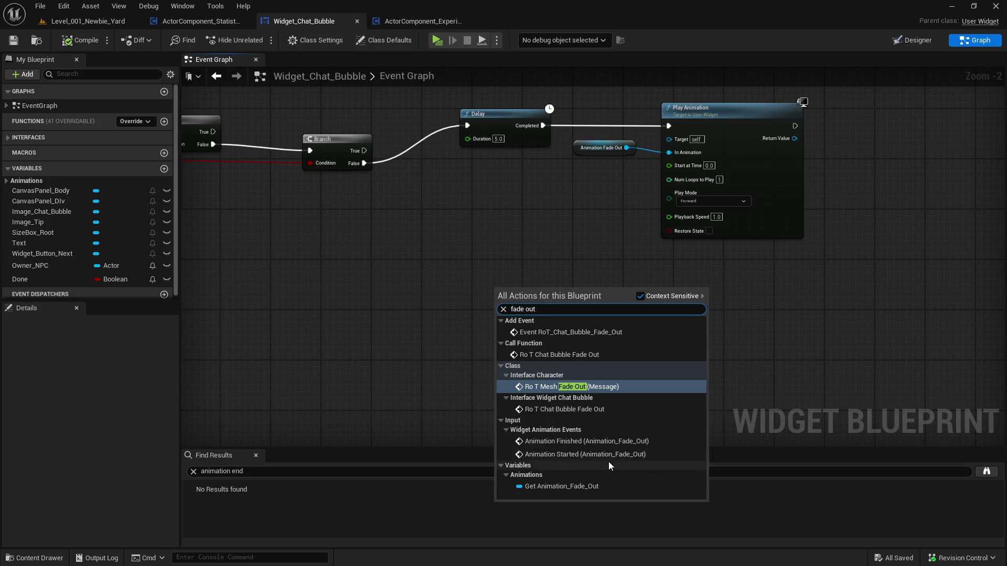
click(609, 441)
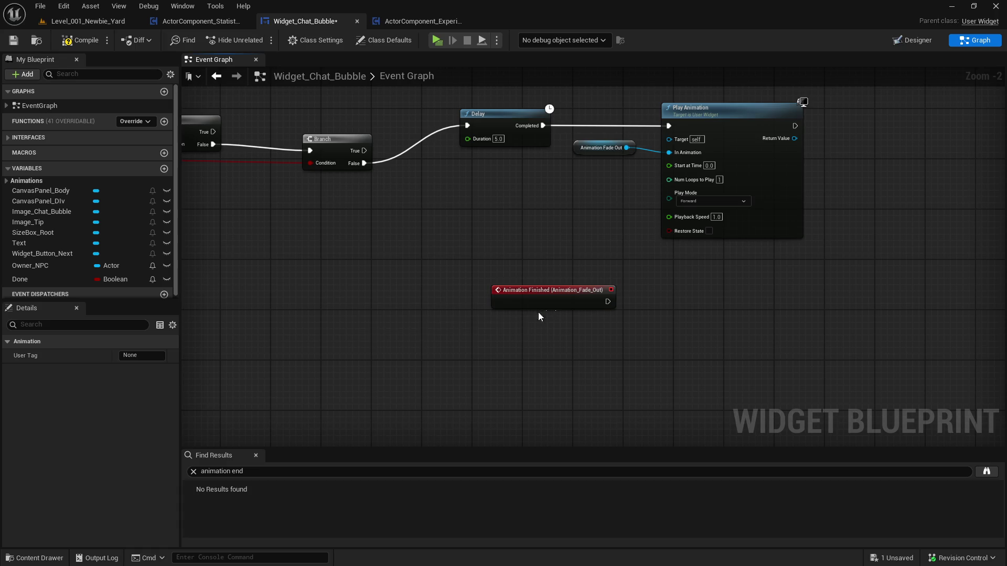
Move the fade-out event below the Branch, paste Widget Button Next and Set Is Enabled nodes, and start a play test
drag(538, 309, 355, 327)
key(ctrl+v)
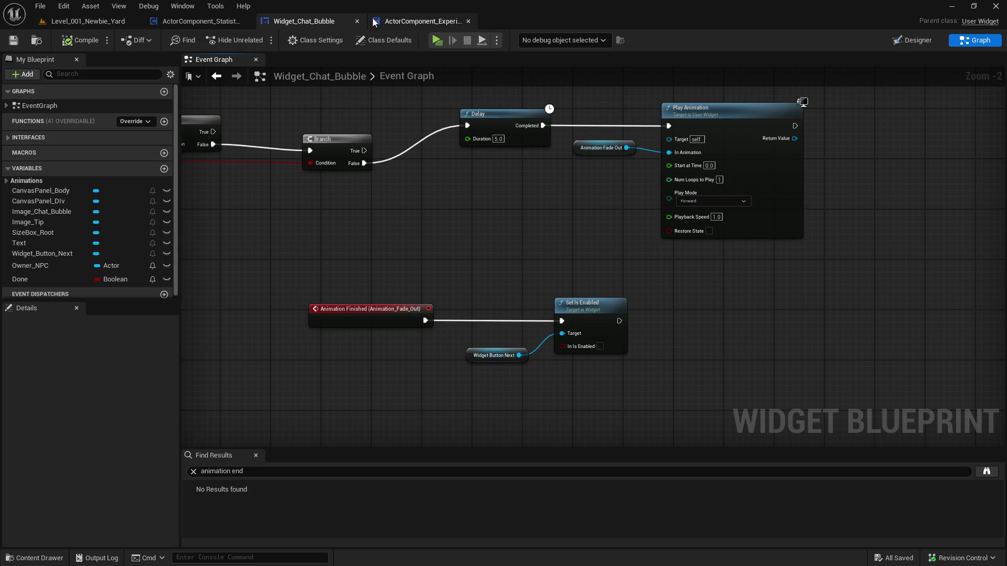
key(alt+Tab)
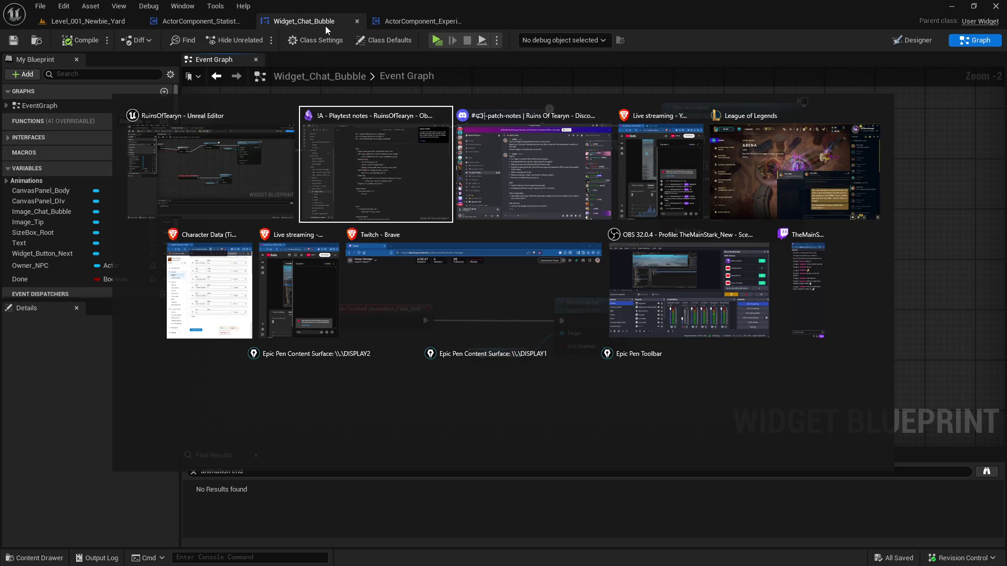
key(alt+Tab)
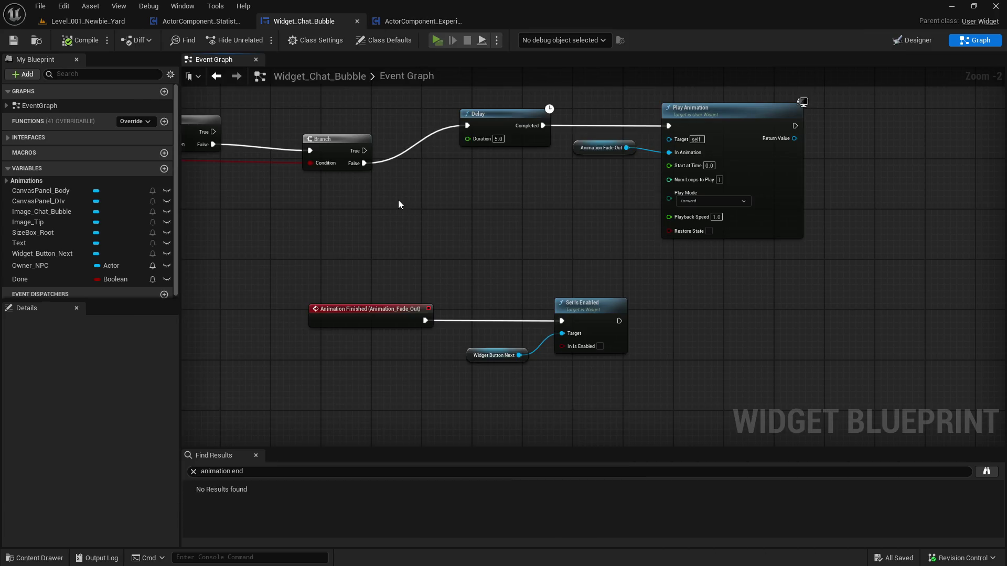
key(alt+p)
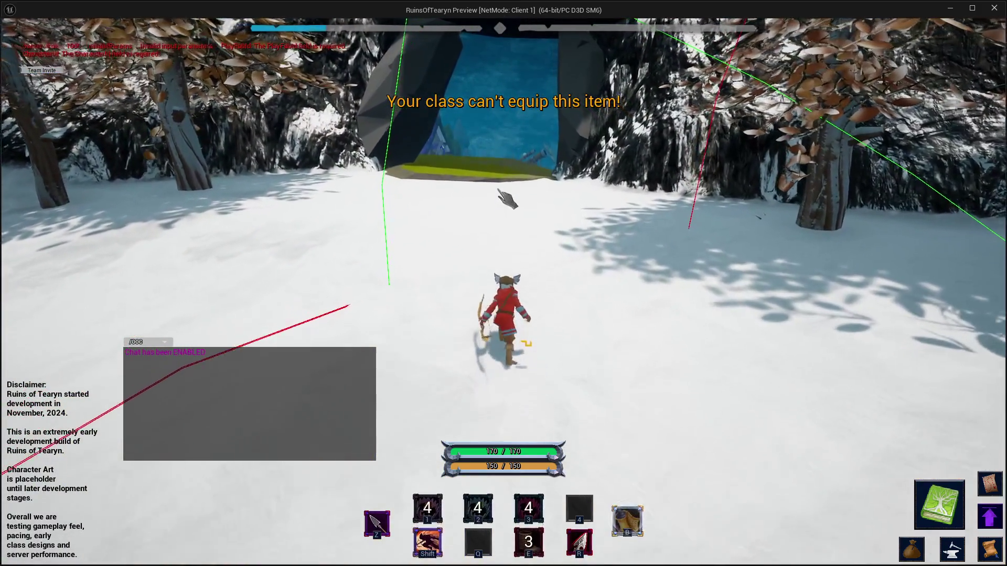
Run through the cave and up the green slope to reach Orez
key(w)
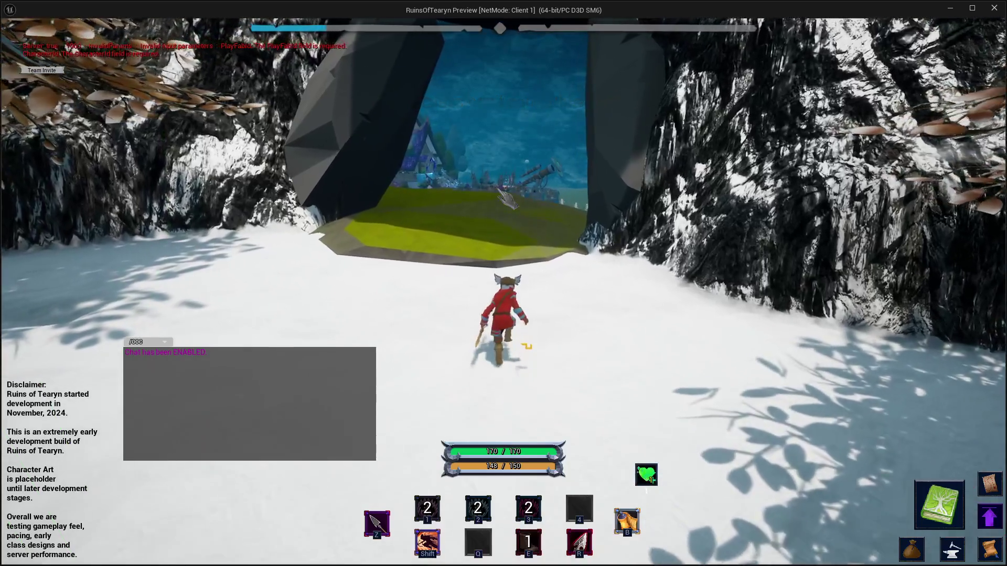
key(w)
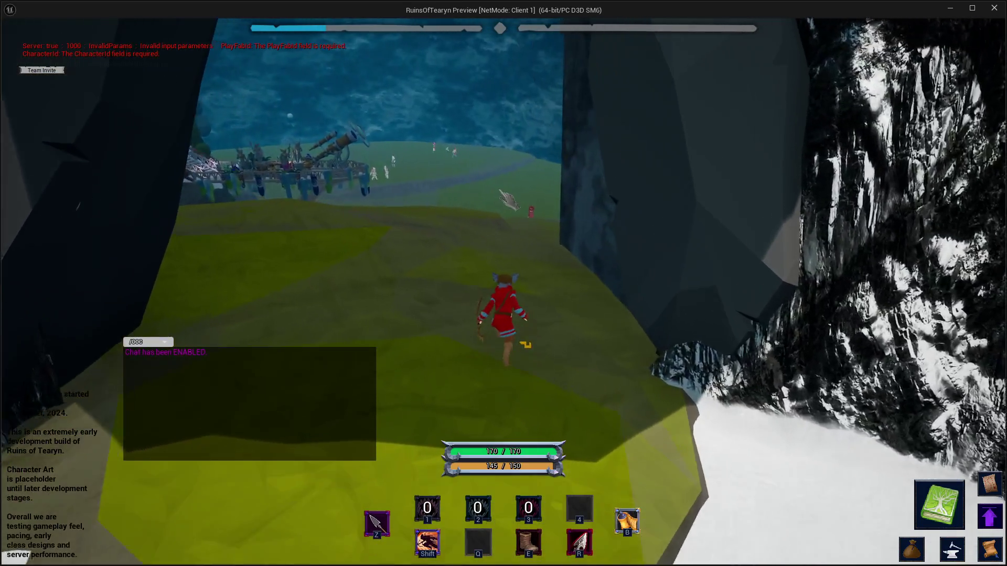
key(w)
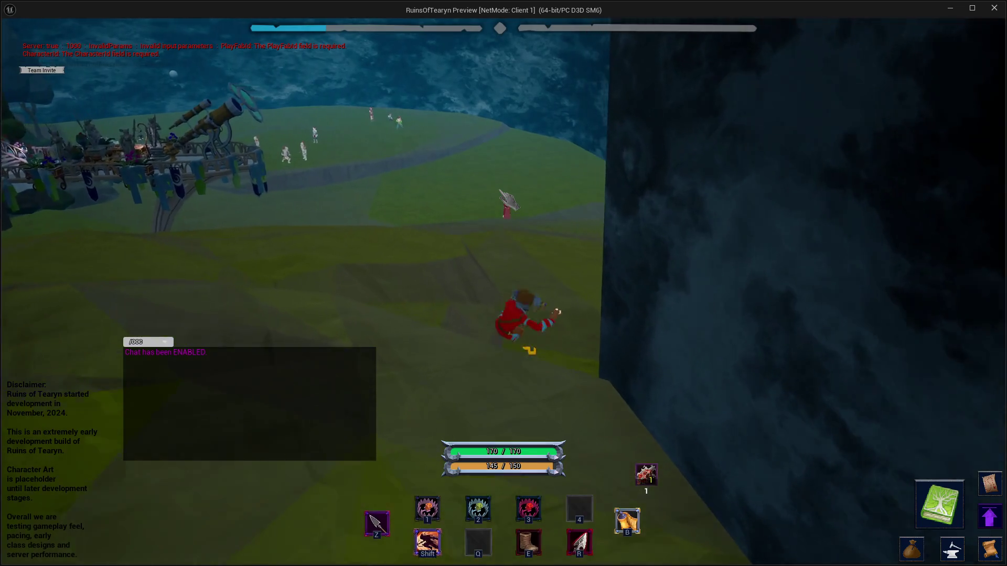
key(w)
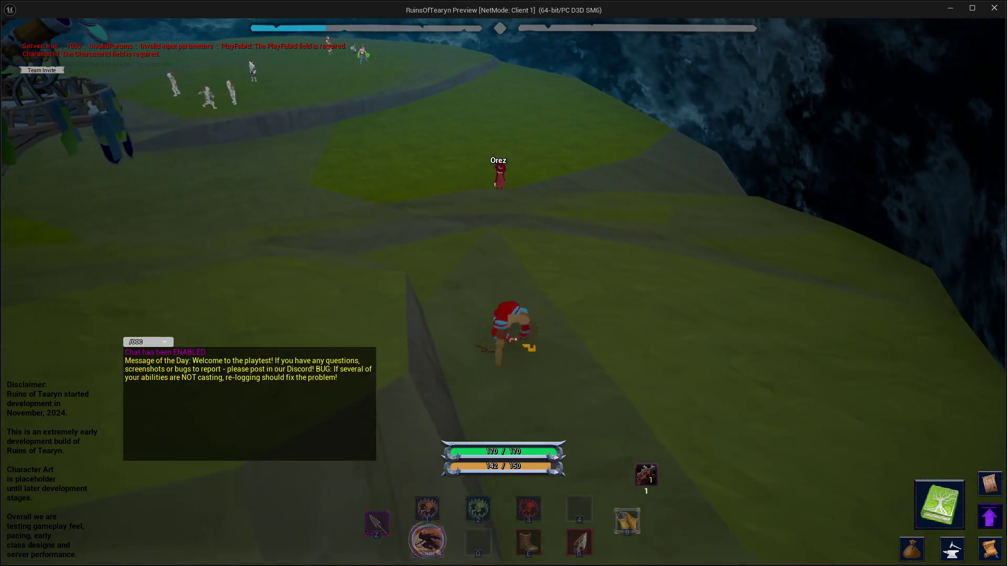
key(w)
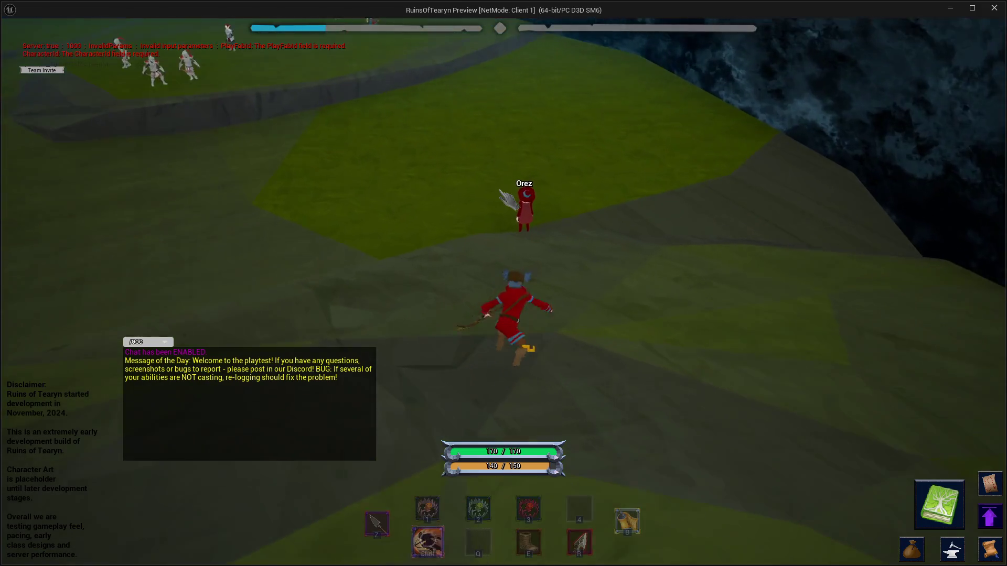
key(w)
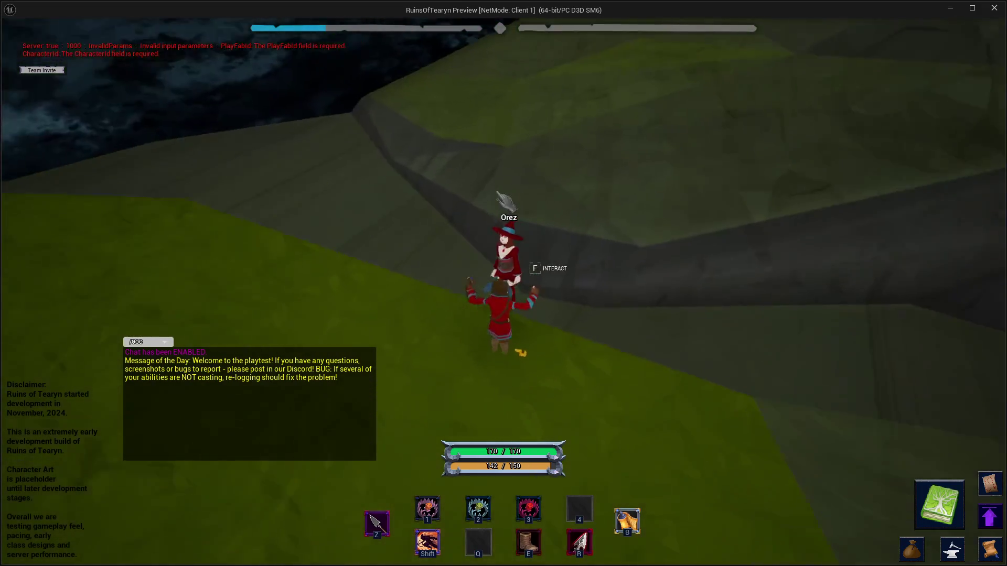
Finish Orez's conversation, close her bubble, then run up the ridge casting Summon Firepots
scroll(507, 201, up, 5)
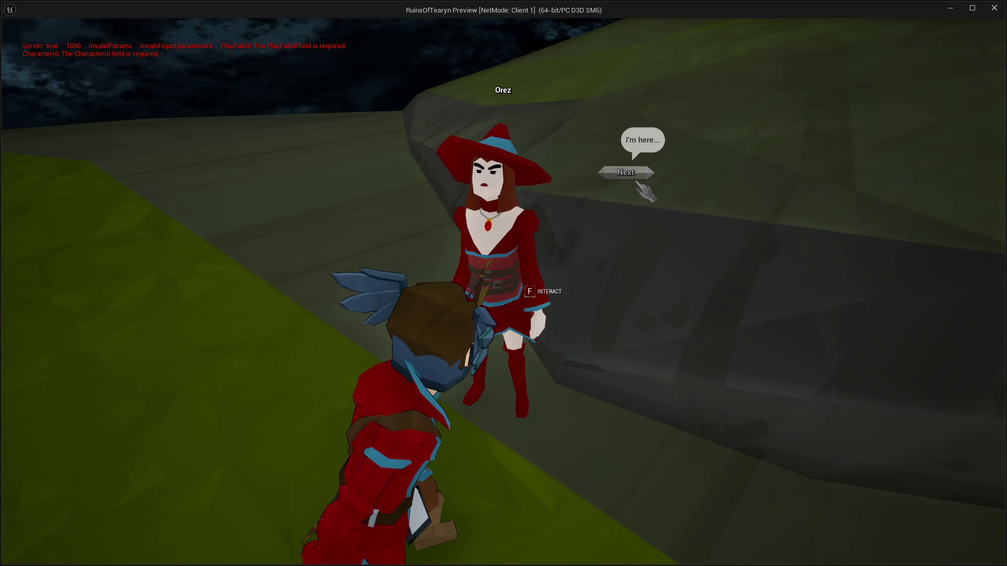
click(678, 176)
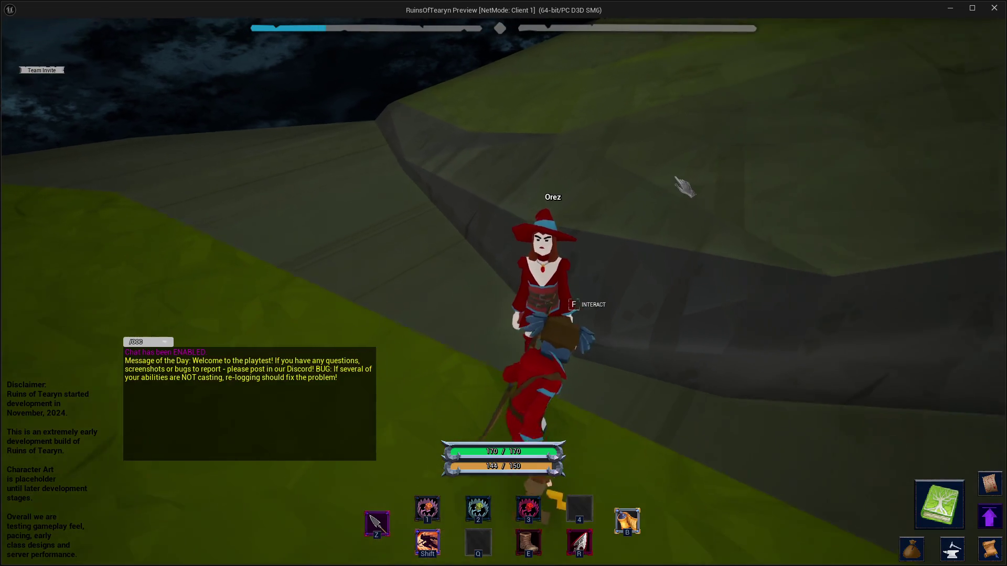
scroll(688, 197, up, 5)
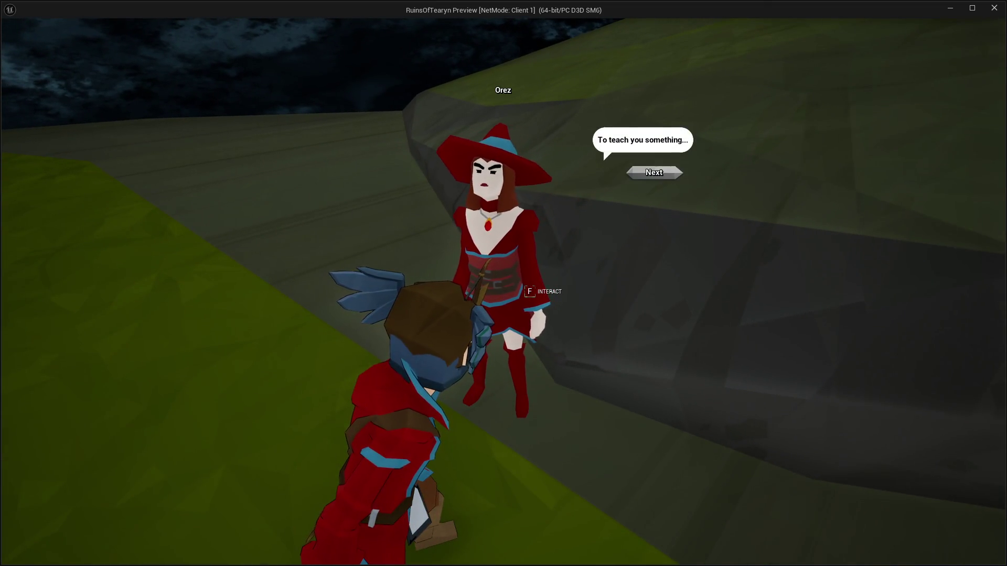
click(677, 180)
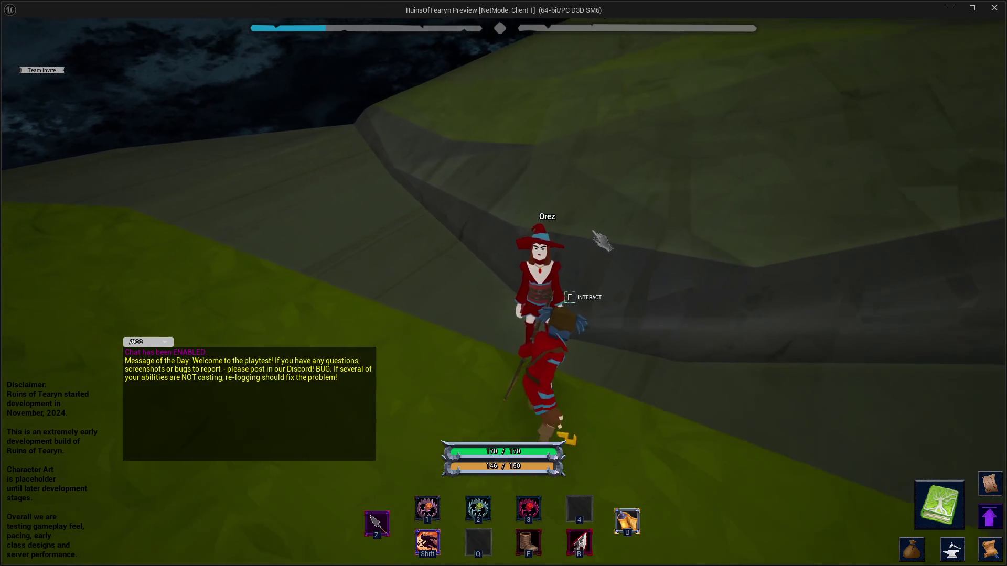
key(w)
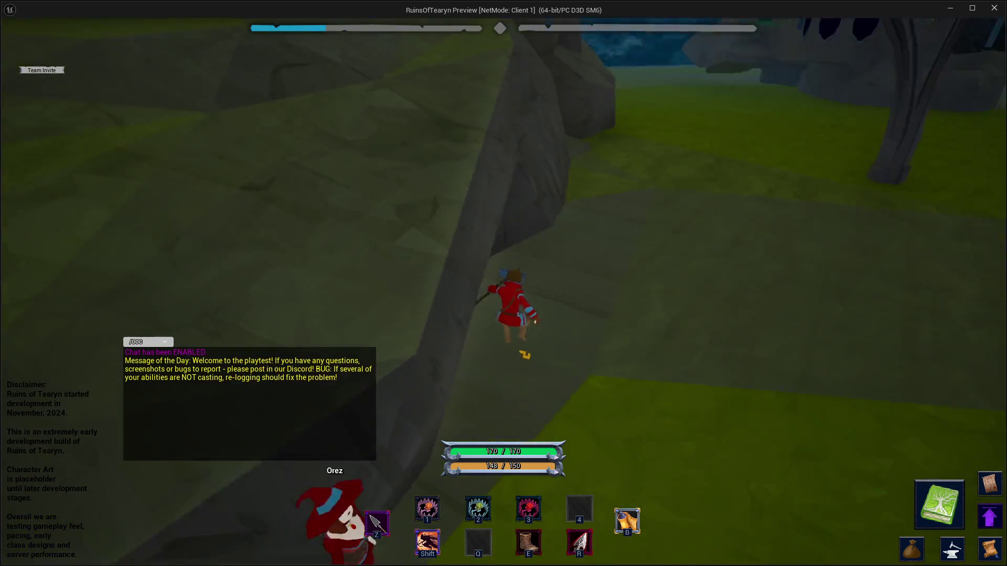
key(1)
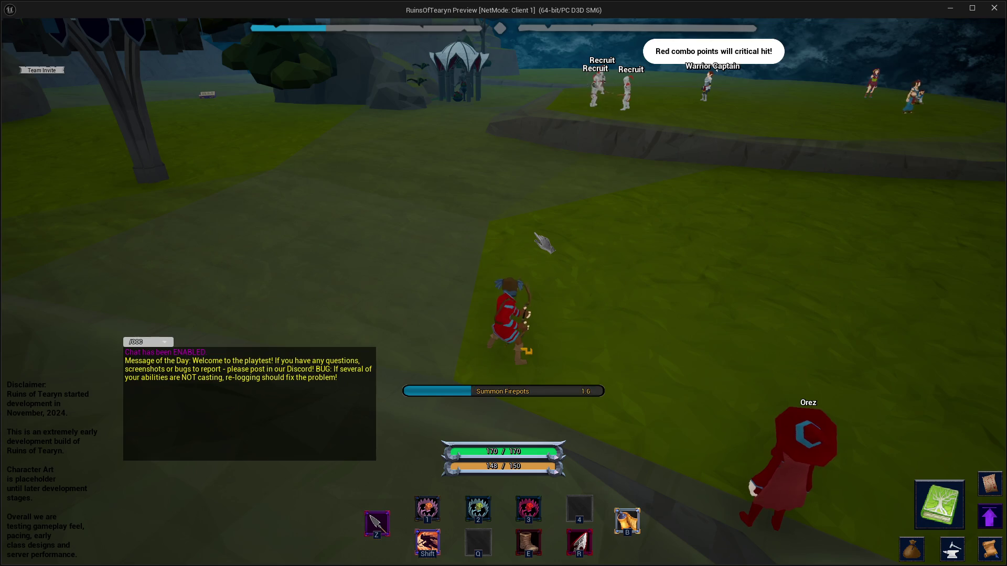
Travel to the snowy town, talk to Nogard and dismiss his chat bubble
key(b)
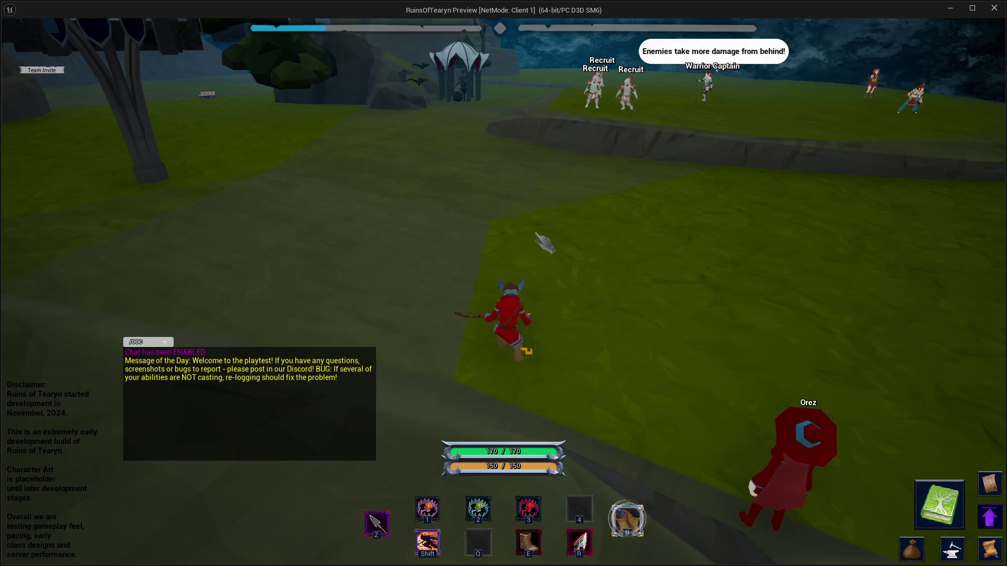
key(w)
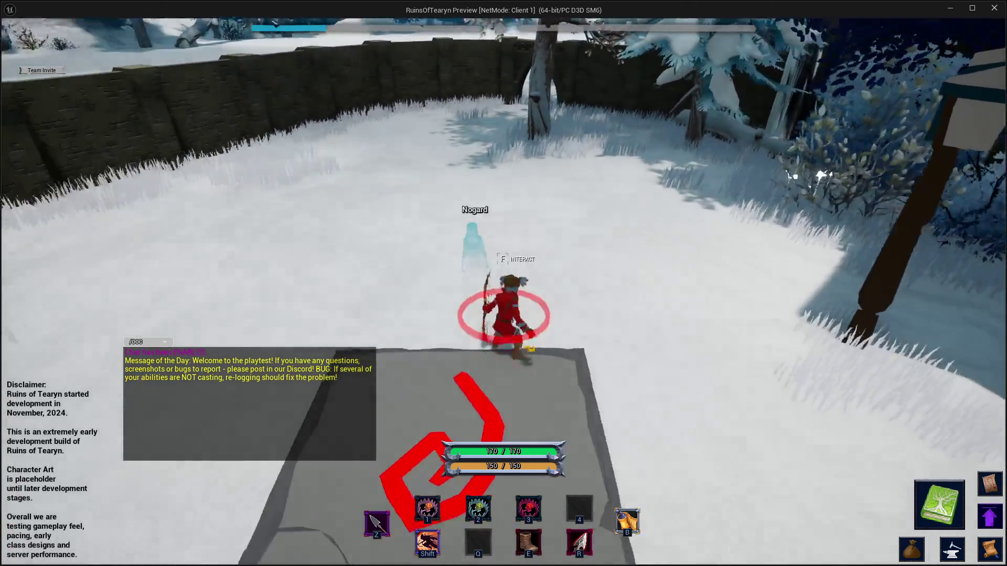
scroll(545, 231, up, 3)
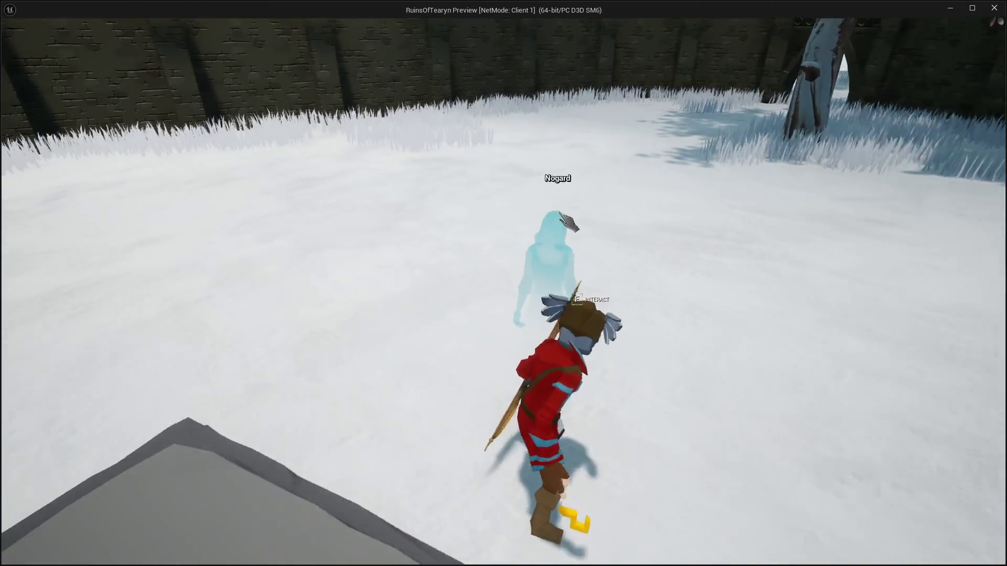
scroll(587, 219, up, 2)
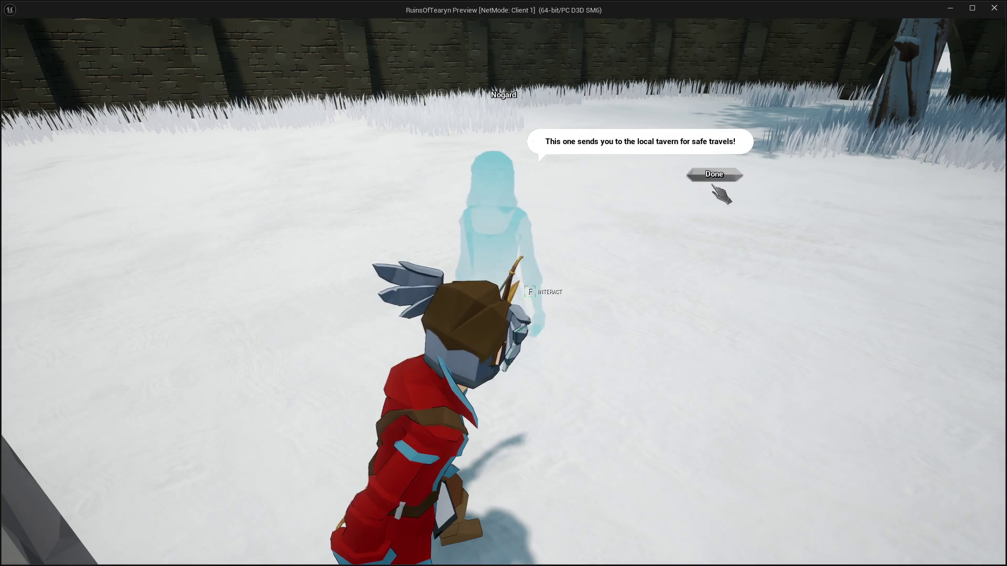
click(715, 174)
Walk past the spiral mat and rotate the camera toward Nogard, the wall and shelter
key(w)
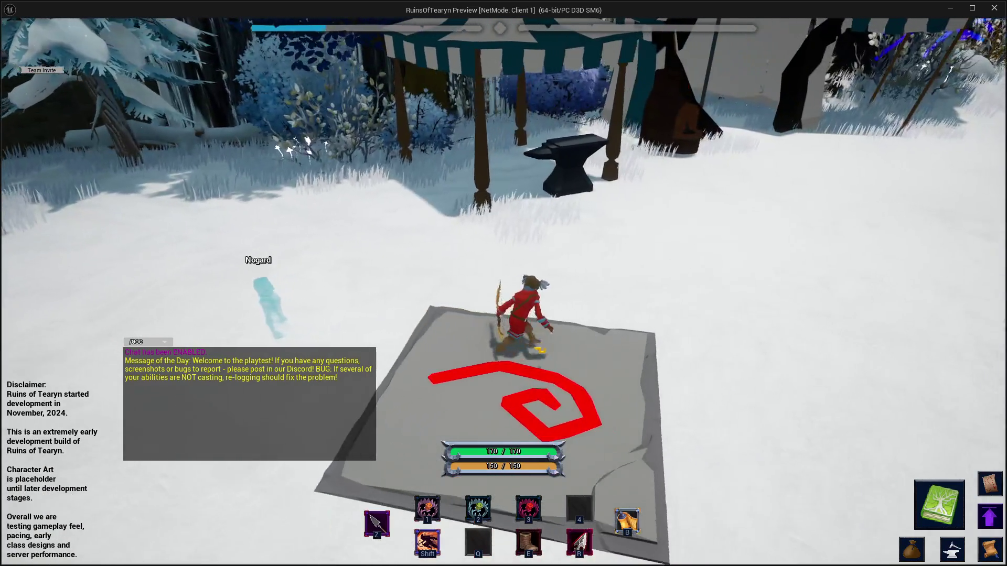
key(s)
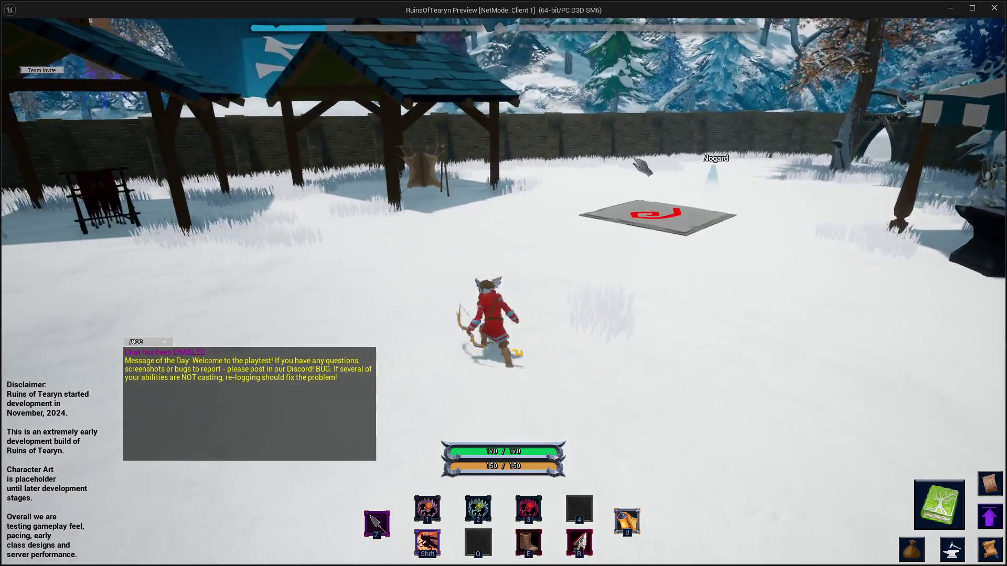
drag(639, 166, 734, 167)
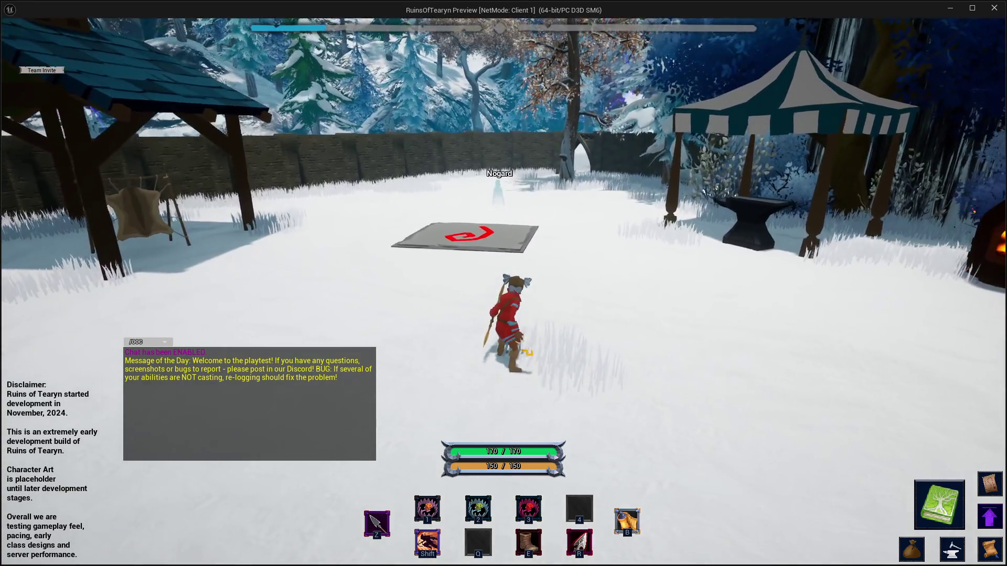
mouse_move(586, 181)
mouse_down()
mouse_move(537, 223)
mouse_move(543, 193)
mouse_move(491, 193)
mouse_move(499, 181)
mouse_move(533, 232)
mouse_move(524, 195)
mouse_move(498, 194)
mouse_move(514, 195)
mouse_up()
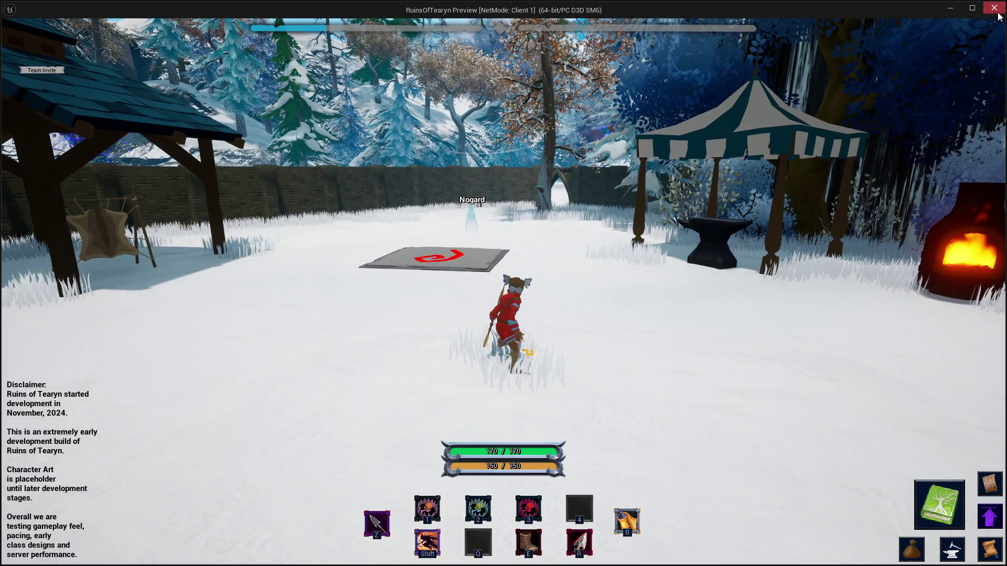
key(alt+Tab)
key(alt+Tab)
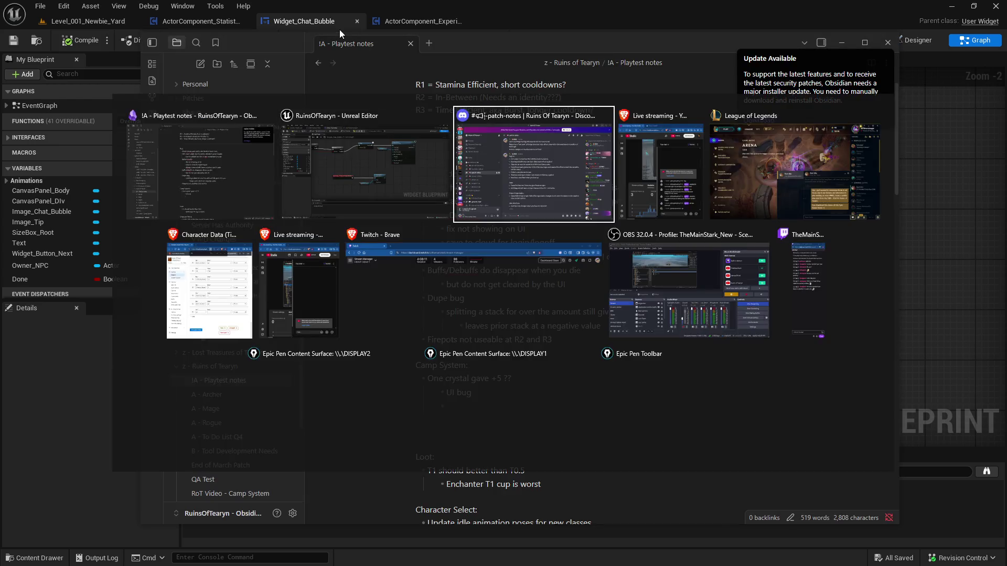
Edit the Discord patch notes to add a fix: NPC dialogue button clickable from far away, locking the UI
click(602, 186)
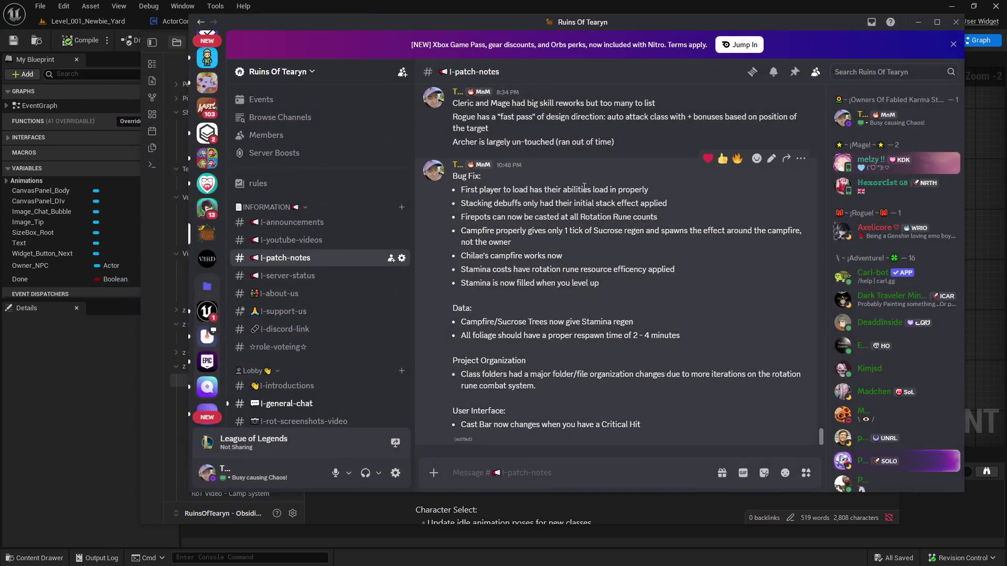
click(771, 159)
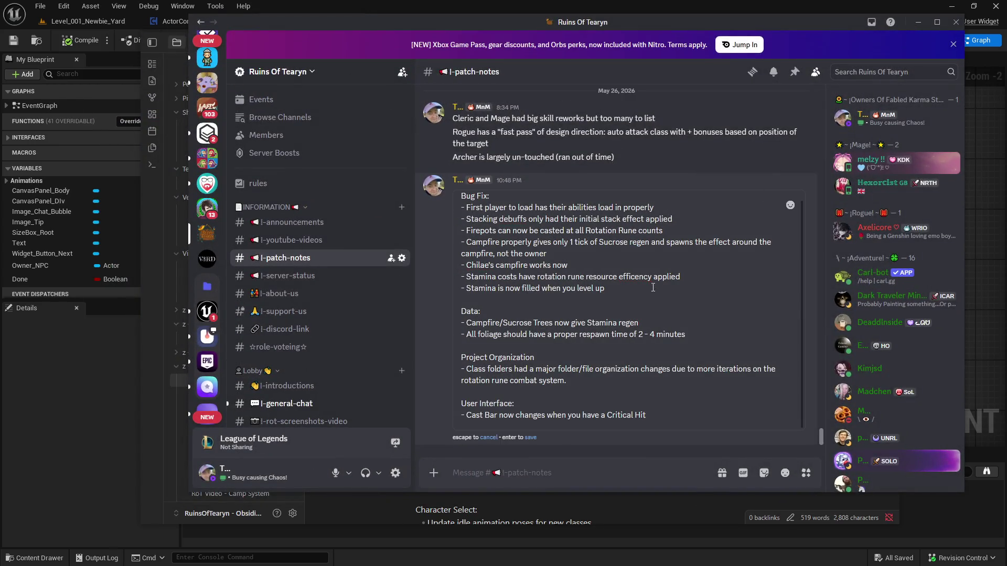
key(shift+Return)
text(- F)
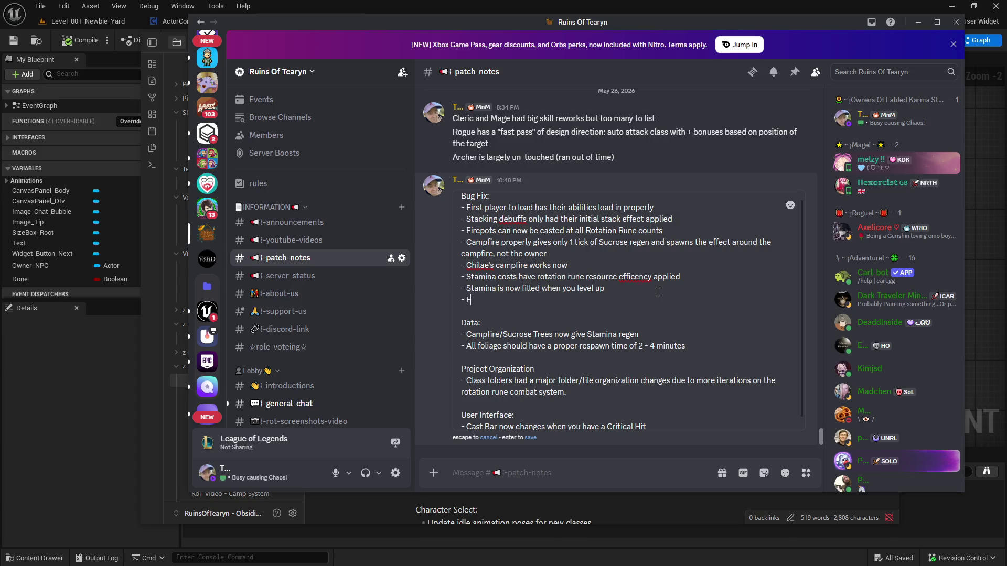
text(ixed an)
text( buffer)
key(BackSpace)
key(BackSpace)
key(BackSpace)
text(fer)
key(BackSpace)
key(BackSpace)
key(BackSpace)
text(where)
key(BackSpace)
text(the NPC )
text(dialogue button c)
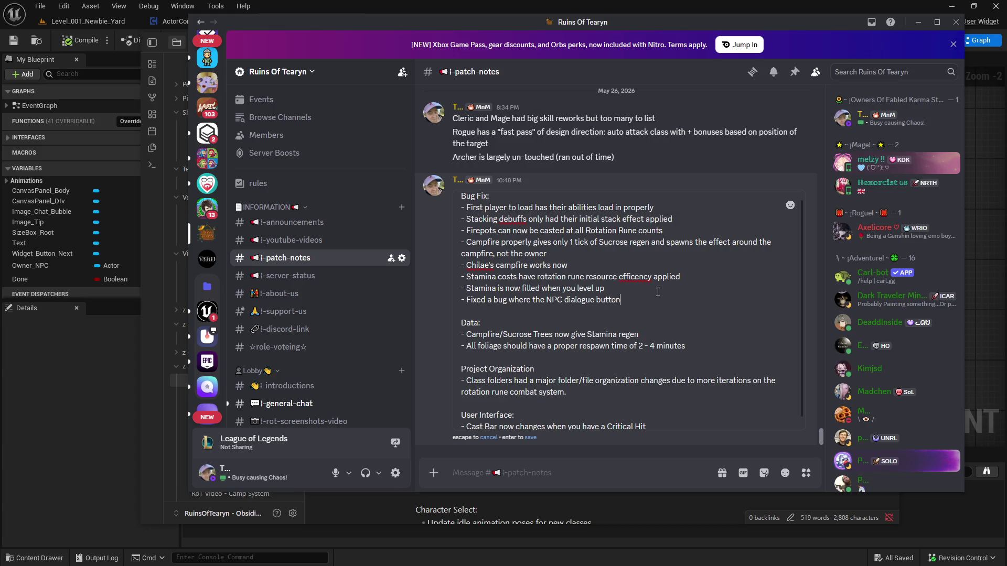
text(ould be clicked from far a)
text(way, which wou)
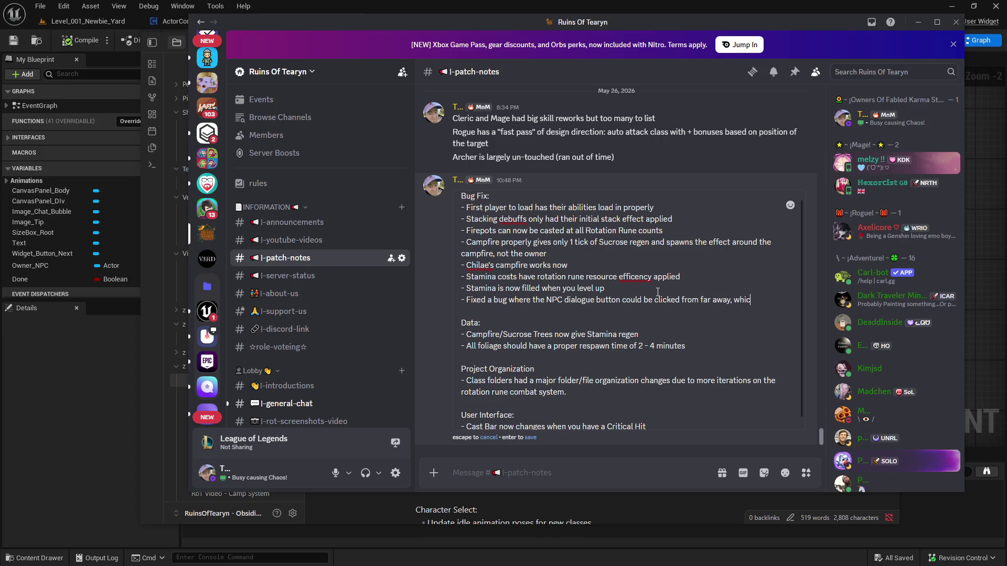
text(ld lock ou)
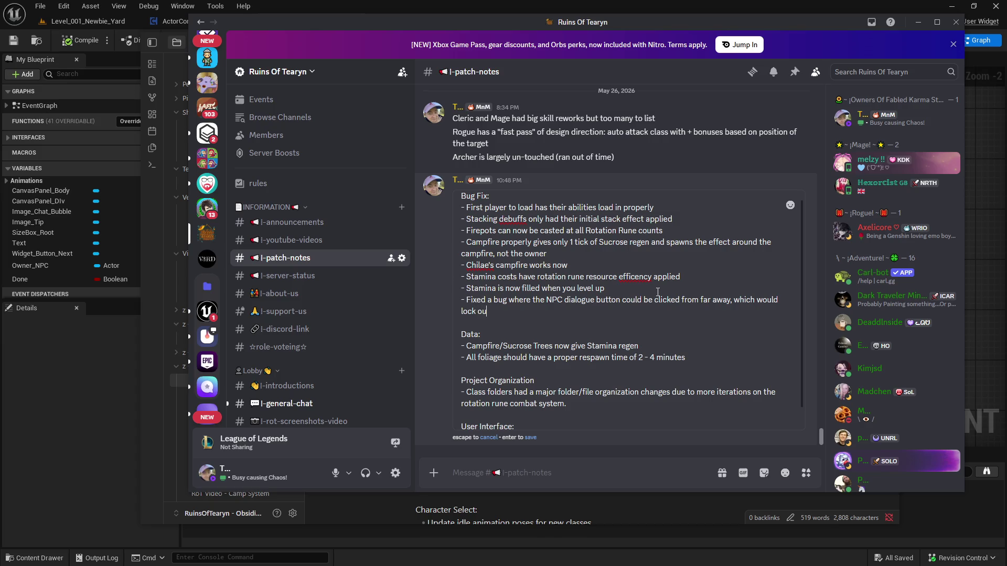
text(t your UI)
click(530, 438)
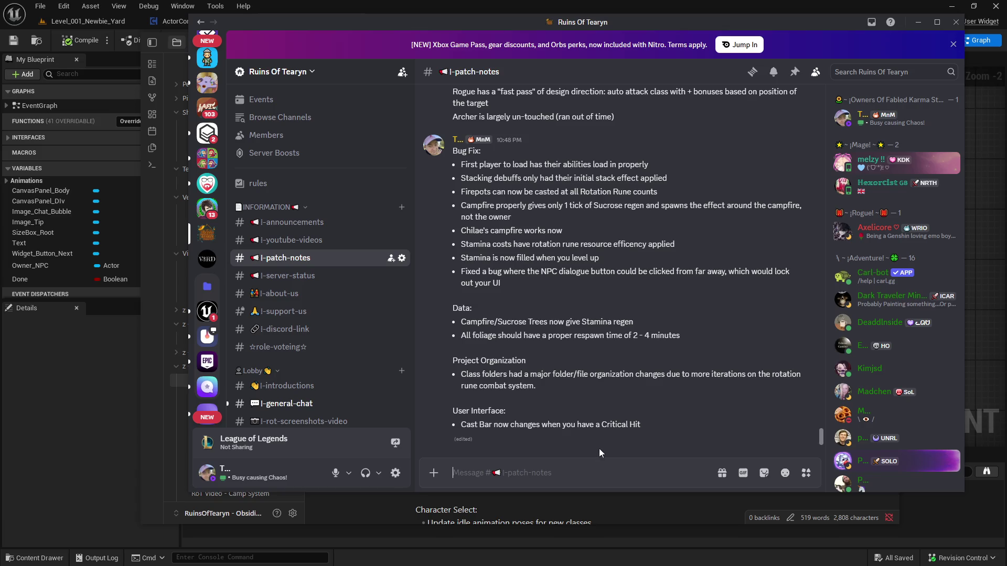
Delete the fixed NPC chat bubble bug and its sub-note from the Obsidian playtest notes
key(alt+Tab)
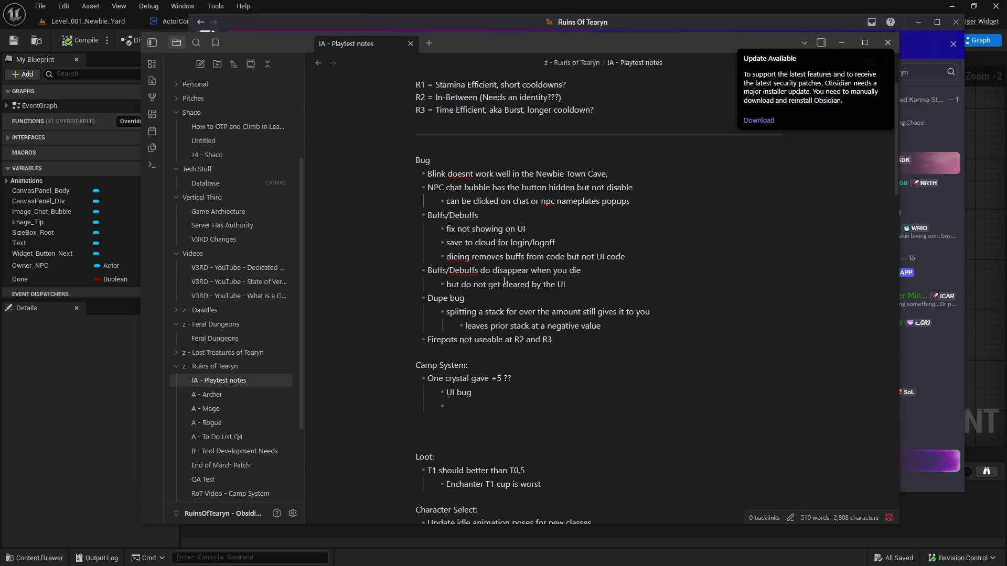
drag(640, 202, 399, 189)
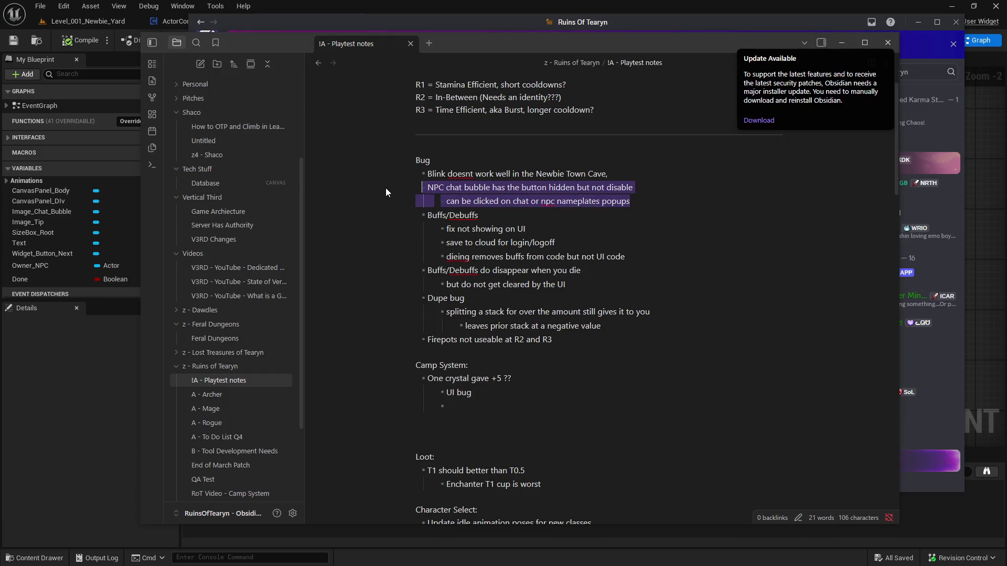
key(BackSpace)
key(BackSpace)
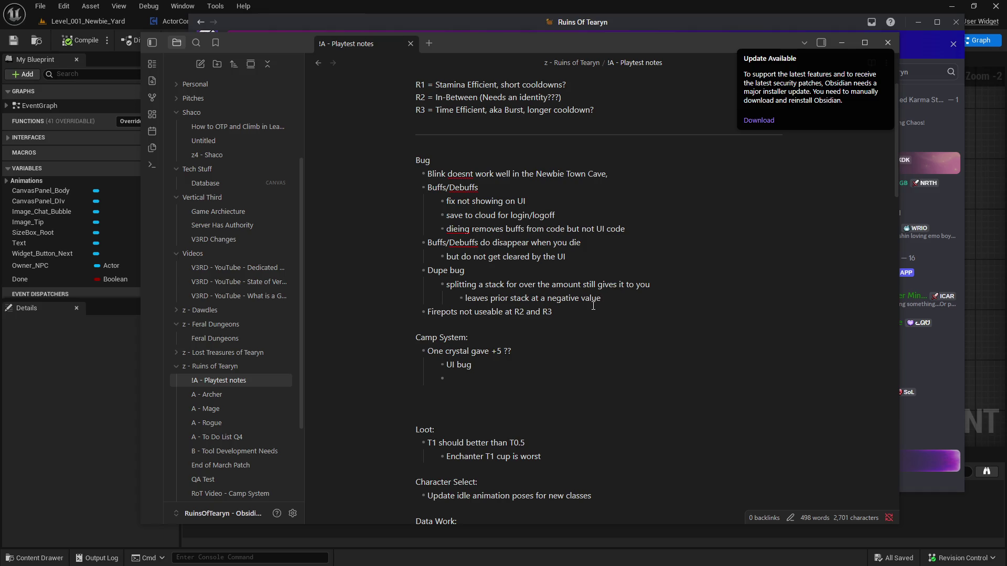
click(81, 21)
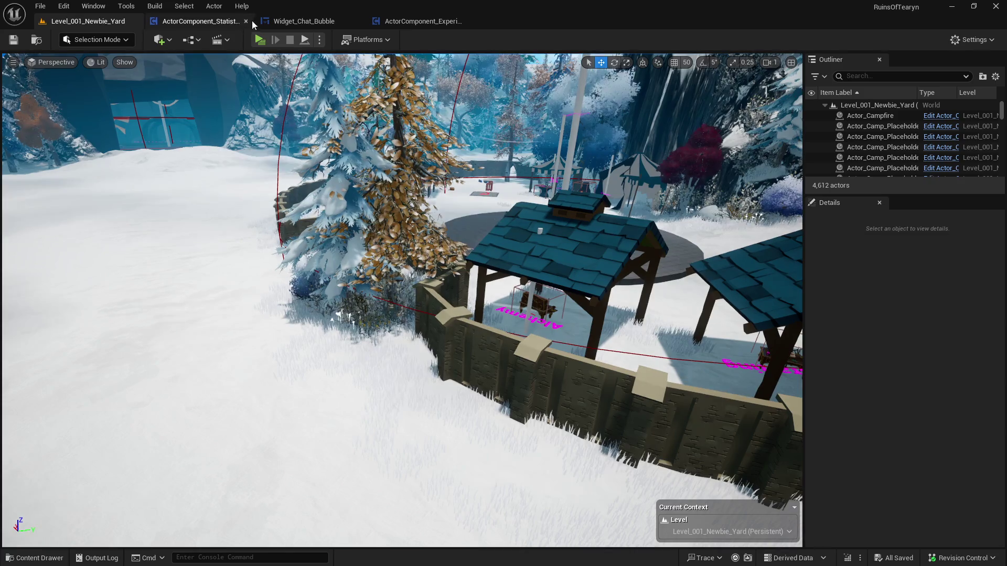
Start a new play session, open the inventory and split 2 campfires off the Campfire stack
key(alt+p)
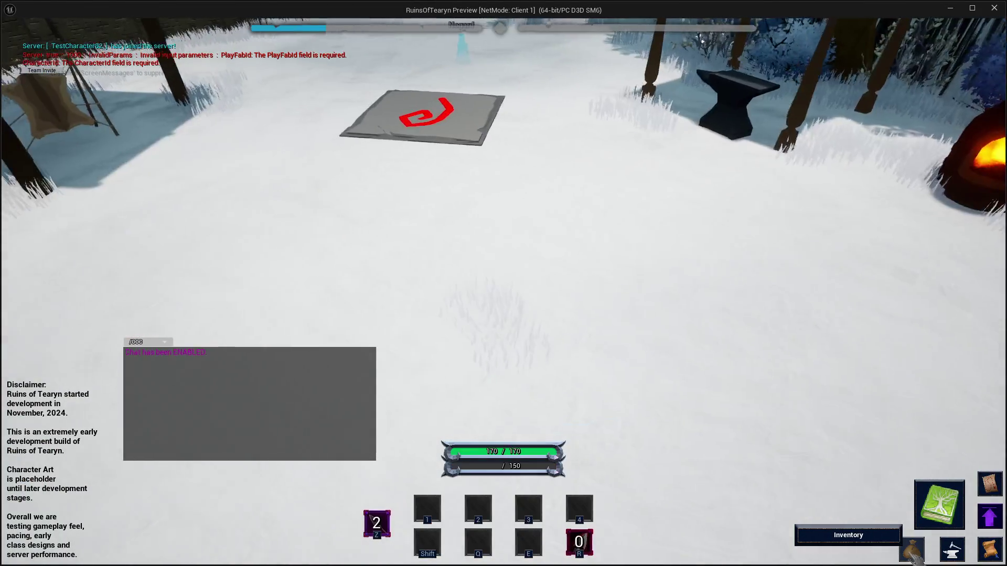
click(916, 557)
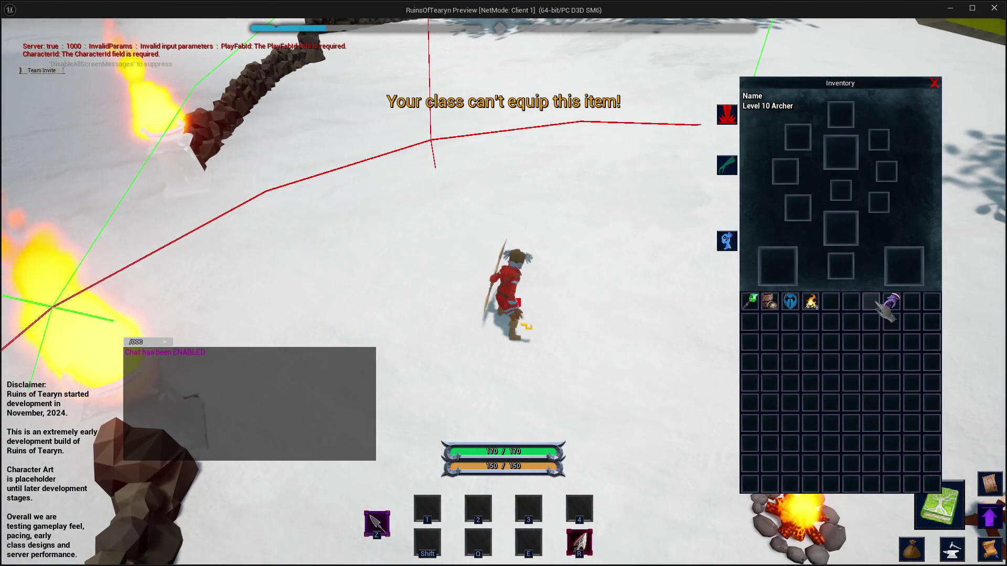
mouse_move(819, 310)
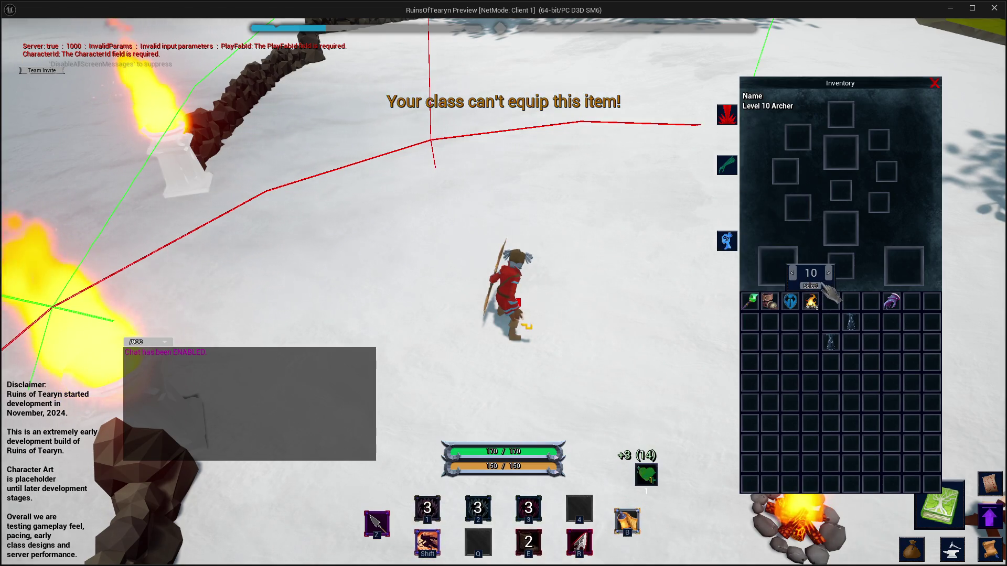
click(793, 274)
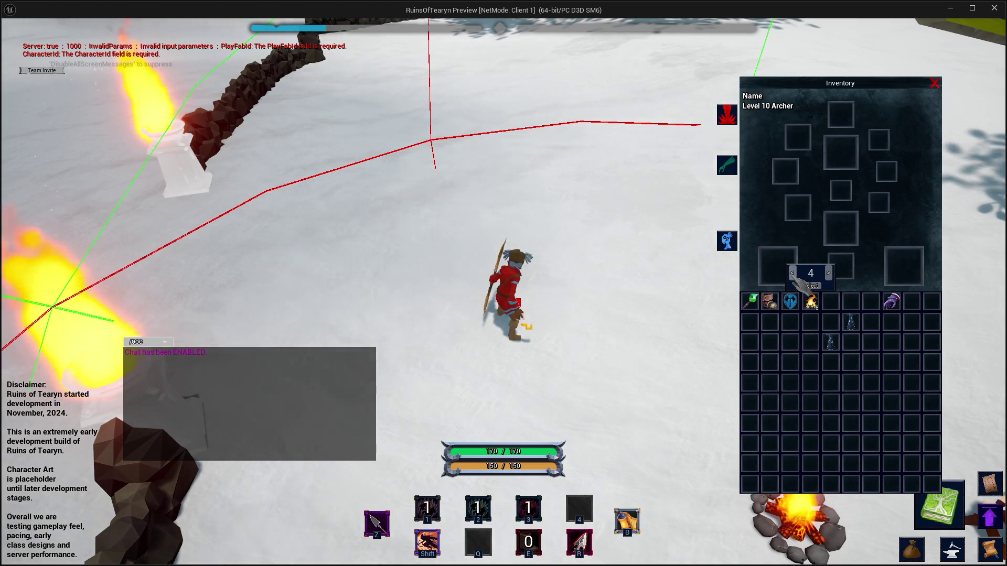
click(793, 274)
click(793, 274)
click(793, 274)
click(793, 273)
click(792, 273)
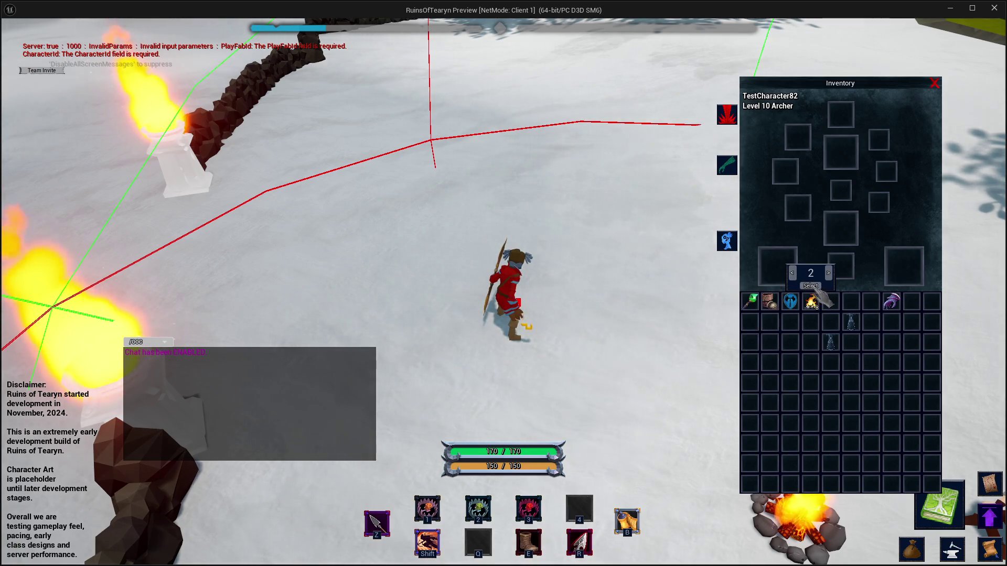
click(810, 286)
click(790, 342)
Split more campfires into an empty slot and move the 2- and 4-campfire stacks up one row
mouse_move(793, 351)
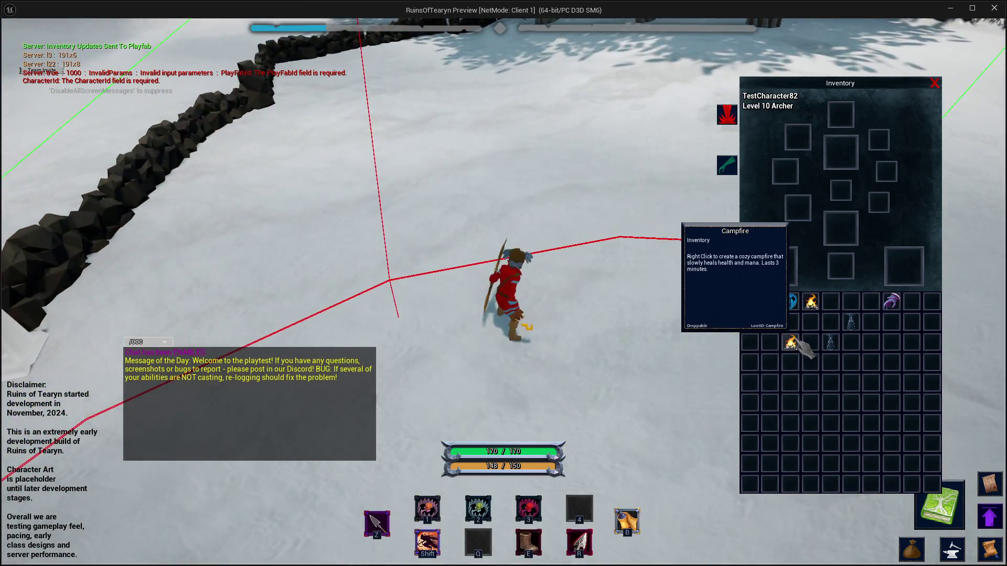
click(792, 346)
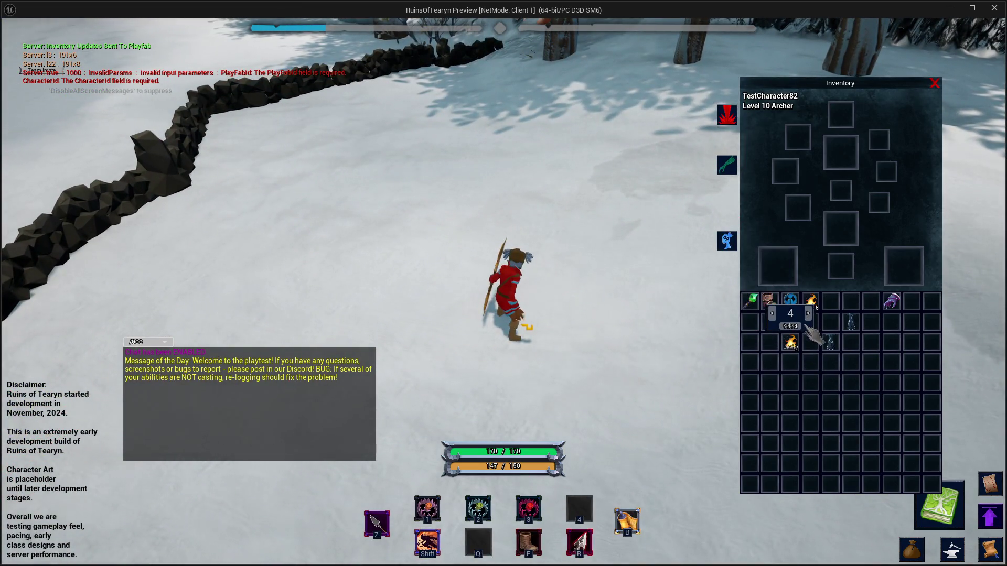
mouse_move(802, 344)
mouse_down()
mouse_move(795, 375)
mouse_move(773, 363)
mouse_up()
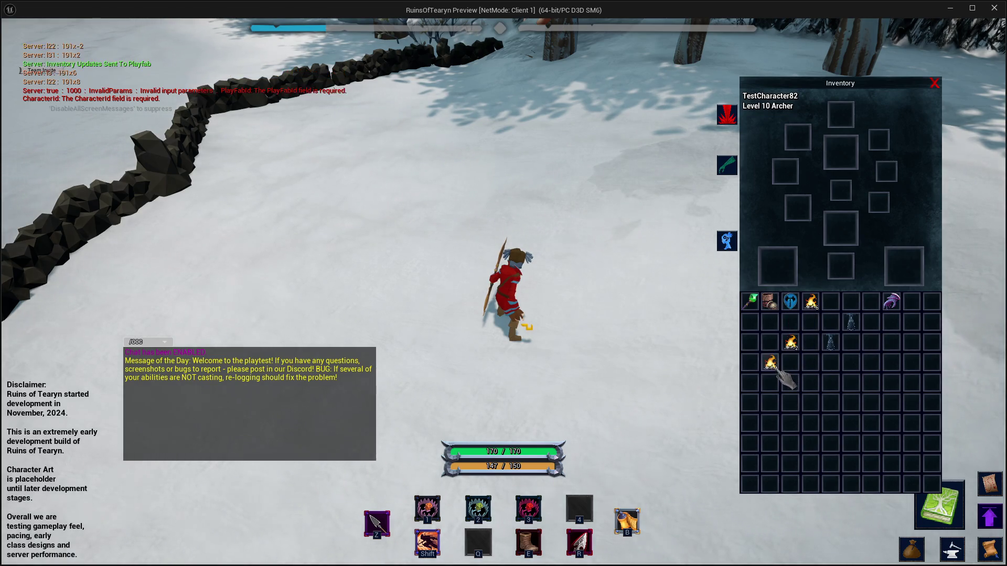
mouse_move(787, 368)
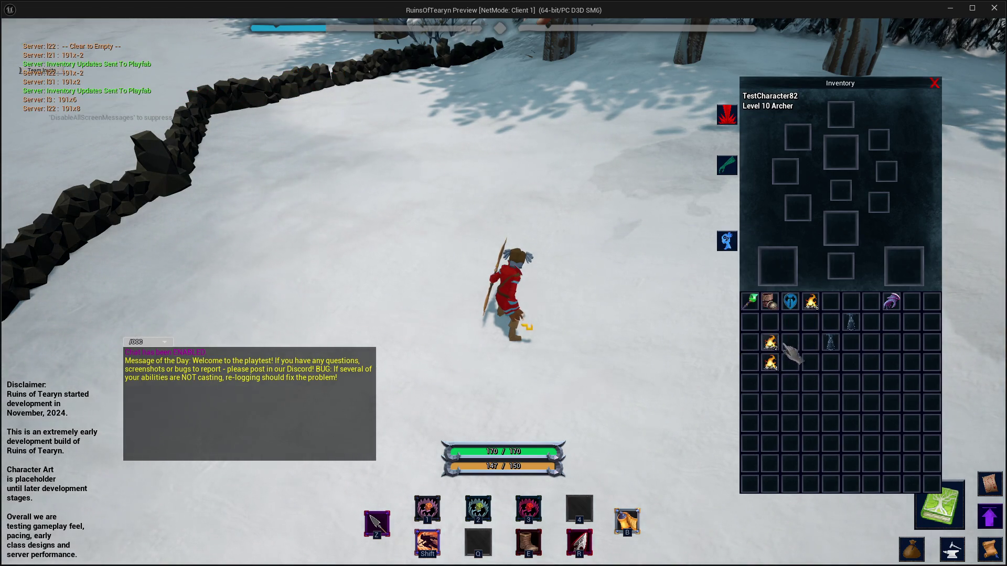
drag(791, 342, 790, 322)
mouse_move(771, 362)
mouse_down()
mouse_move(793, 346)
mouse_move(771, 343)
mouse_up()
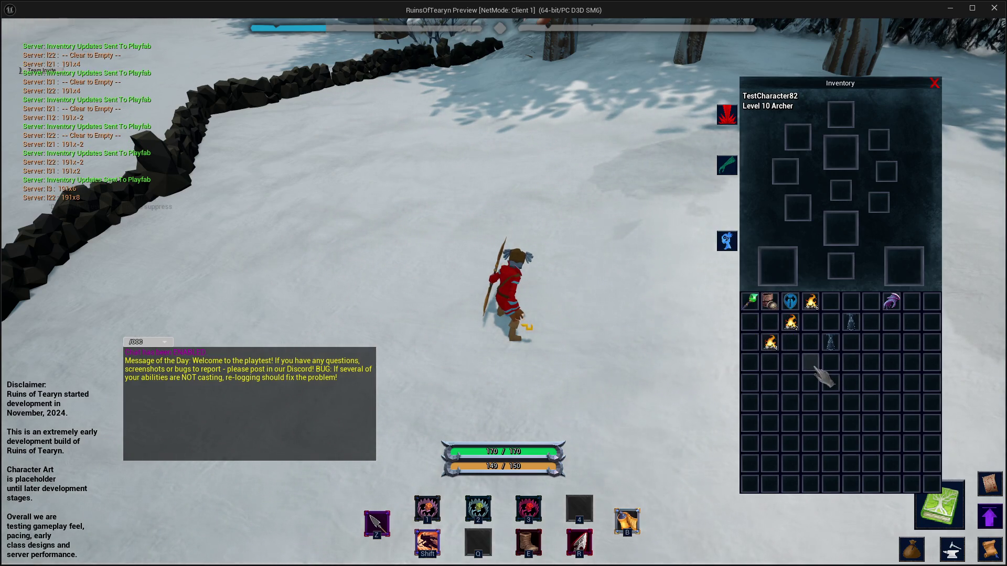
mouse_move(785, 354)
key(w)
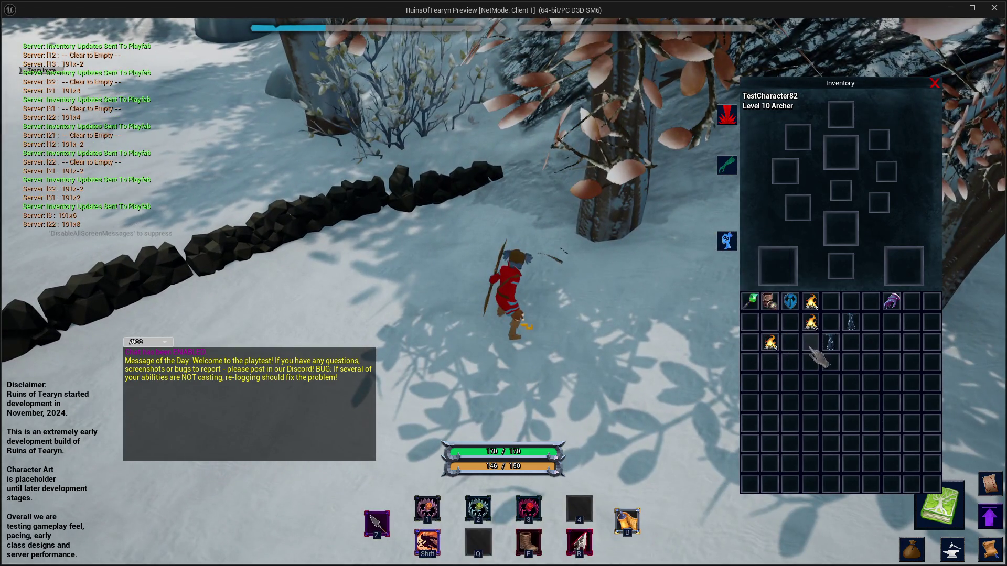
Place a campfire next to the character and swing the camera around to view it
mouse_move(826, 343)
right_click(814, 325)
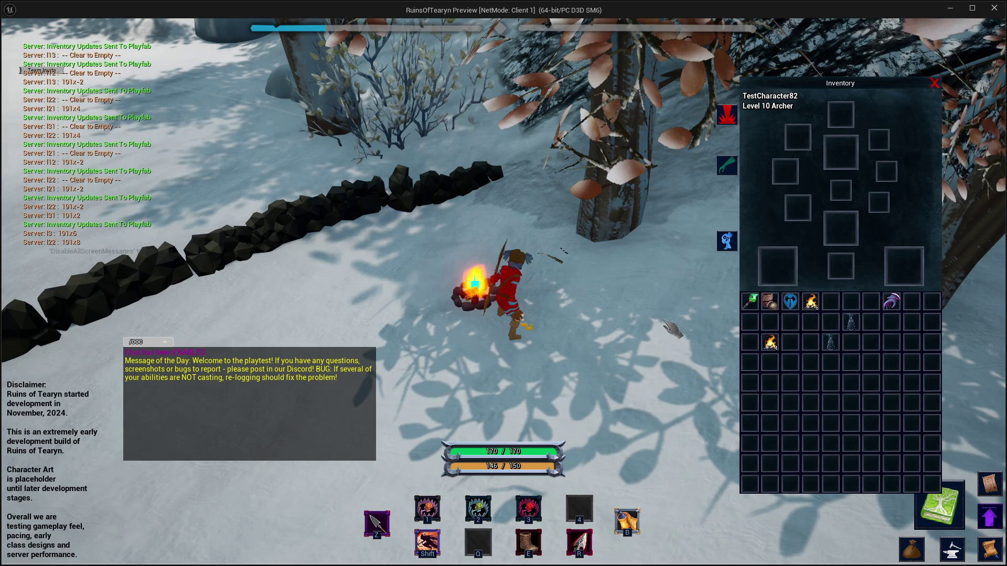
key(d)
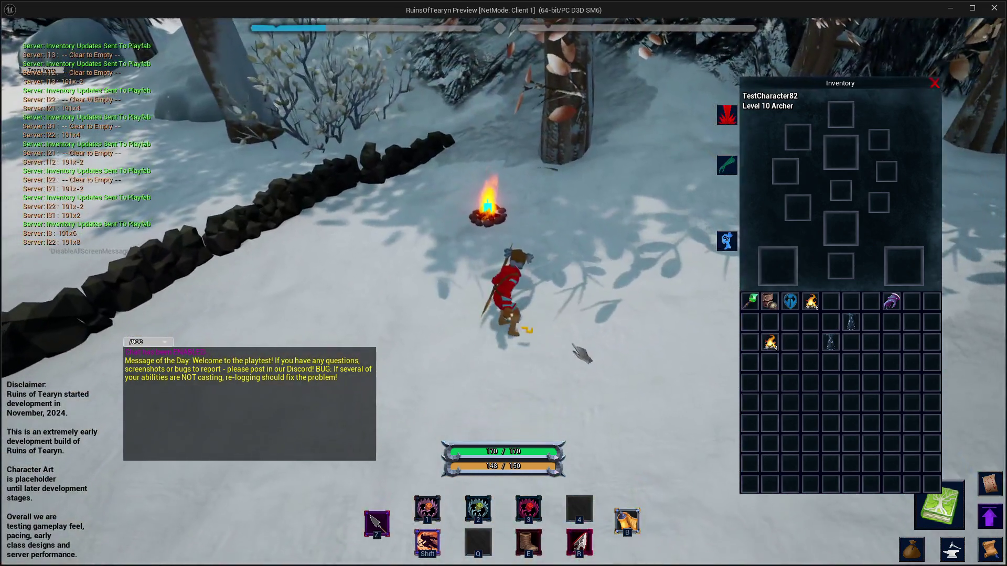
key(d)
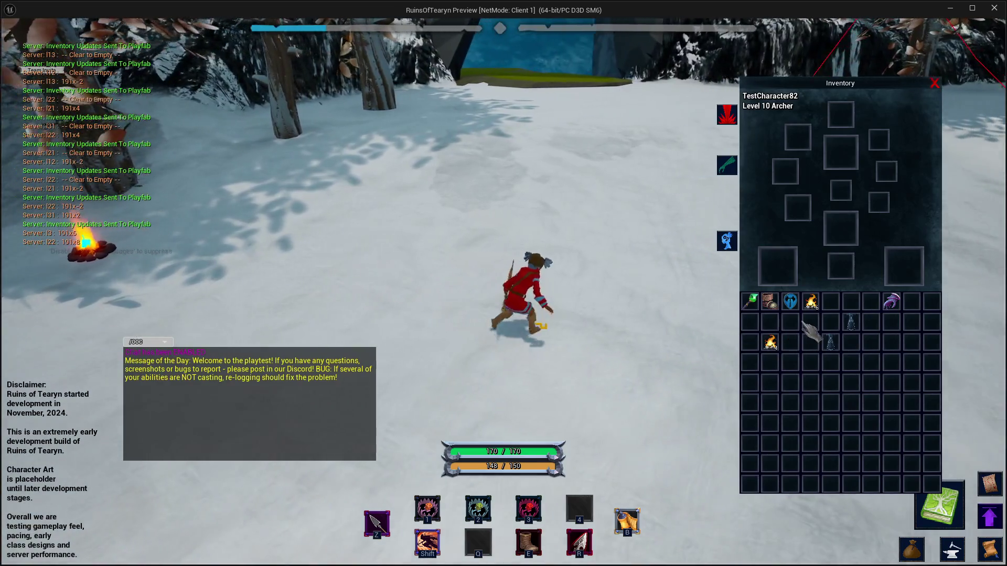
key(a)
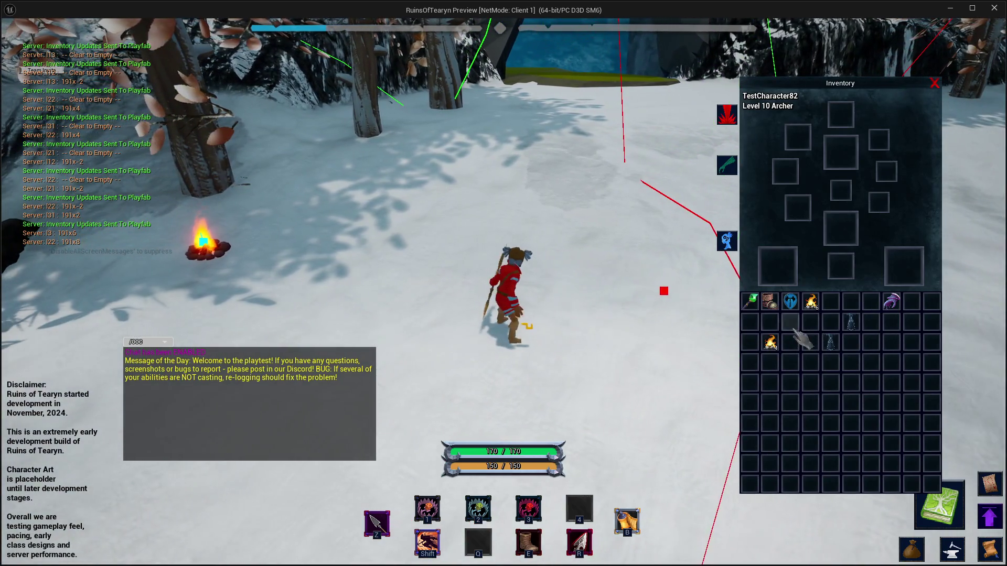
Split a campfire into the adjacent slot, move it down a row, and close the play preview
right_click(771, 343)
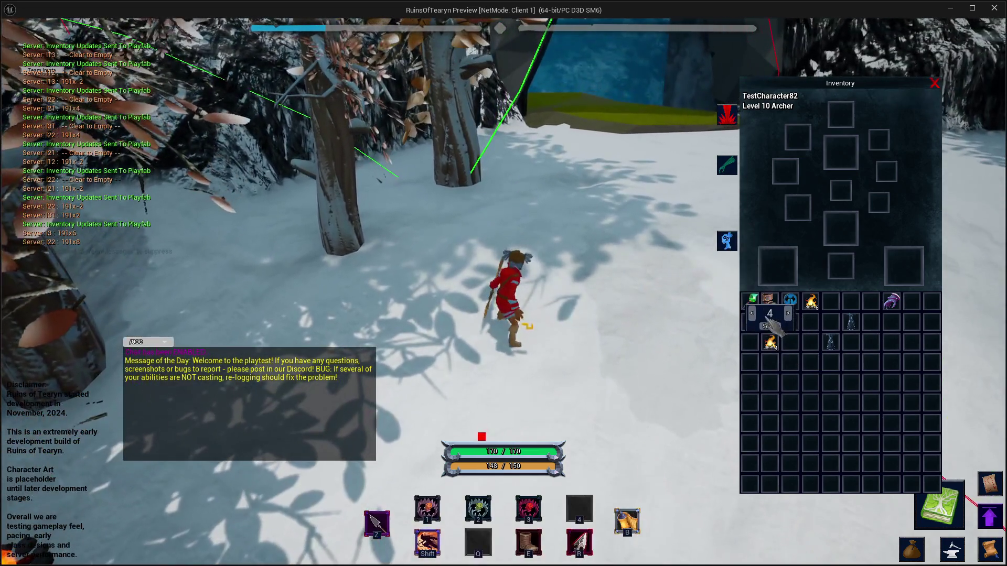
drag(771, 344, 791, 344)
key(a)
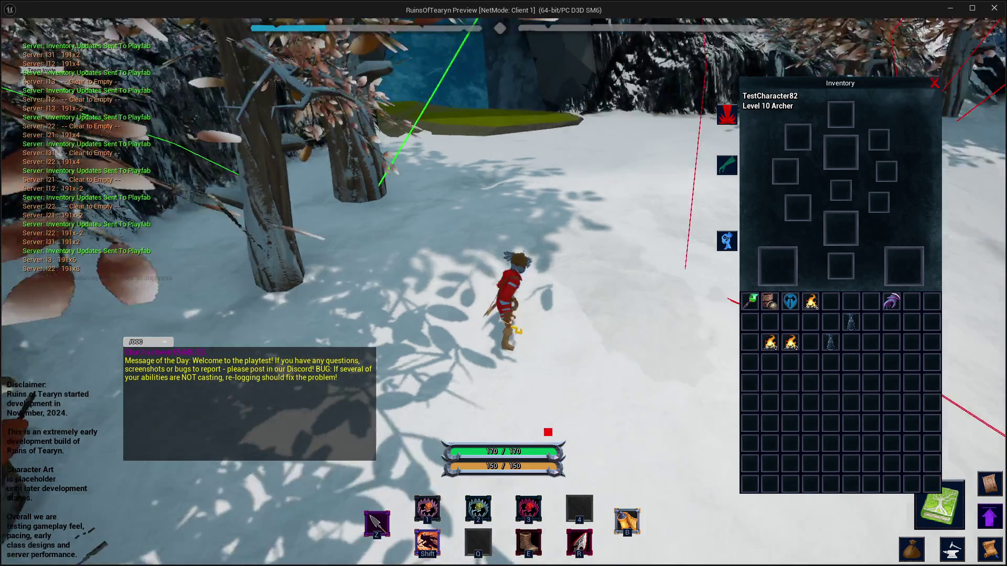
key(d)
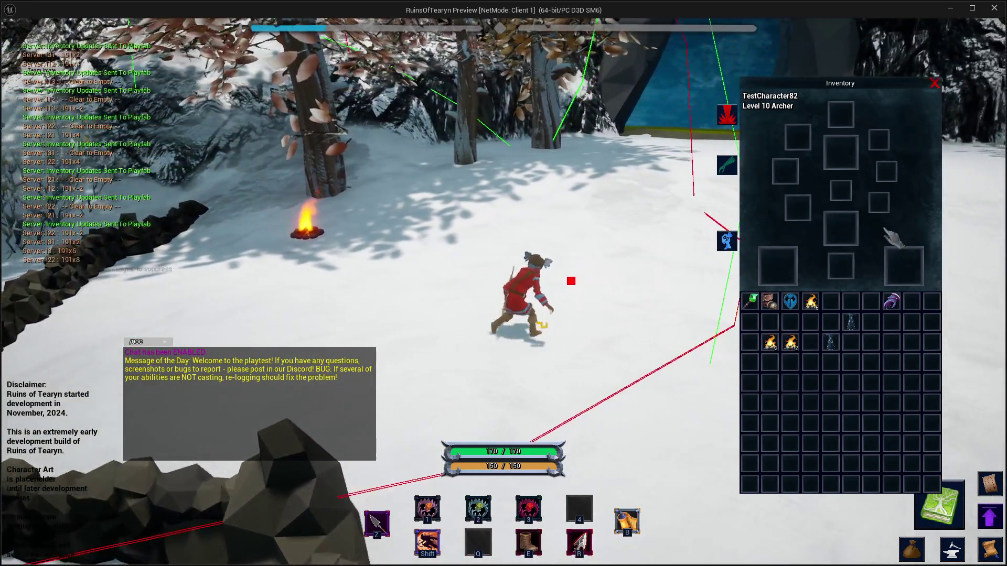
mouse_move(775, 351)
drag(776, 350, 770, 363)
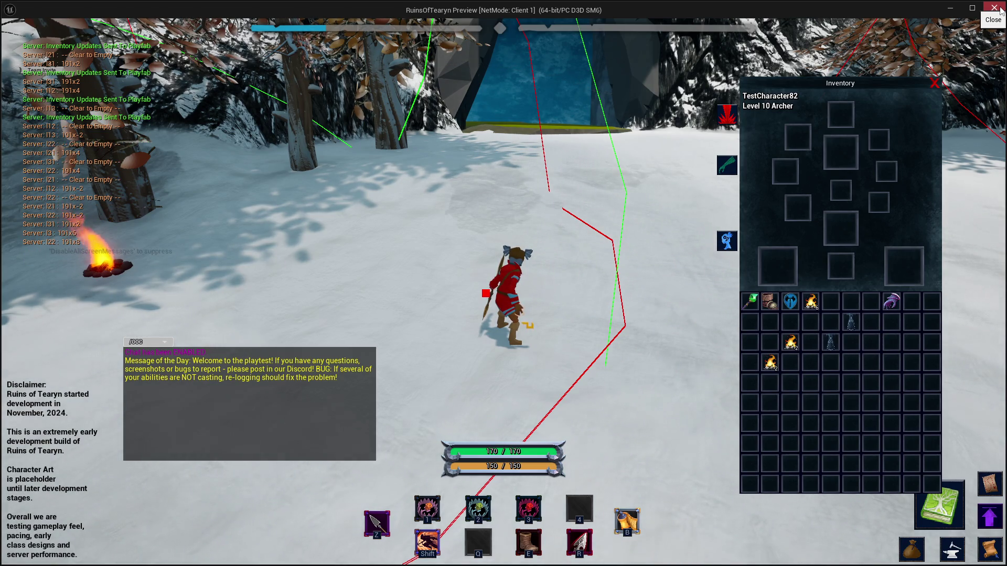
click(1000, 10)
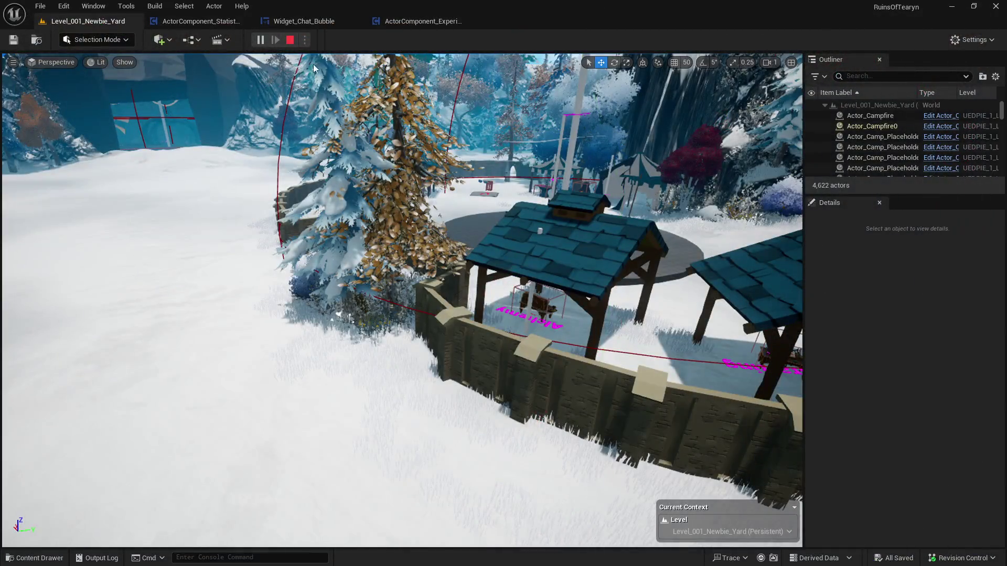
Close every asset tab to the right of the level tab and bring up the Content Drawer
right_click(125, 23)
click(151, 65)
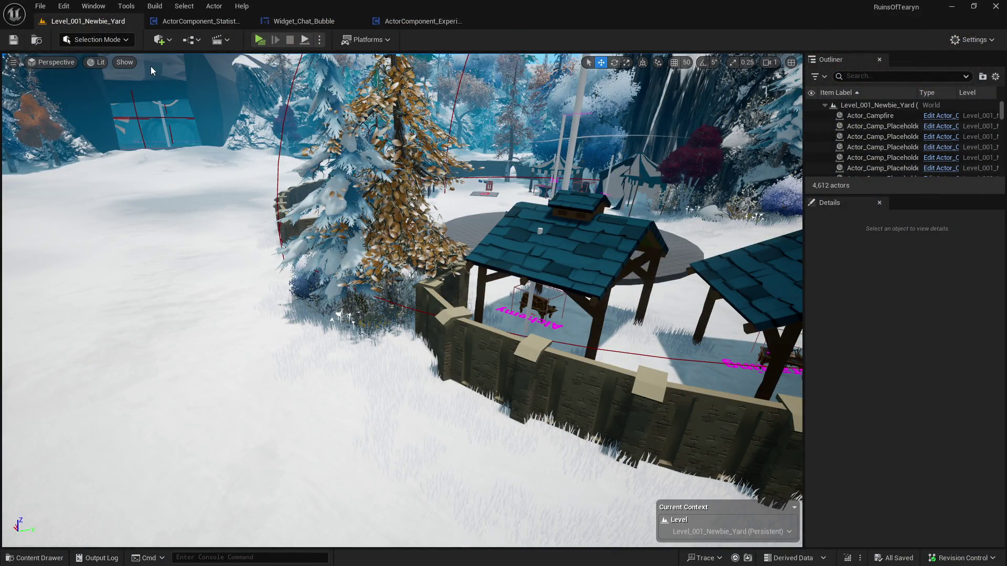
key(ctrl+space)
drag(241, 429, 235, 477)
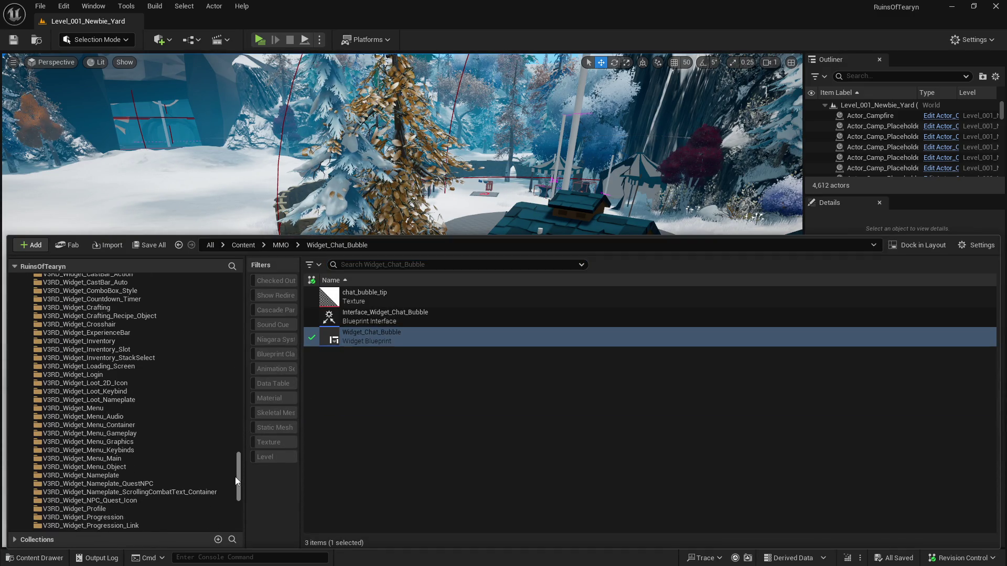
Browse the V3RD component folders and open the ActorComponent_Inventory Blueprint
click(134, 358)
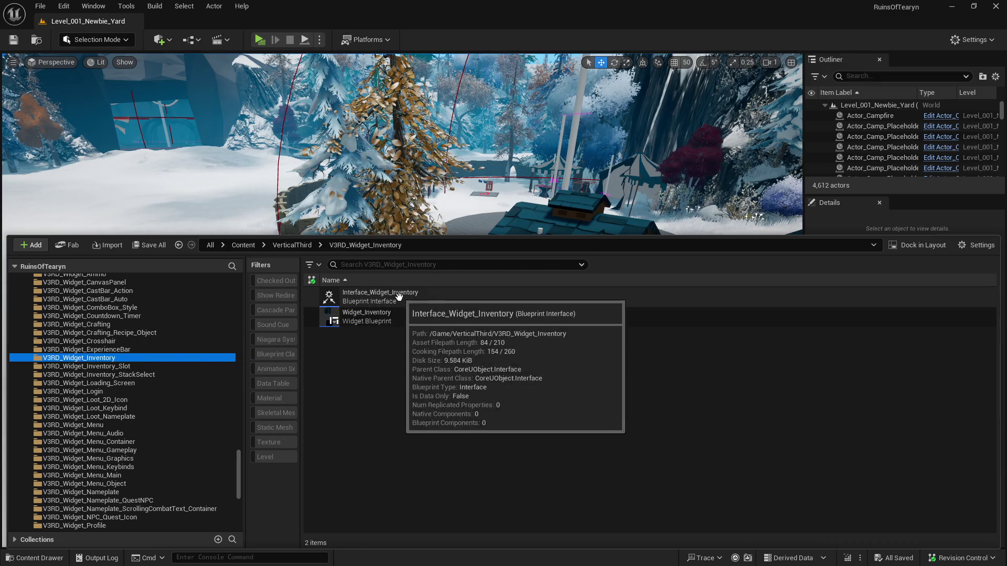
mouse_move(399, 317)
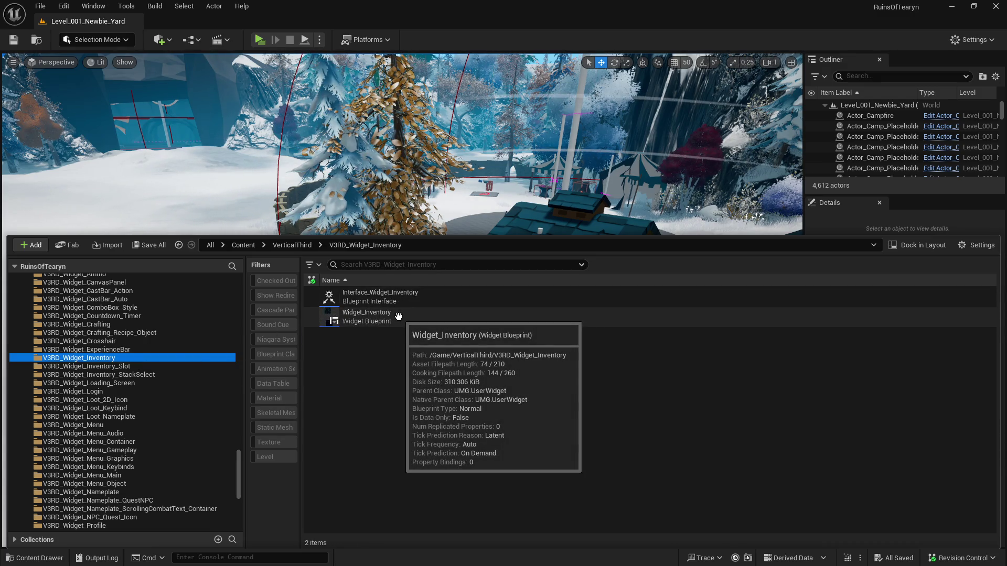
drag(240, 371, 240, 388)
click(175, 410)
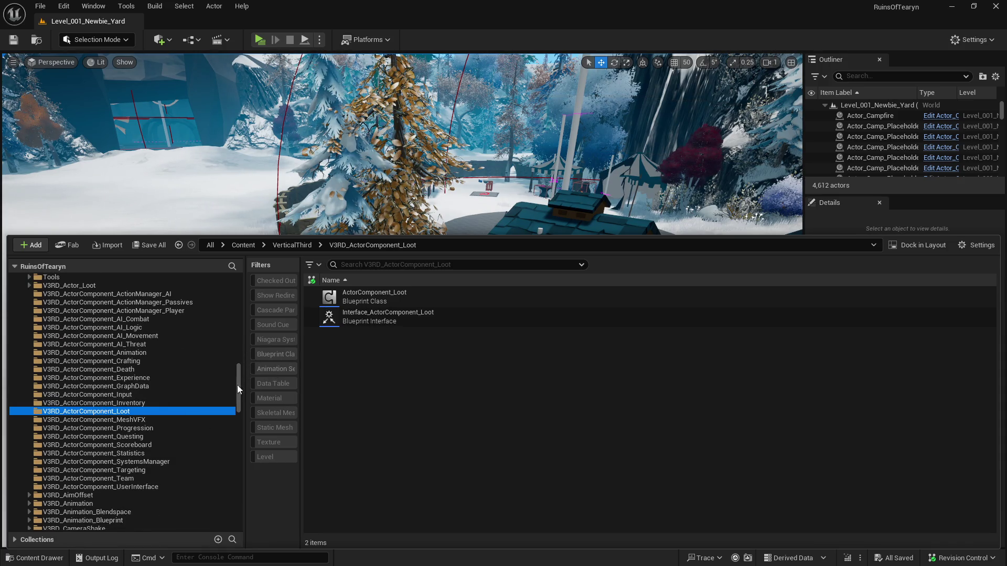
click(169, 403)
click(393, 300)
double_click(392, 300)
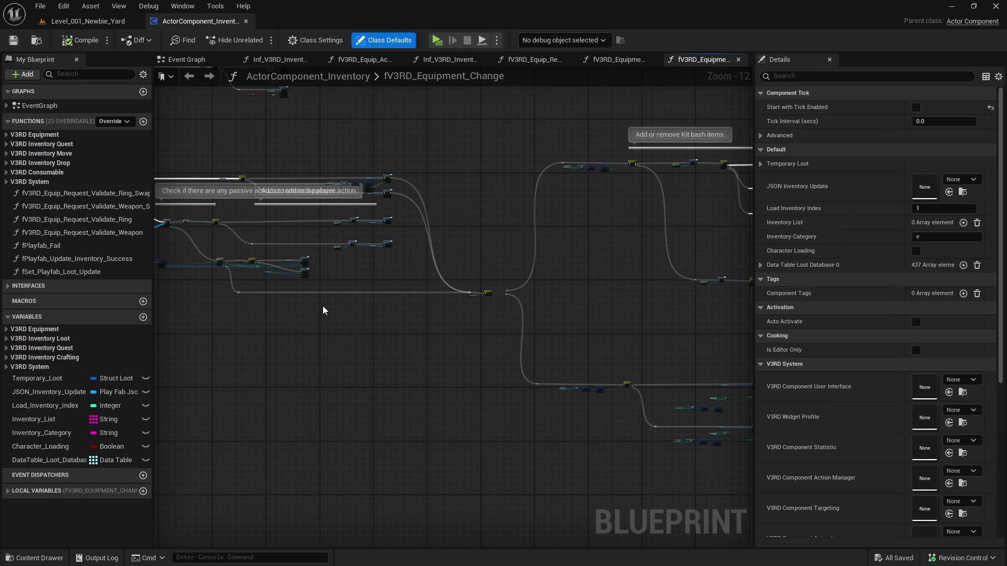
Pan to the start of fV3RD_Equipment_Change and narrow the Details panel to widen the graph
drag(254, 324, 628, 368)
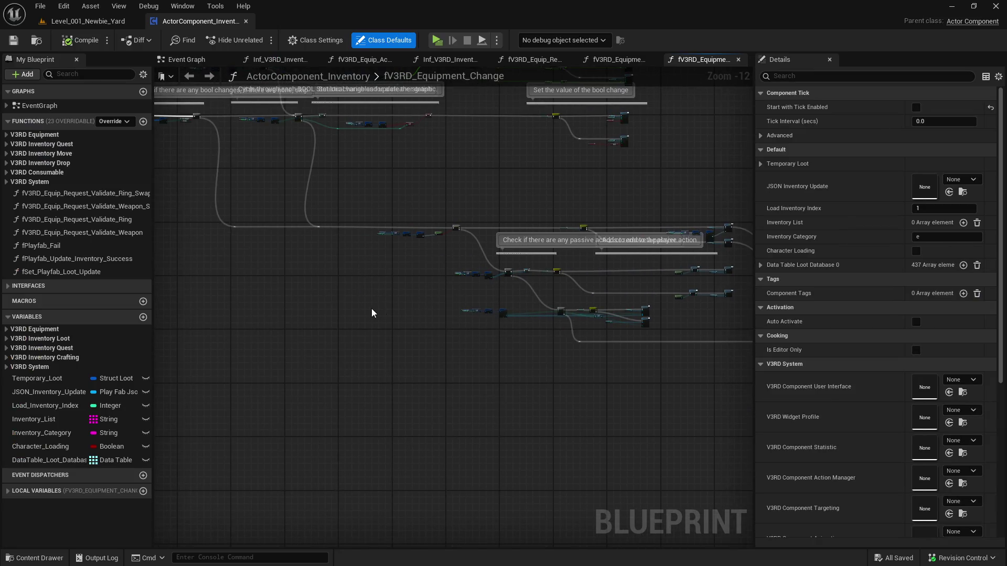
drag(372, 309, 662, 411)
mouse_move(436, 330)
mouse_down()
mouse_move(763, 357)
mouse_move(504, 384)
mouse_up()
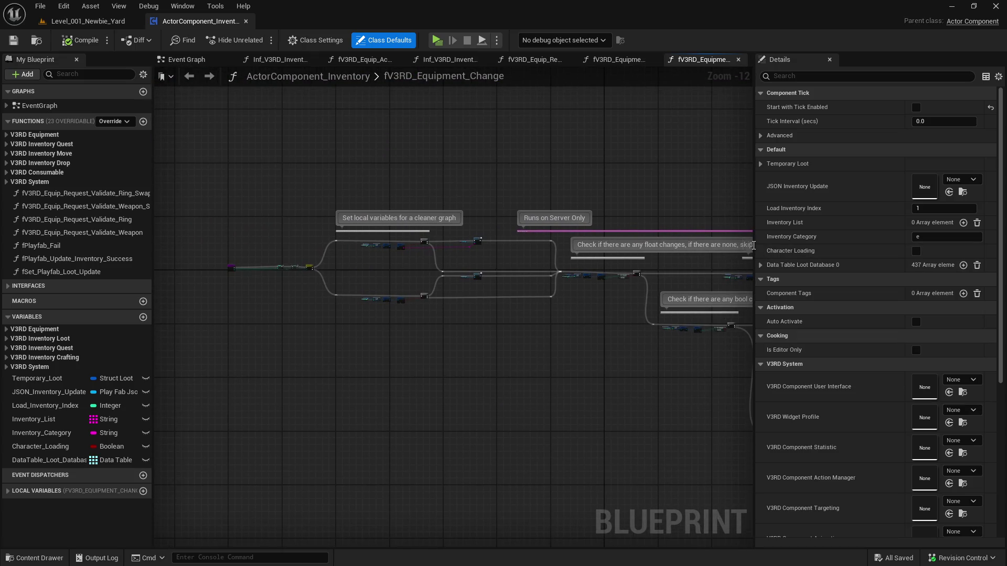
click(744, 201)
drag(753, 194, 792, 194)
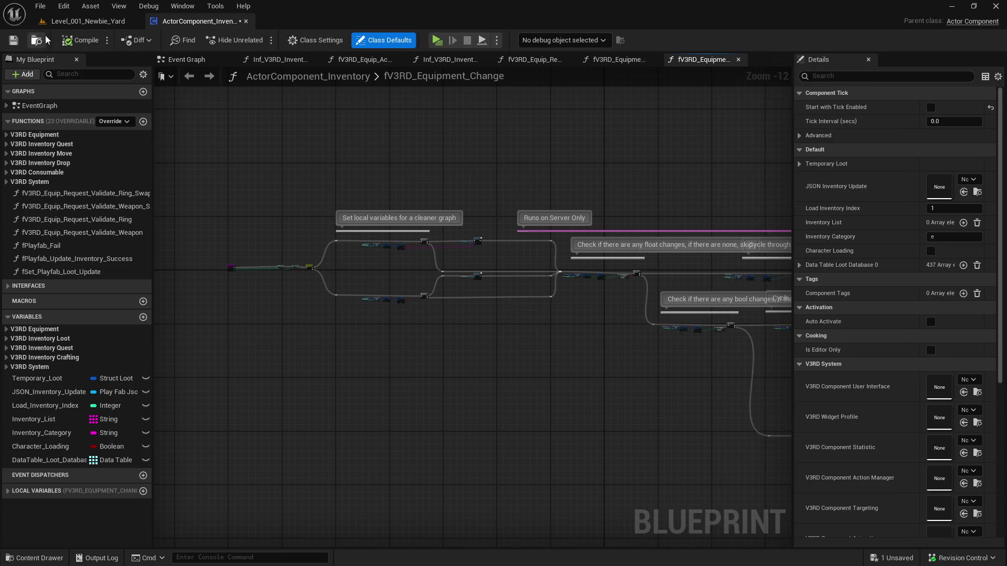
Check out and save the ActorComponent_Inventory Blueprint, then centre on the entry nodes
click(14, 41)
click(540, 408)
scroll(287, 268, up, 6)
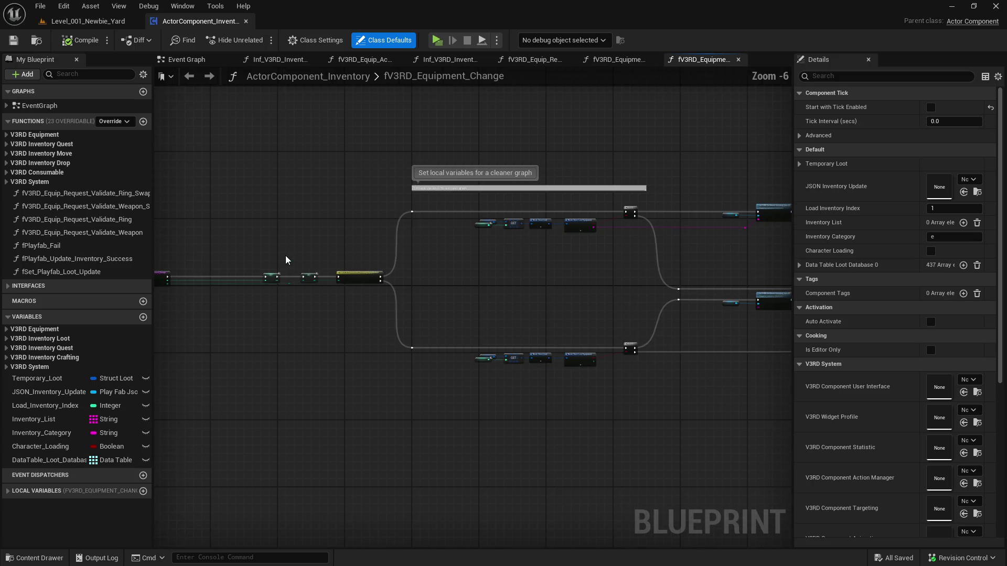
drag(500, 313, 584, 314)
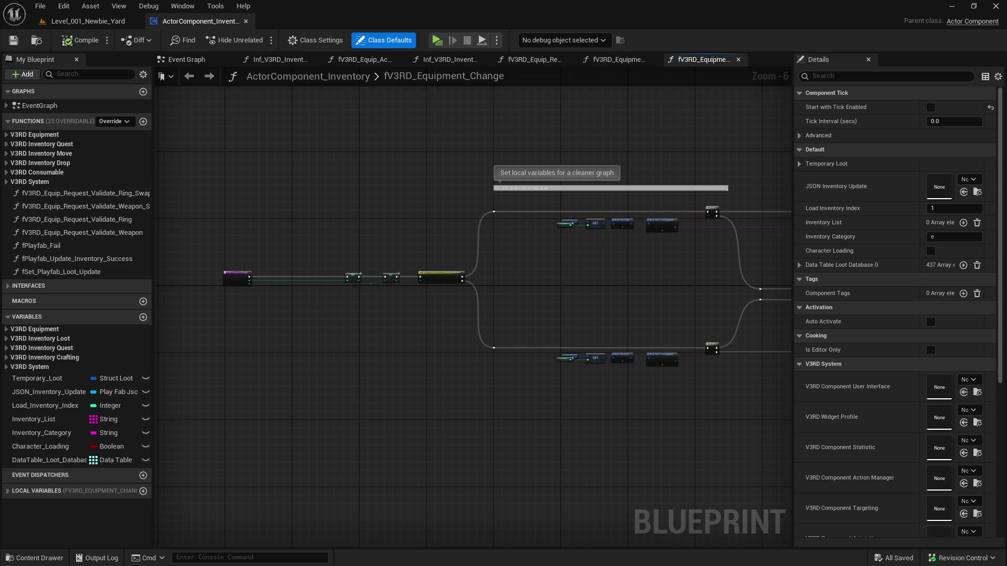
Search the Blueprint's members for 'split', then 'stack', and return to the Level_001_Newbie_Yard editor
mouse_move(334, 327)
mouse_down()
mouse_move(225, 319)
mouse_move(85, 288)
mouse_up()
drag(252, 209, 470, 310)
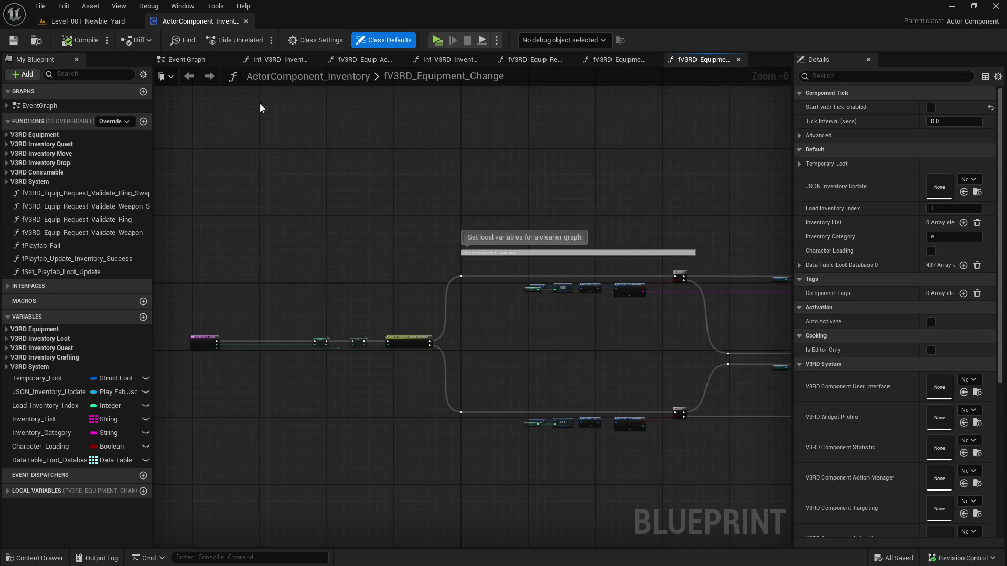
drag(490, 218, 370, 162)
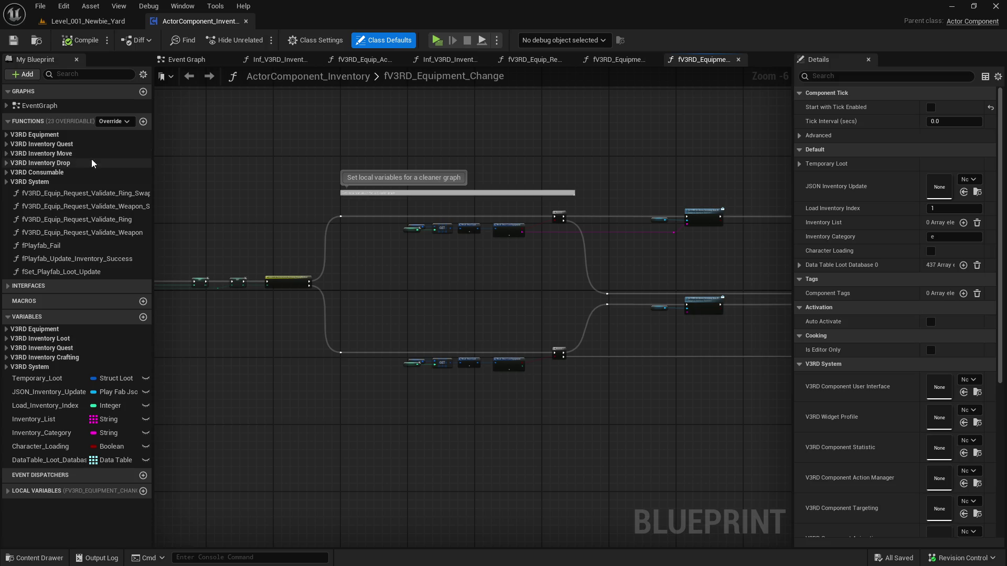
click(81, 74)
text(split)
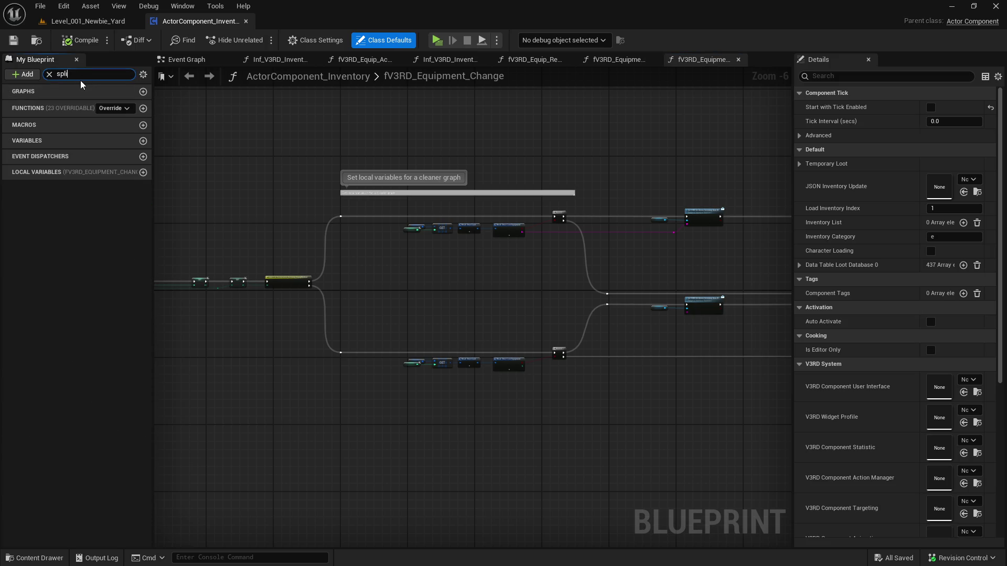
key(ctrl+a)
text(stack)
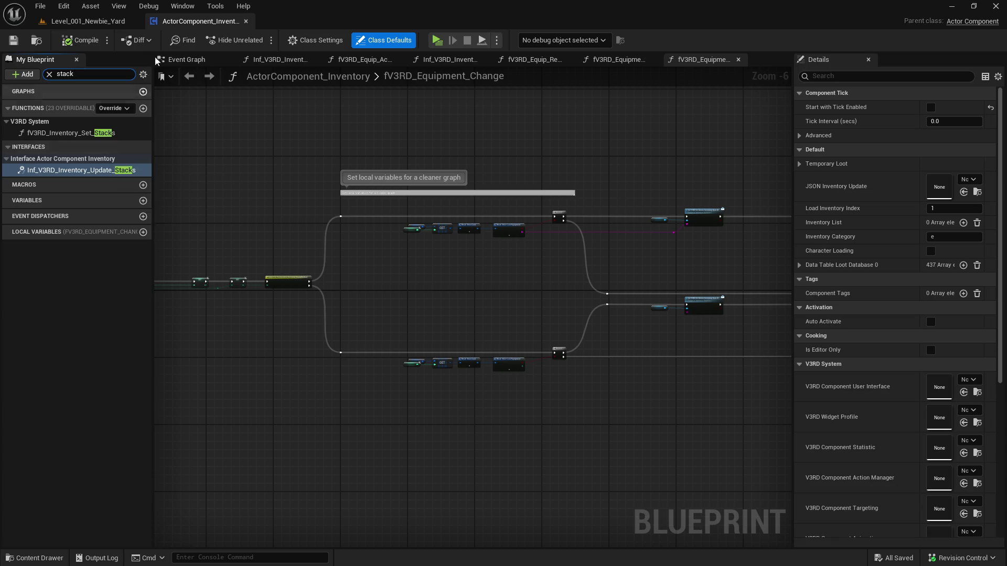
click(86, 21)
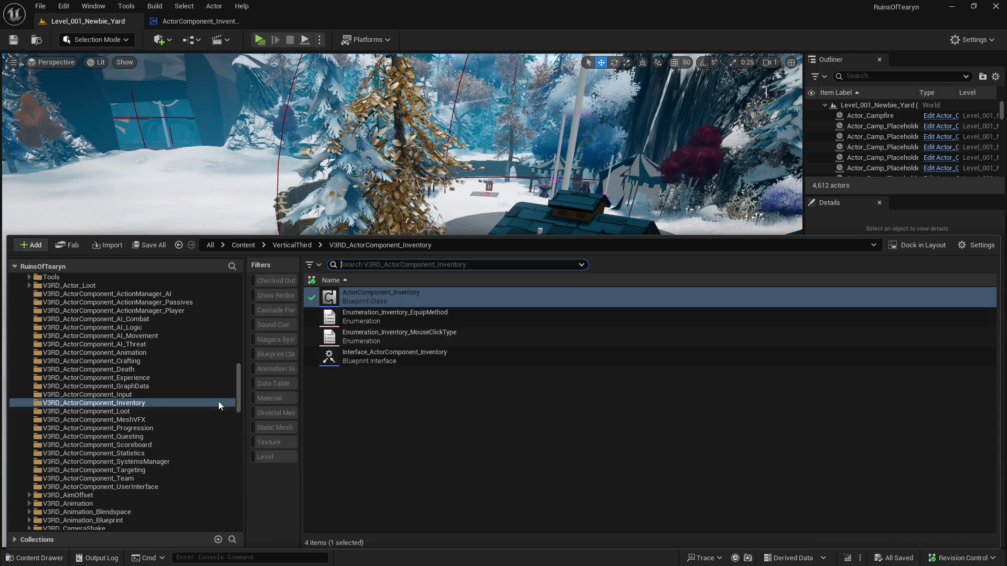
Open the Widget_Inventory_Slot Blueprint from the V3RD_Widget_Inventory_Slot folder
drag(239, 386, 247, 517)
scroll(114, 466, up, 15)
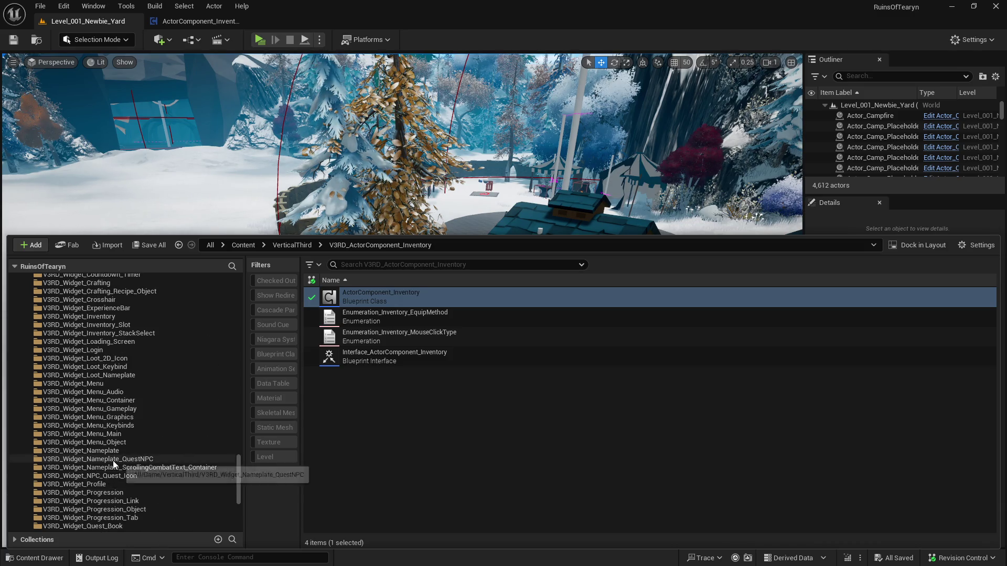
click(126, 467)
click(168, 459)
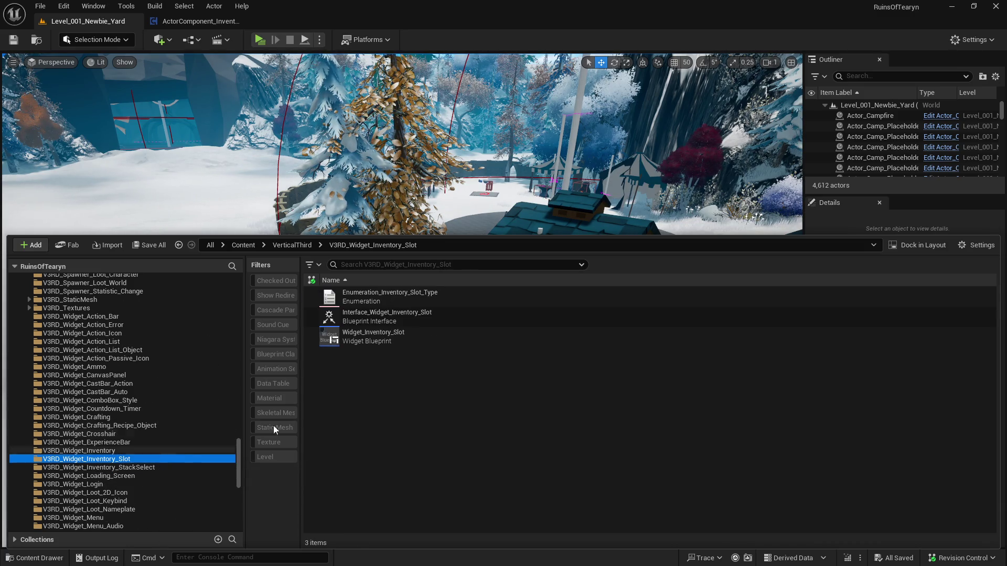
click(412, 344)
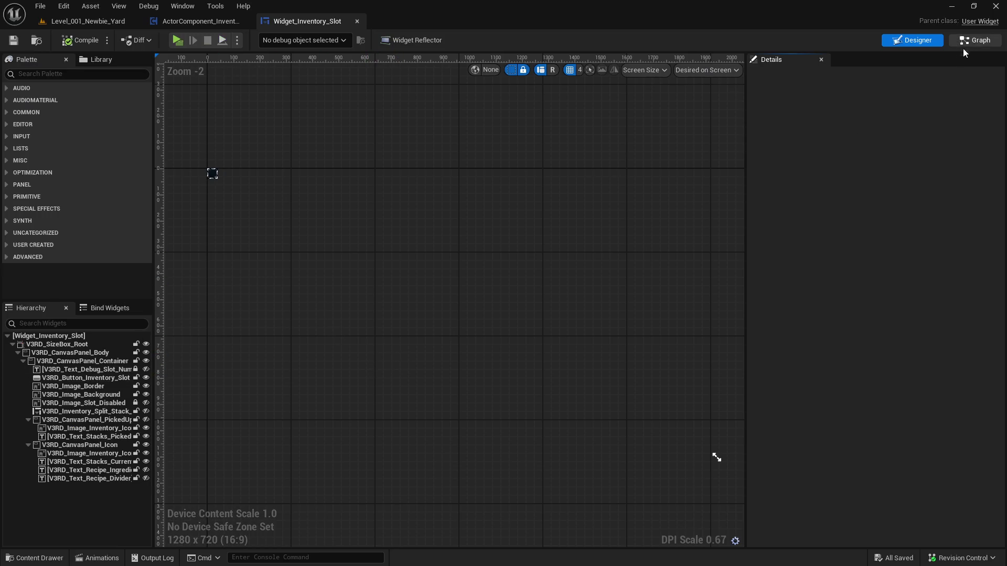
Search its graph for 'stack spli' and open the fV3RD_Initiate_Split_Stack function
click(968, 46)
click(101, 75)
text(s)
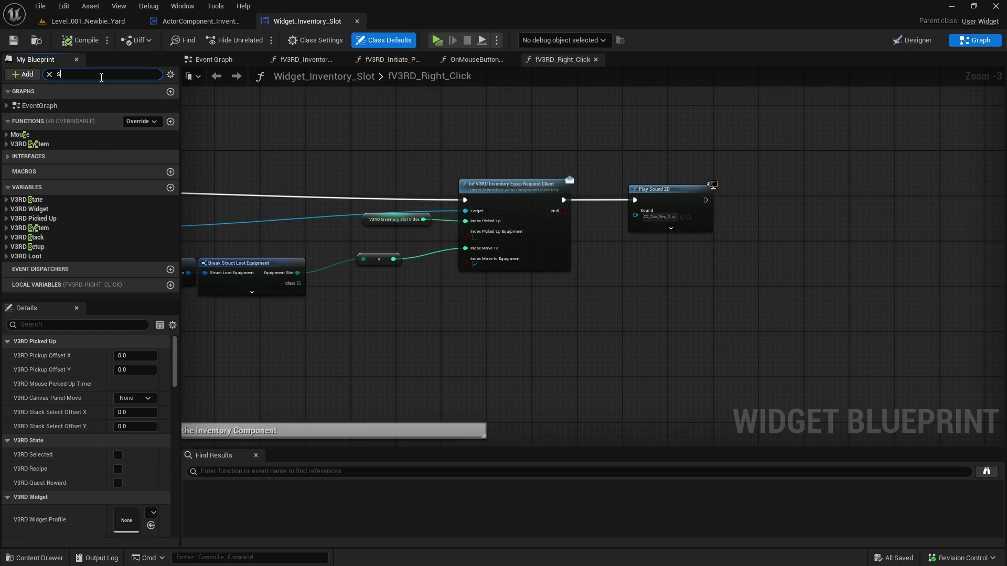
text(tack)
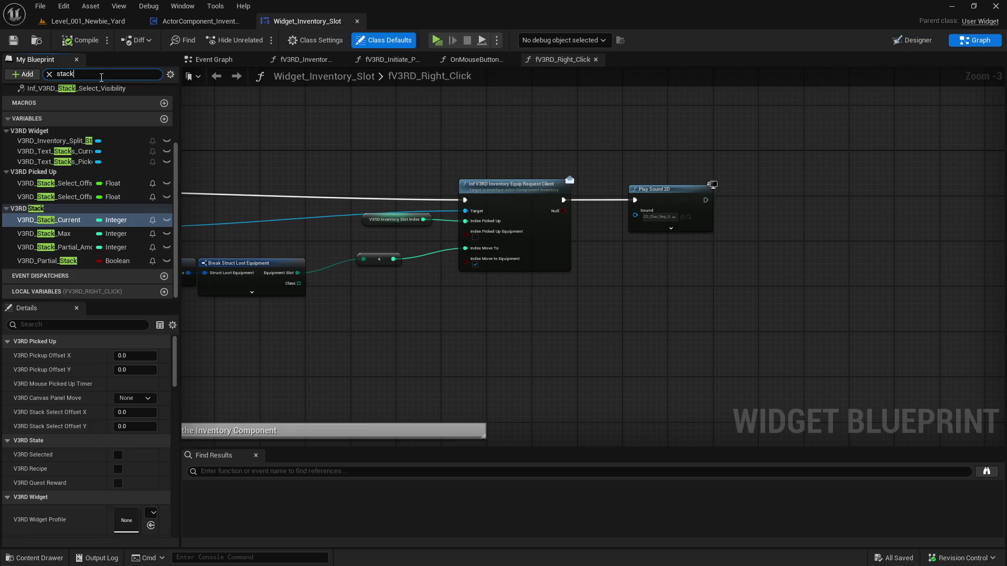
text( spli)
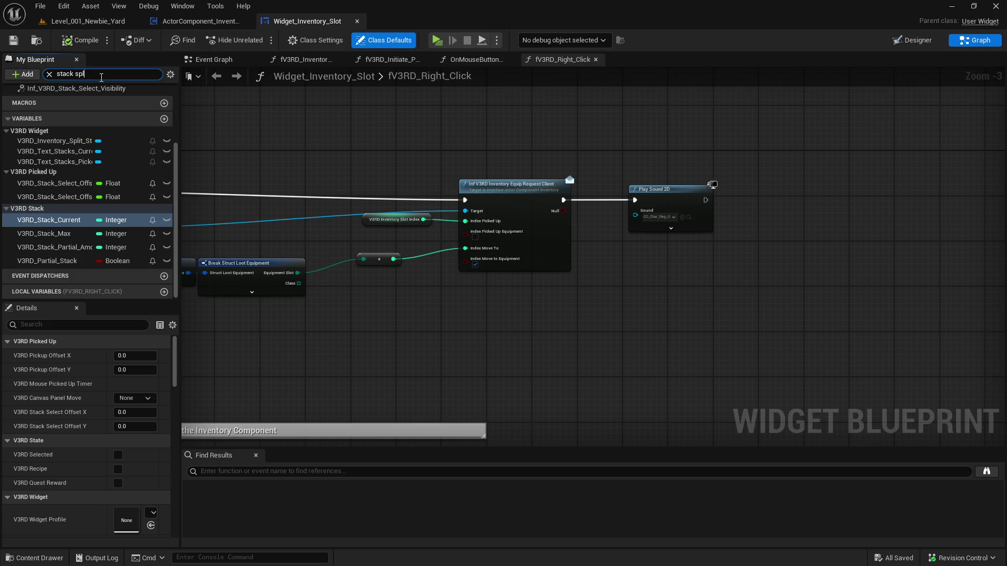
double_click(105, 133)
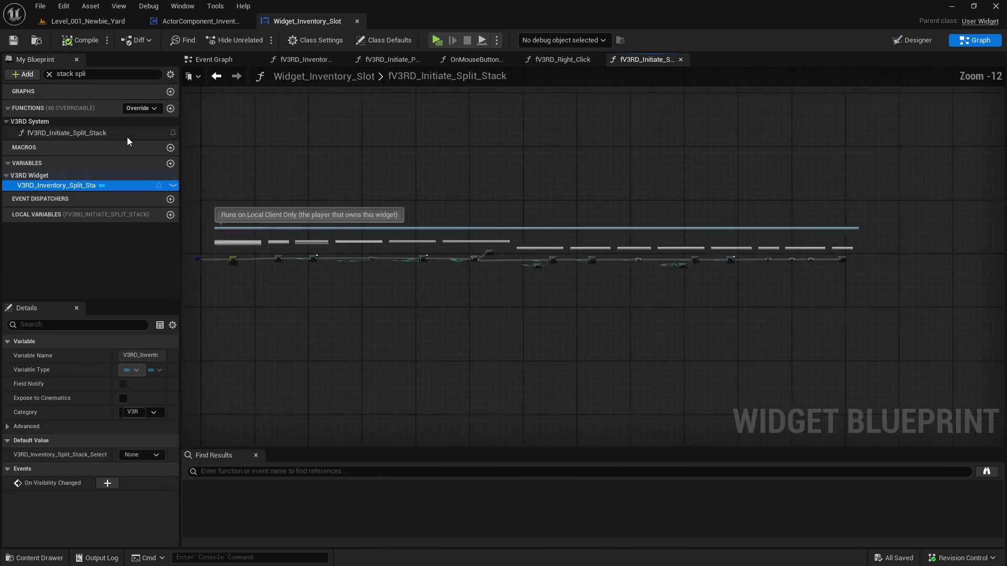
Follow the split-stack graph from the Inventory Slot Type getter to Set Partial Stack Amount
scroll(290, 265, up, 9)
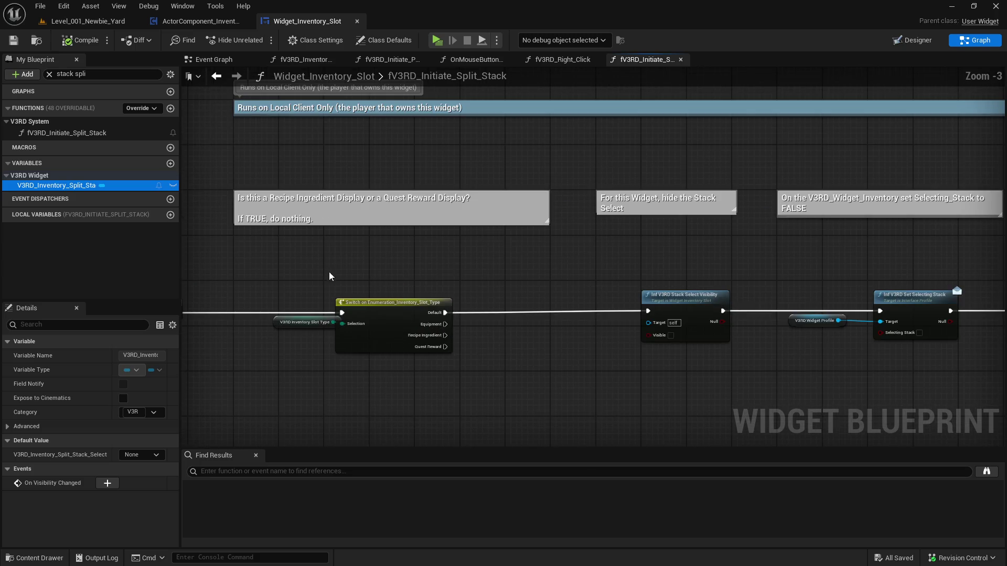
drag(277, 329, 239, 330)
click(502, 322)
drag(640, 342, 414, 312)
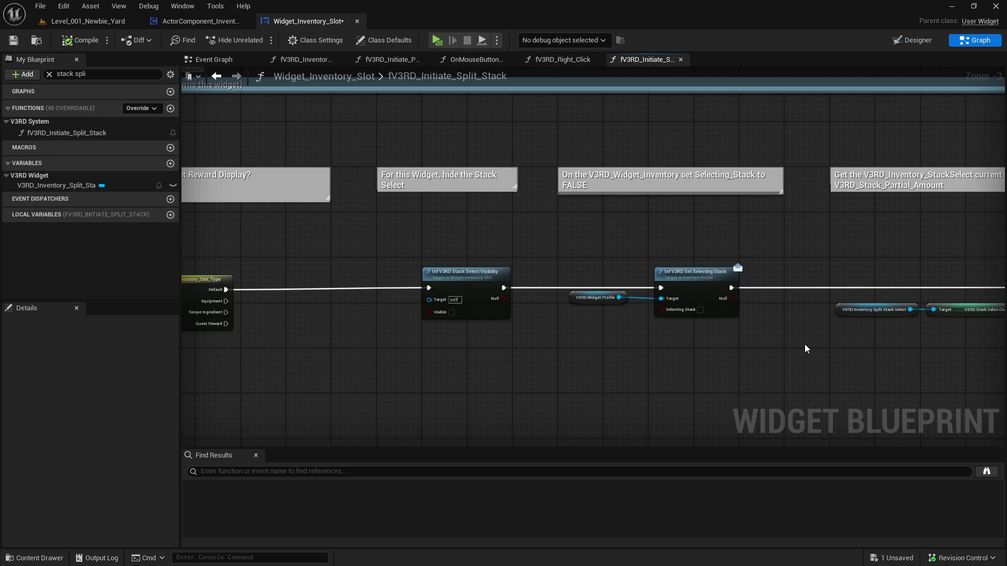
drag(806, 349, 517, 355)
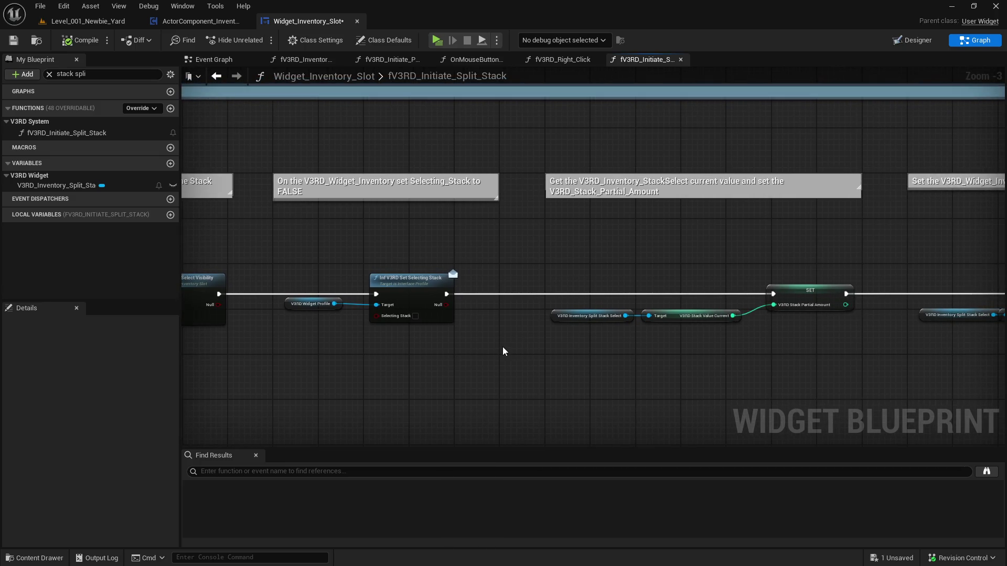
drag(676, 369, 371, 366)
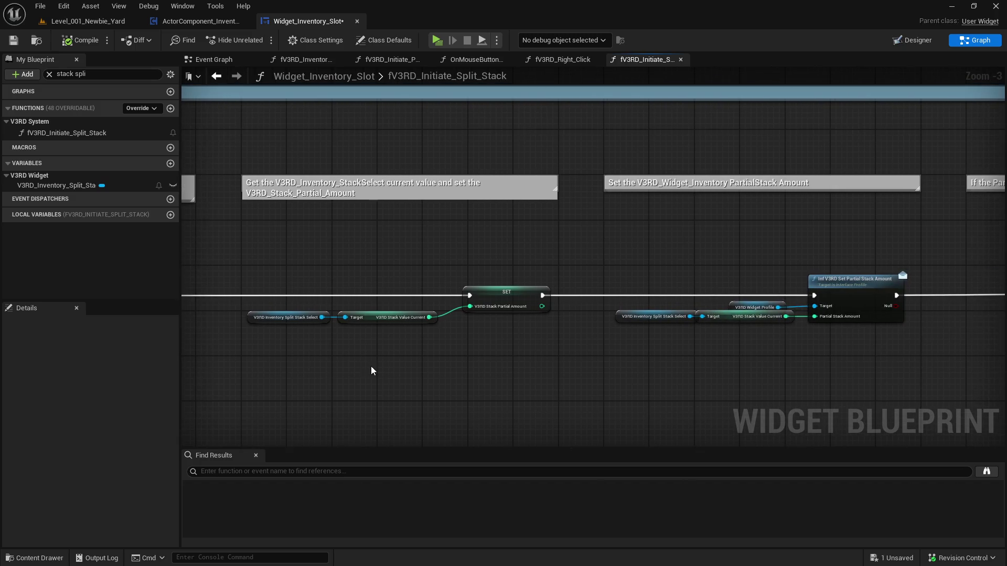
mouse_move(593, 371)
mouse_down()
mouse_move(496, 378)
mouse_move(625, 372)
mouse_move(235, 367)
mouse_up()
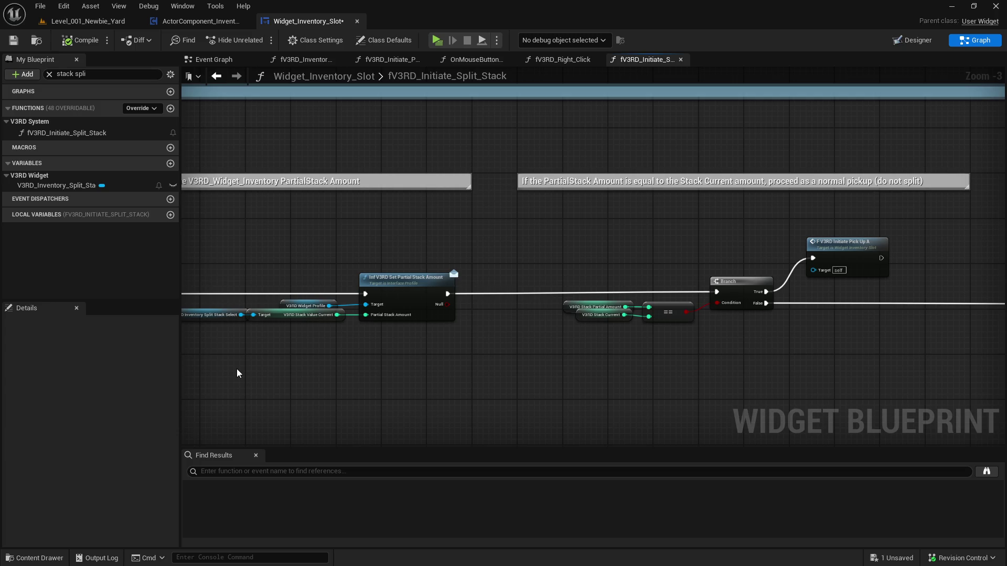
drag(612, 281, 385, 274)
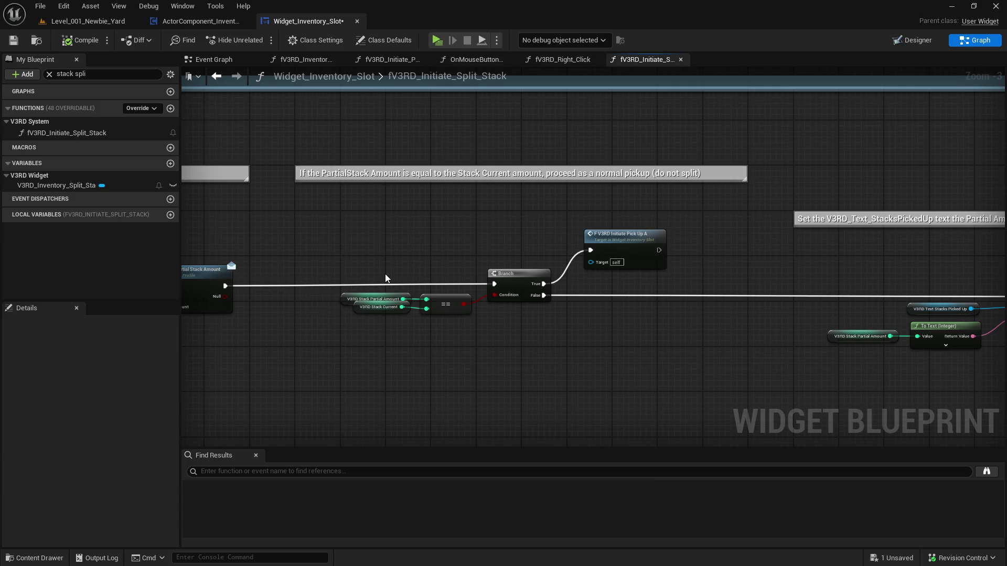
mouse_move(385, 278)
mouse_down()
mouse_move(563, 299)
mouse_move(467, 303)
mouse_up()
Inspect the Stack Current, equality and Branch nodes, then select the run of split-stack nodes
click(464, 293)
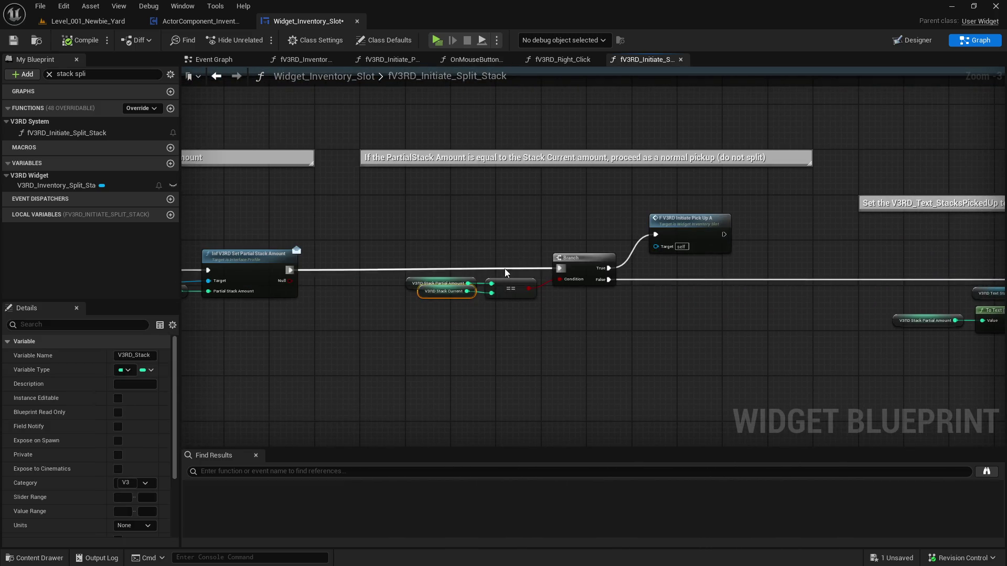
click(499, 288)
click(492, 310)
drag(446, 291, 446, 292)
click(540, 342)
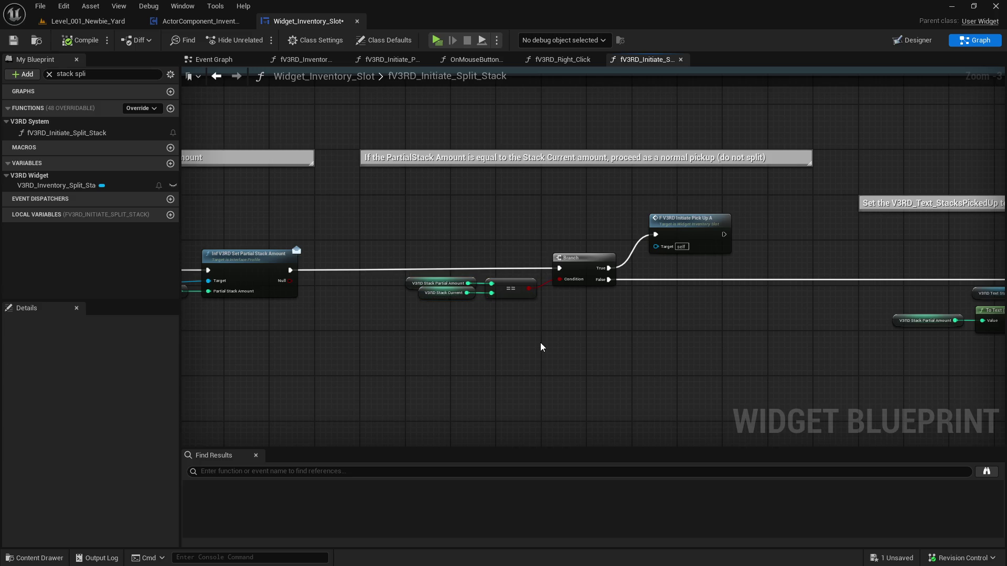
drag(653, 335, 203, 313)
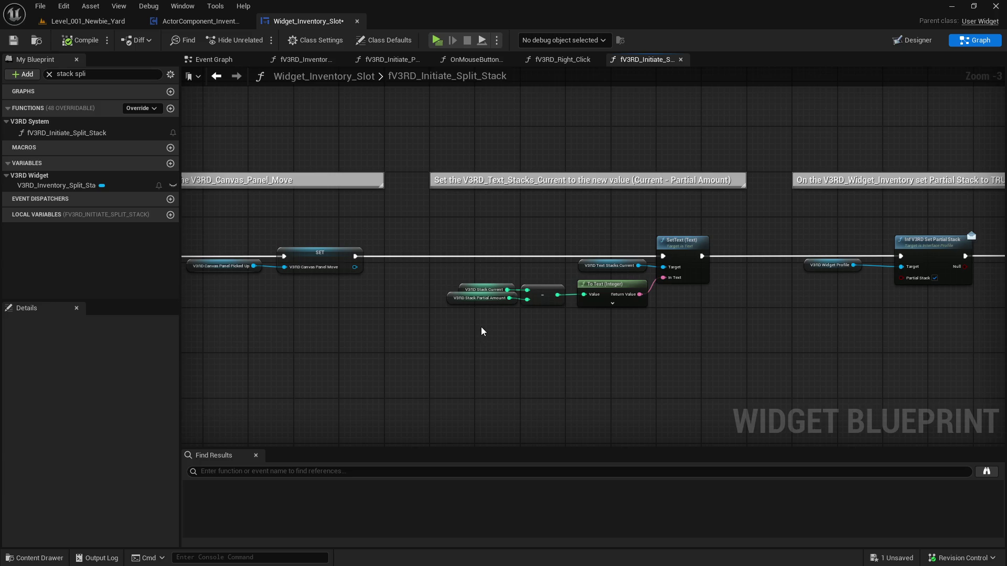
mouse_move(482, 331)
mouse_down()
mouse_move(631, 294)
mouse_move(560, 279)
mouse_move(681, 272)
mouse_move(576, 283)
mouse_up()
scroll(681, 272, down, 1)
scroll(575, 283, down, 1)
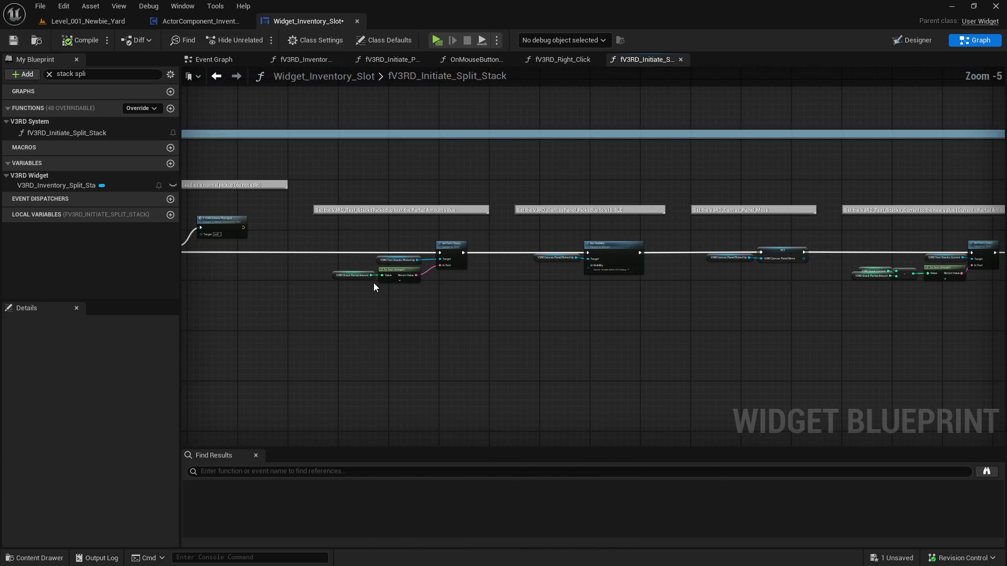
mouse_move(231, 187)
mouse_down()
mouse_move(1005, 366)
mouse_move(934, 349)
mouse_move(866, 354)
mouse_up()
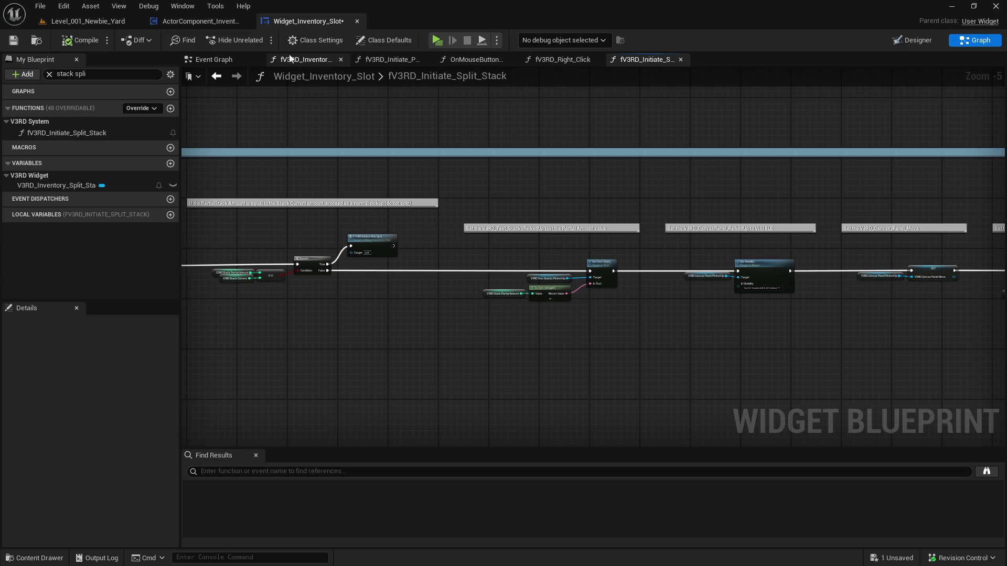
Save Widget_Inventory_Slot, checking the asset out of source control
click(13, 40)
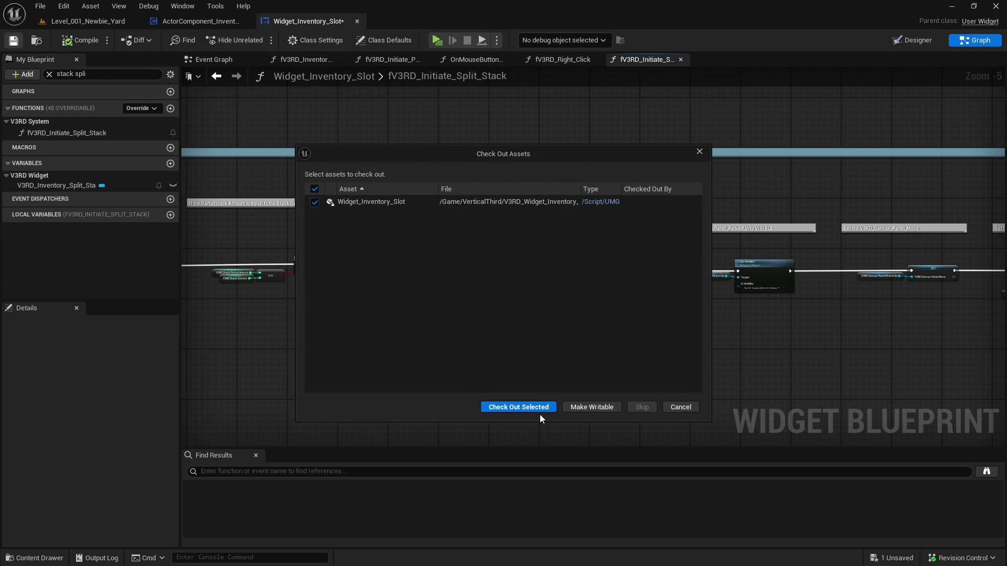
click(537, 412)
scroll(439, 296, up, 2)
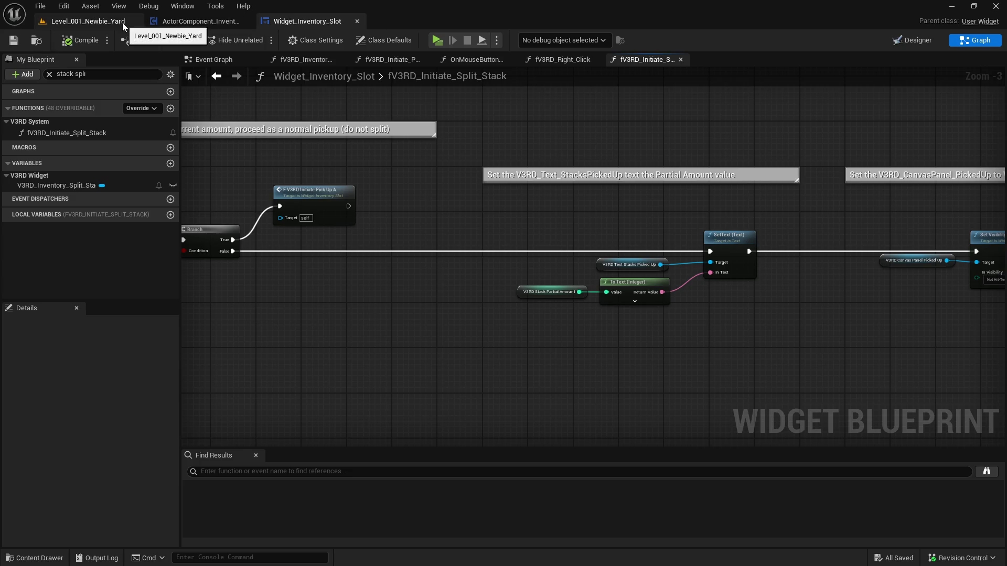
drag(317, 201, 586, 259)
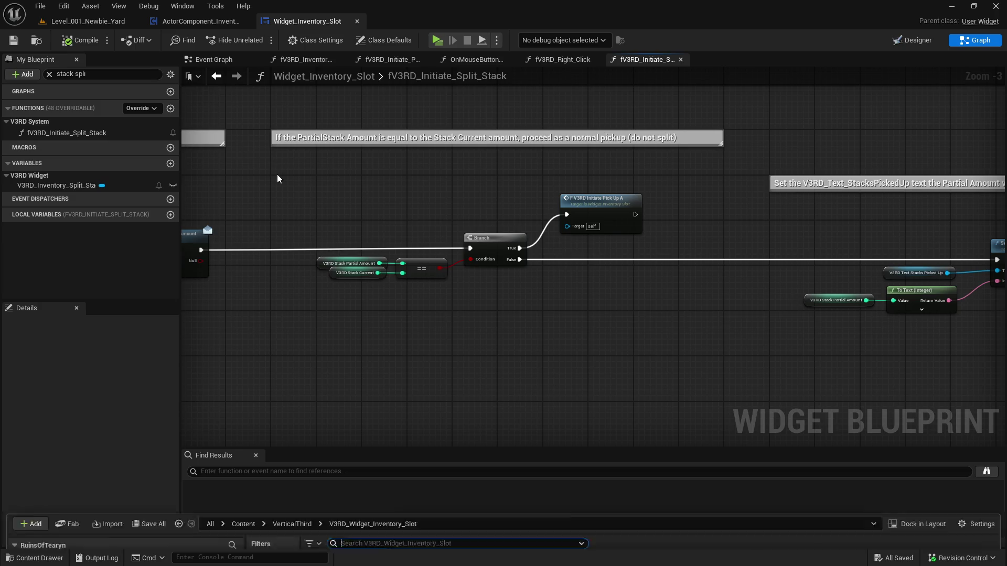
Open the Widget_Inventory_StackSelect Blueprint from the Content Drawer
key(ctrl+space)
click(152, 436)
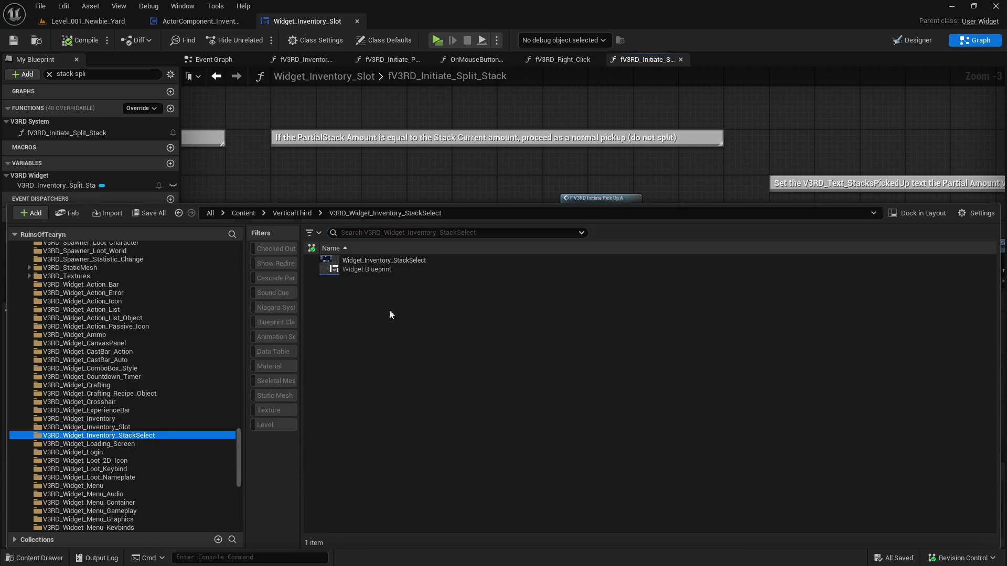
double_click(367, 264)
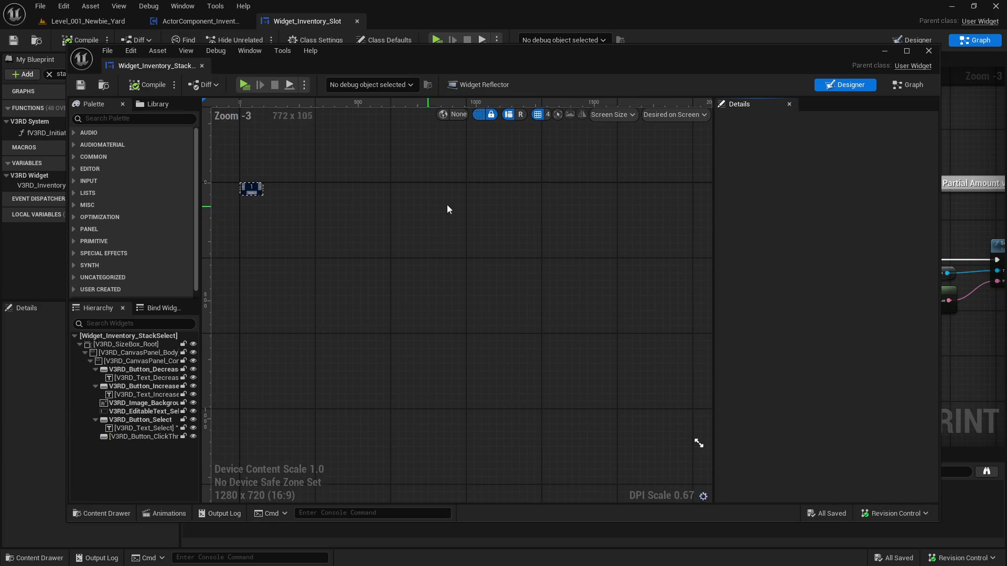
Show its graph, dock the editor into the main tab bar, and launch a play test
click(908, 84)
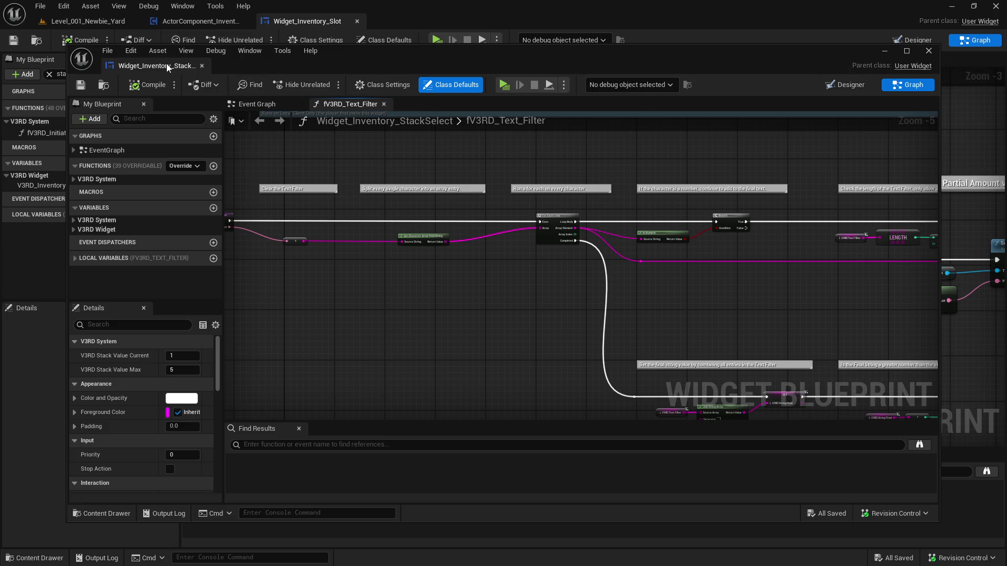
drag(168, 67, 436, 22)
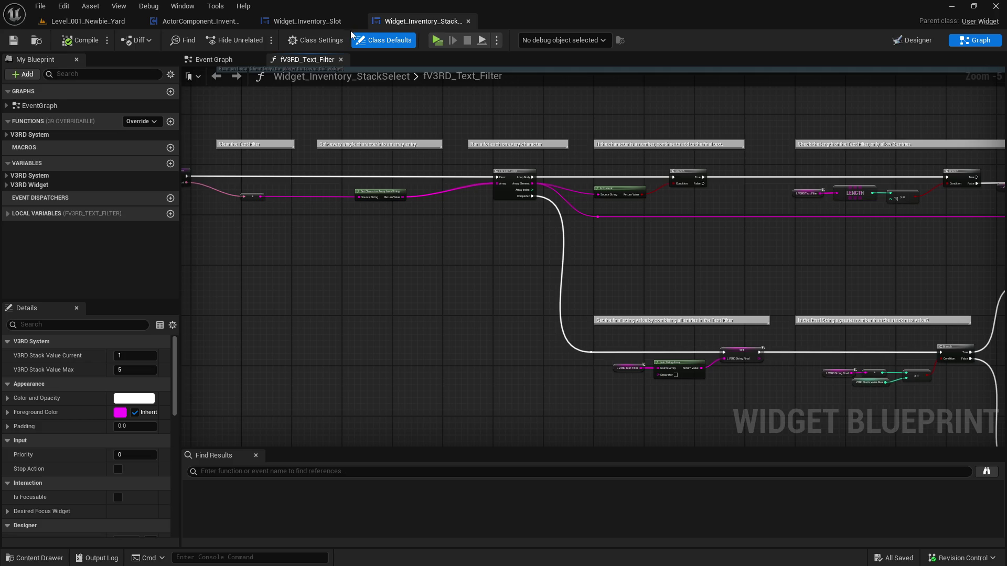
click(430, 41)
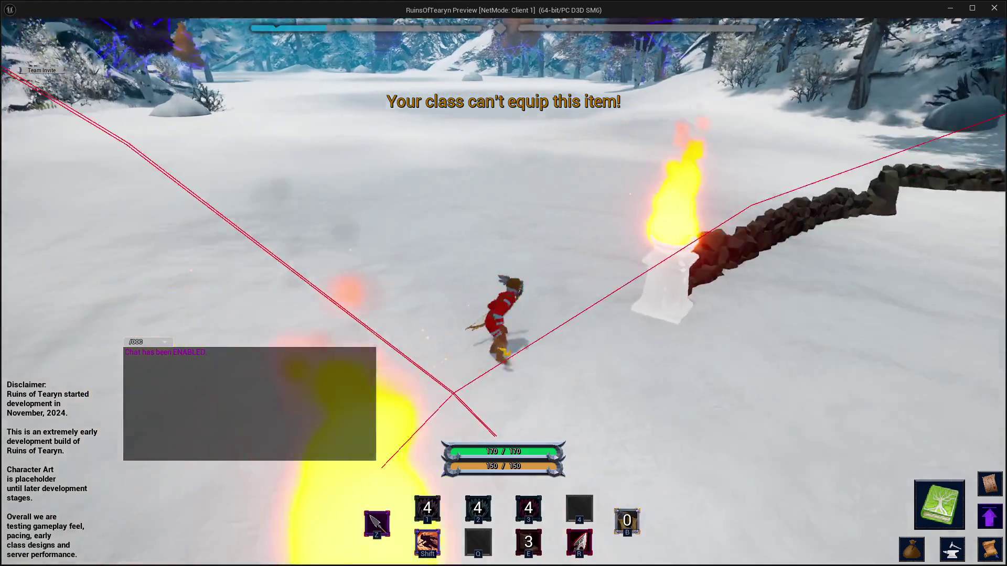
Run the character past the torches and toggle the inventory and crafting windows
key(w)
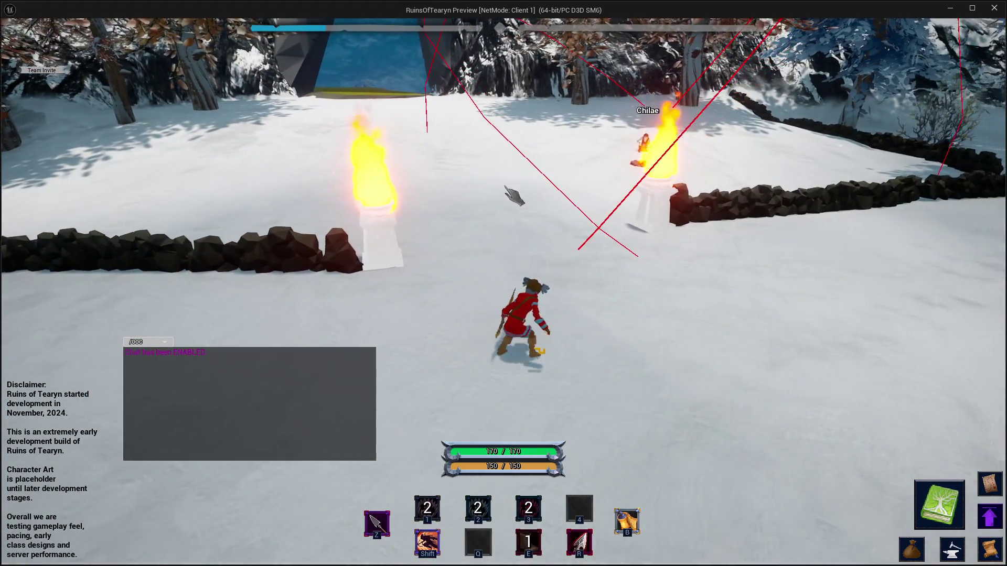
key(w)
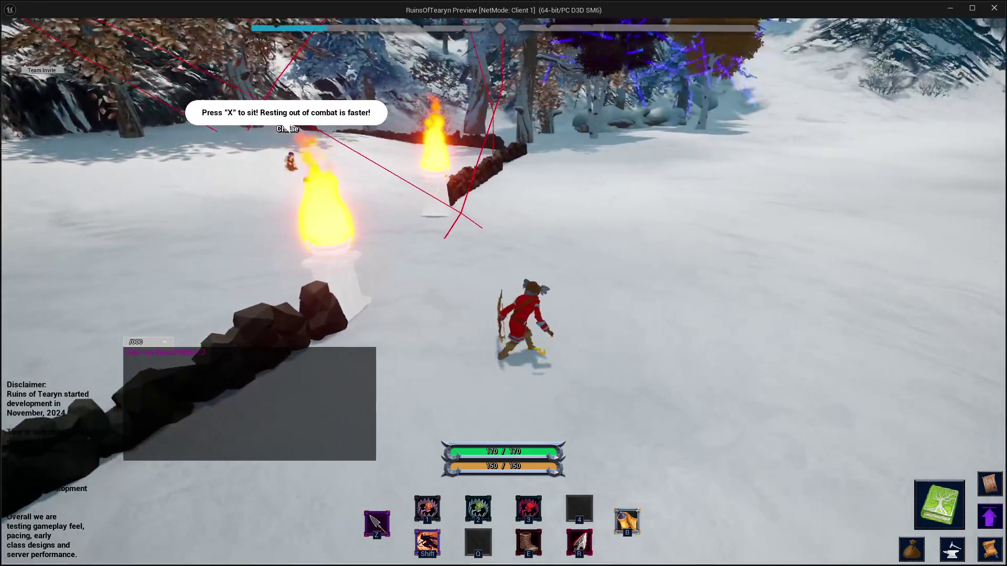
key(w)
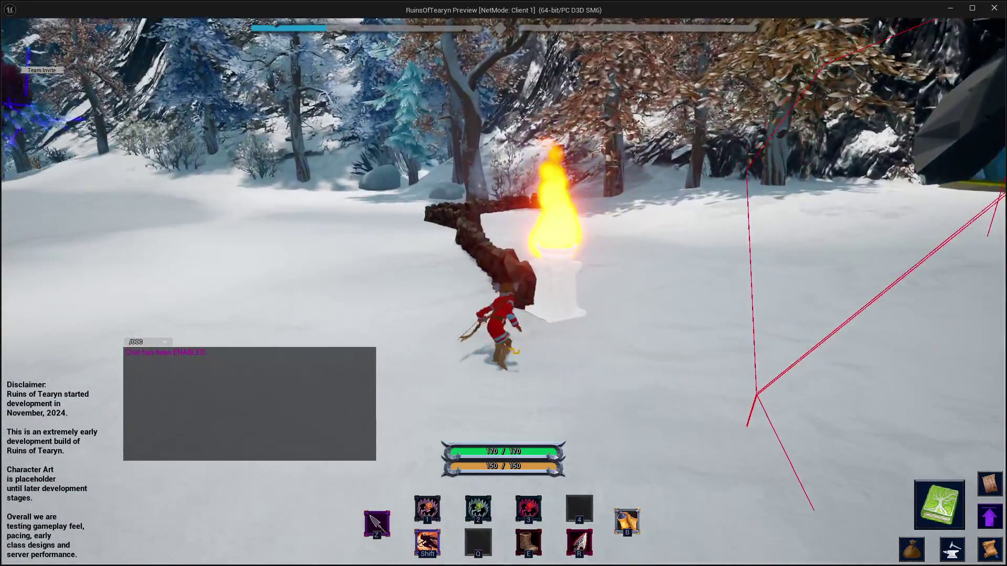
click(913, 548)
click(914, 550)
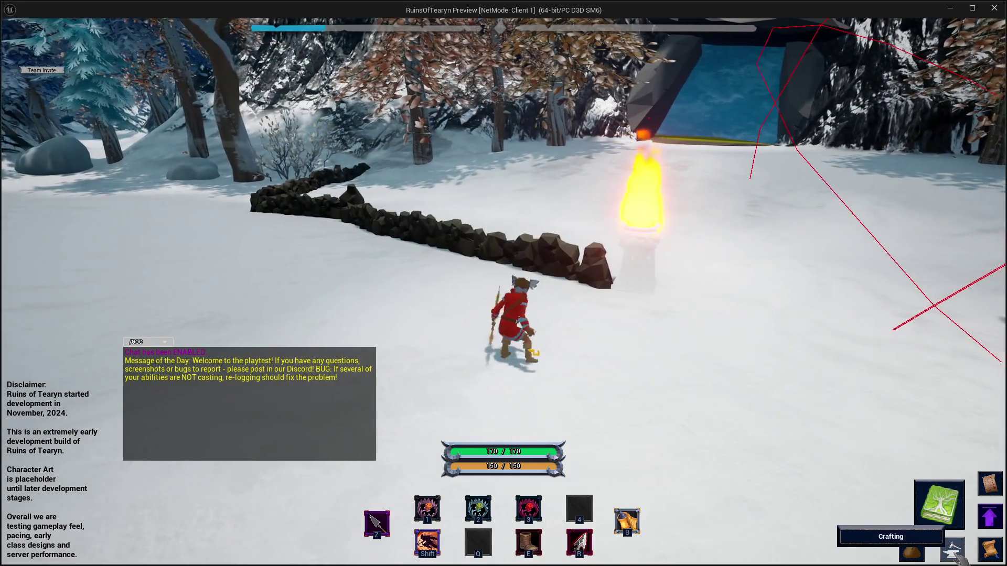
click(955, 555)
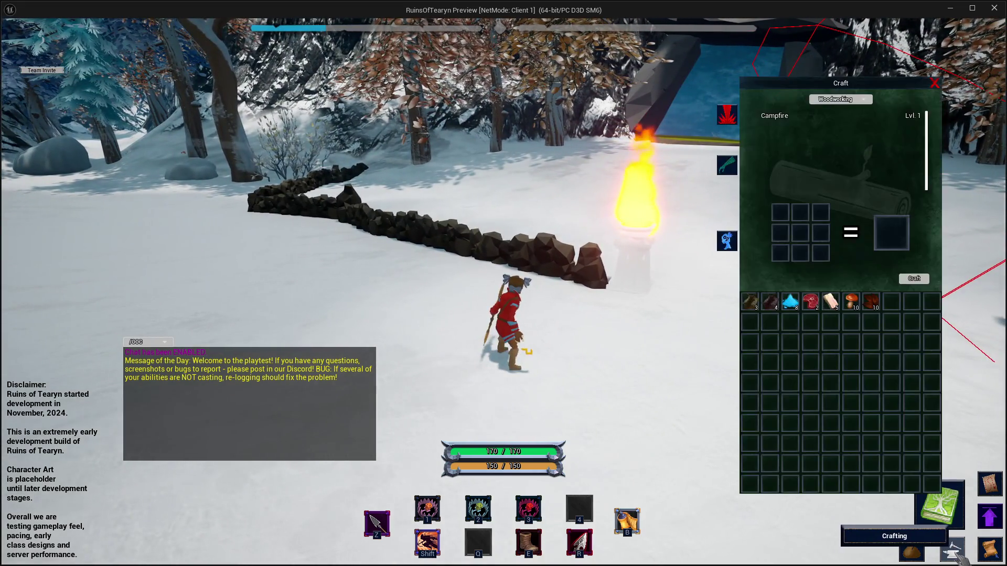
click(954, 554)
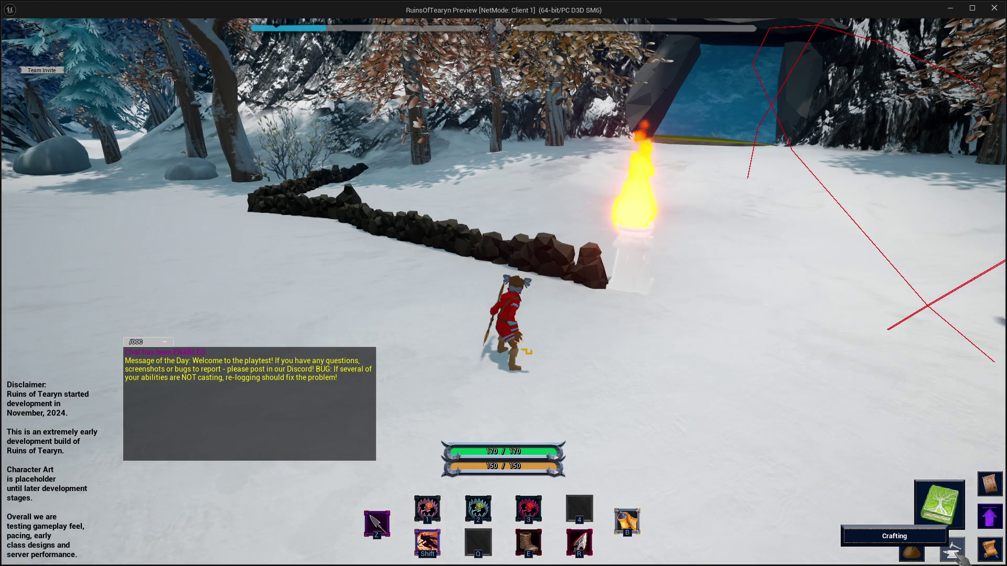
Open the inventory, bring up the campfire stack's quantity picker, and close the preview
click(923, 550)
mouse_move(819, 315)
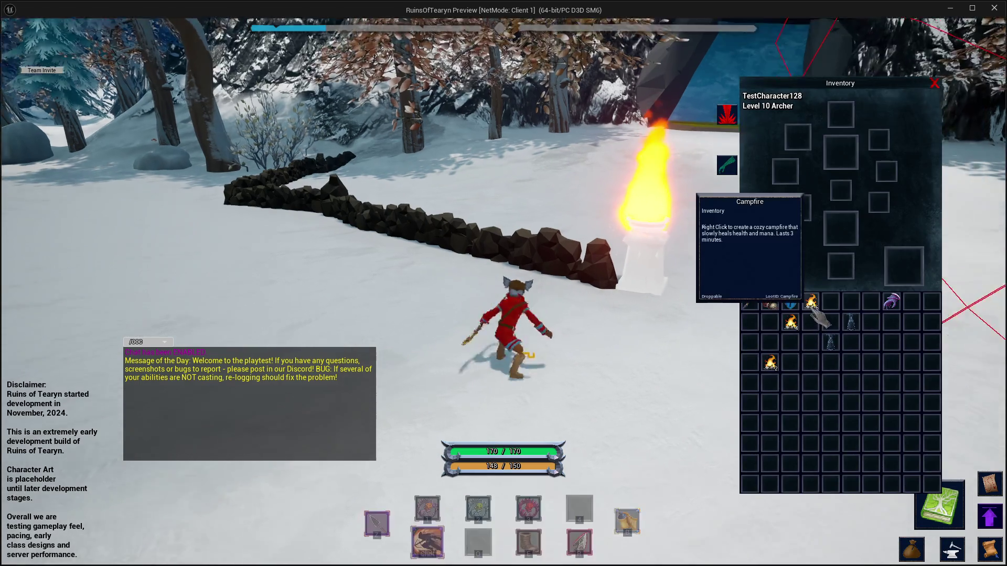
key(w)
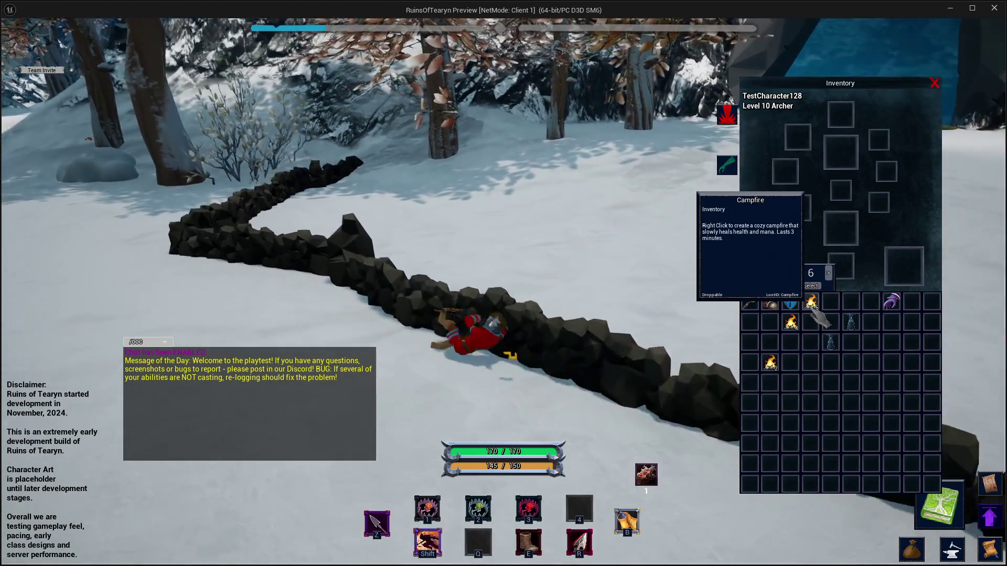
click(812, 301)
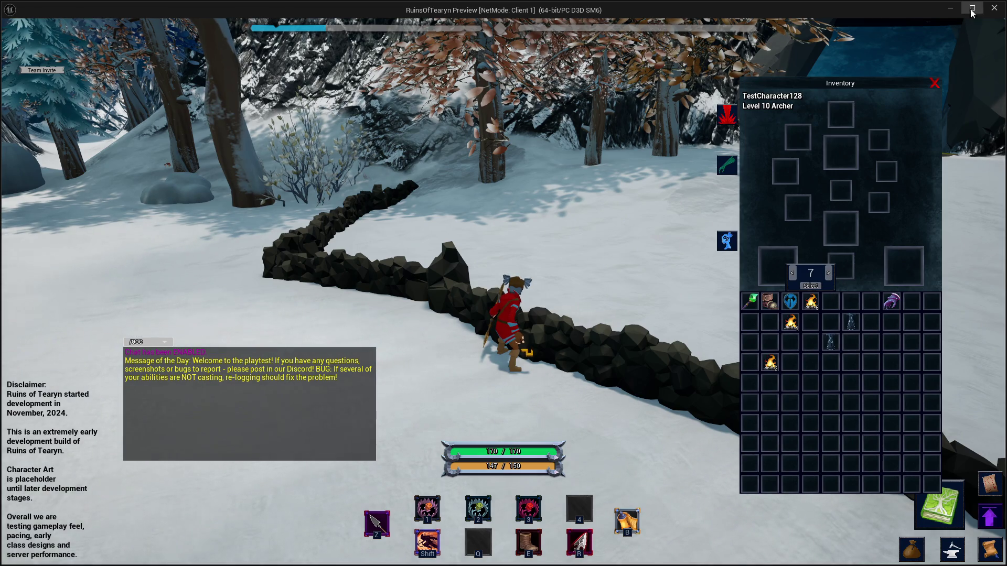
click(994, 9)
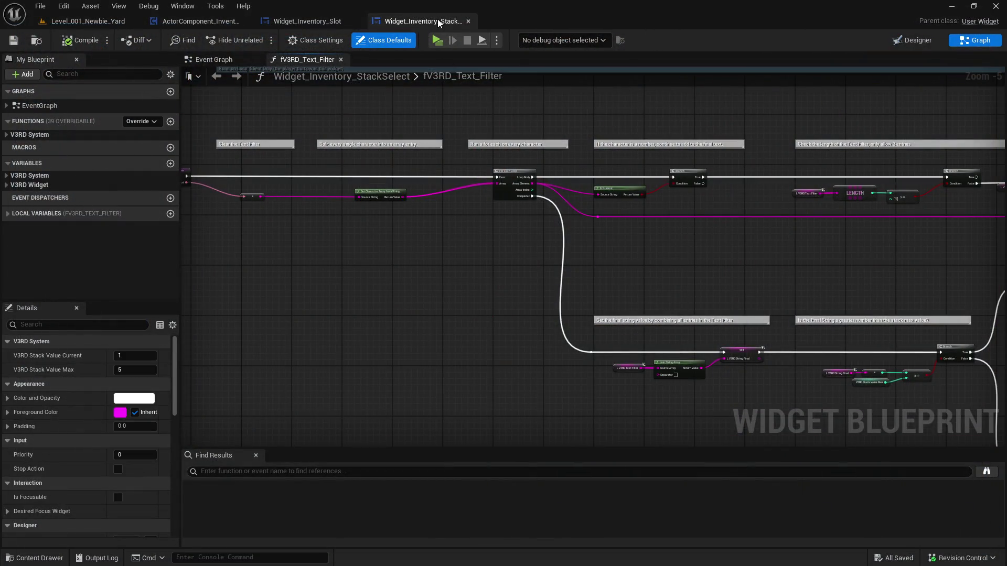
Expand the V3RD System and V3RD Widget categories in My Blueprint
click(6, 134)
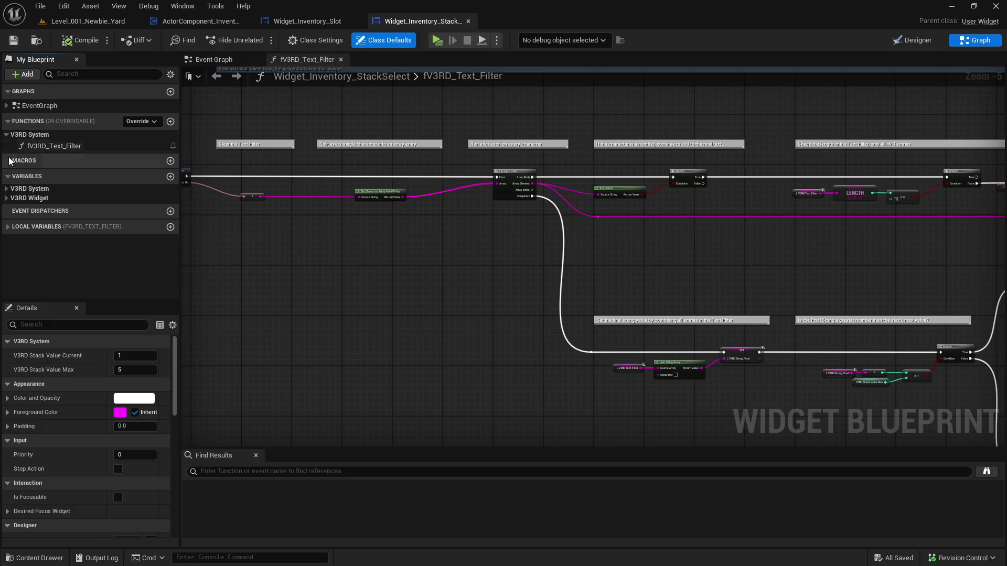
click(10, 198)
click(8, 198)
click(8, 190)
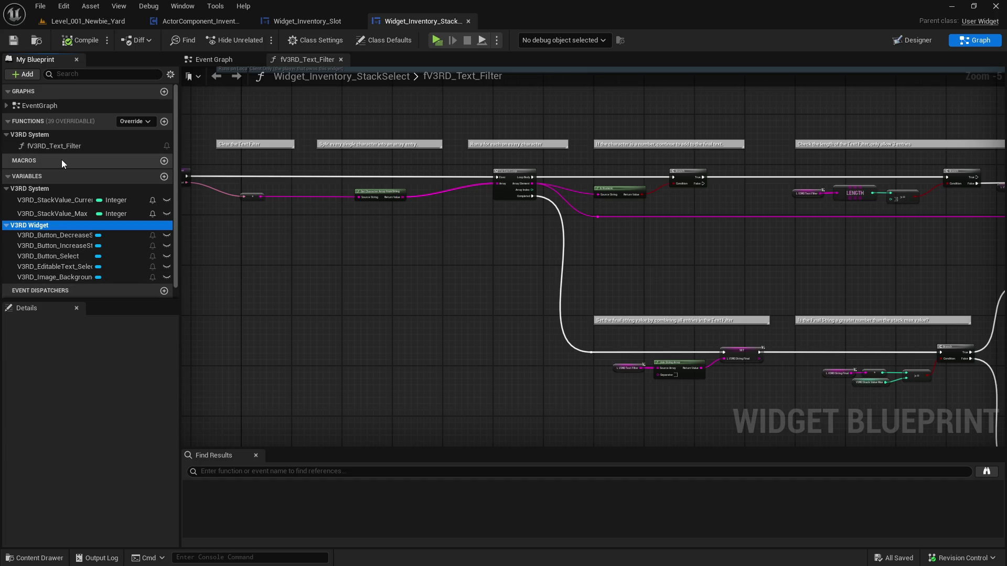
In the Event Graph, locate the Increase Stack Amount logic and inspect V3RD_StackValue_Max
click(227, 62)
scroll(325, 189, up, 6)
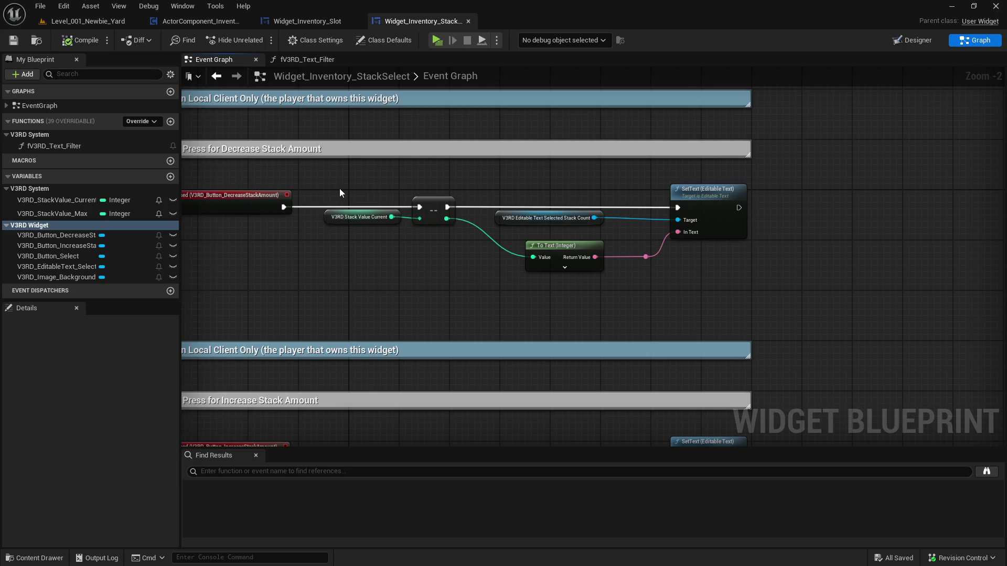
scroll(338, 189, down, 6)
scroll(335, 193, up, 2)
mouse_move(358, 299)
mouse_down()
mouse_move(387, 202)
mouse_move(386, 250)
mouse_up()
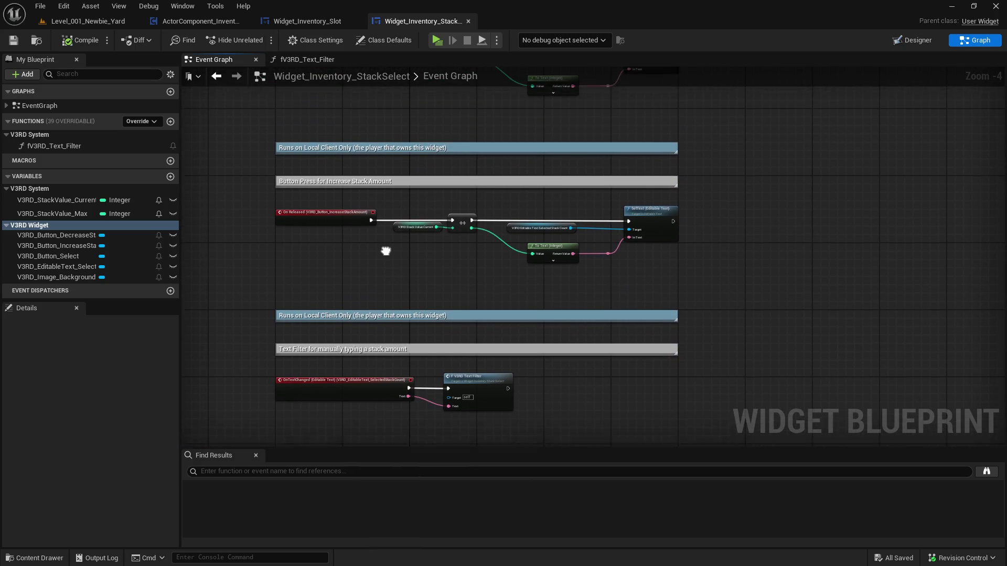
click(61, 212)
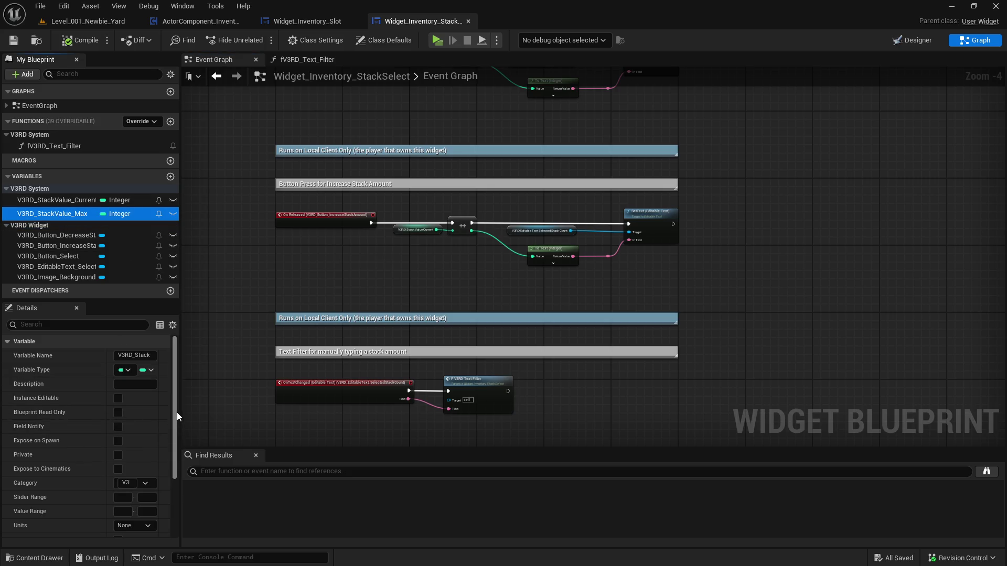
drag(178, 416, 206, 418)
drag(342, 331, 341, 445)
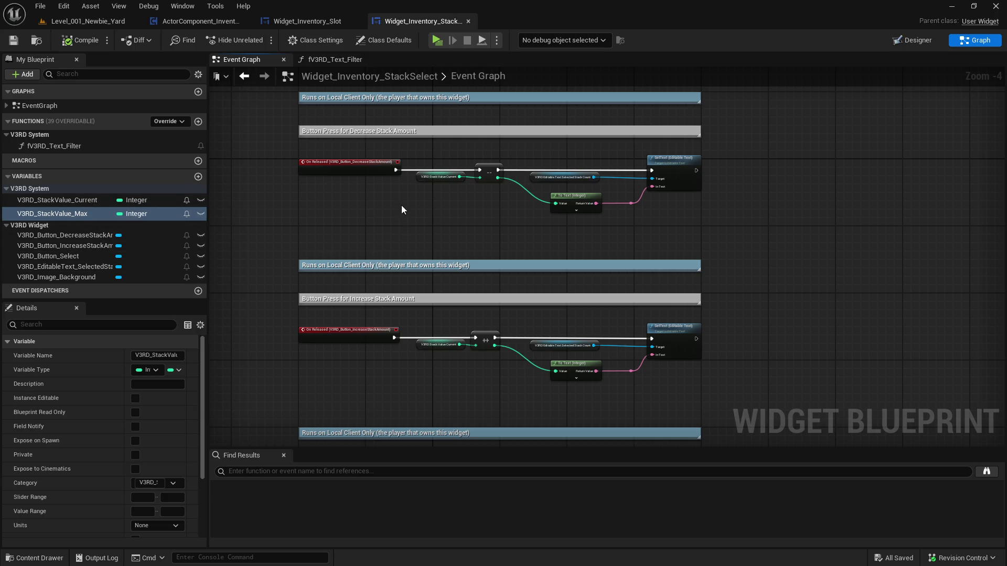
Add a V3RD_StackValue_Max getter below the increase logic
mouse_move(93, 215)
mouse_down()
mouse_move(474, 386)
mouse_move(436, 402)
mouse_up()
click(462, 414)
scroll(470, 389, up, 2)
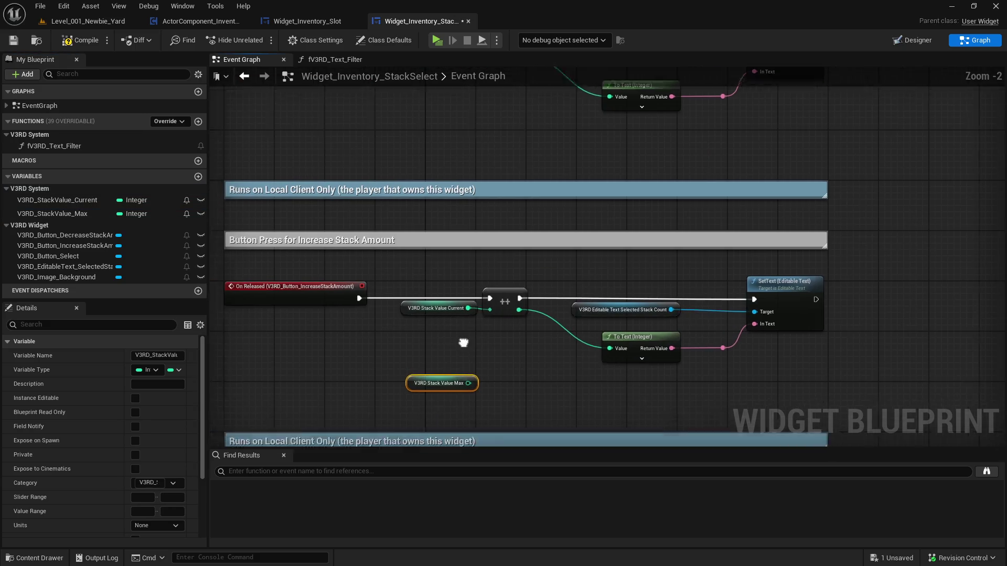
drag(476, 358, 332, 351)
click(542, 299)
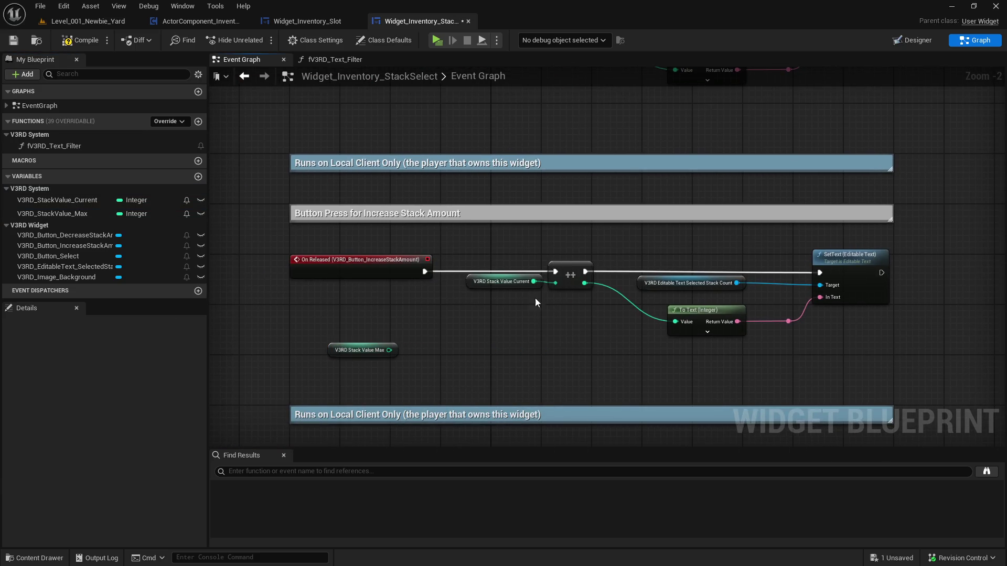
Clamp Stack Value Current between 1 and Stack Value Max before the ++ increment
mouse_move(501, 281)
mouse_down()
mouse_move(363, 300)
mouse_move(458, 298)
mouse_up()
text(clamp)
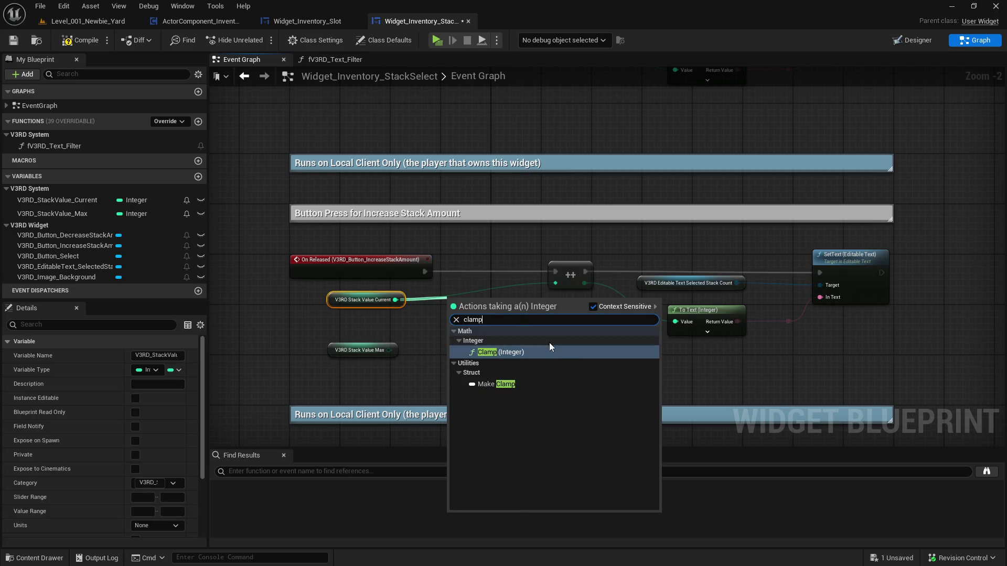
click(541, 355)
drag(521, 309, 555, 283)
mouse_move(389, 350)
mouse_down()
mouse_move(467, 337)
mouse_move(455, 335)
mouse_up()
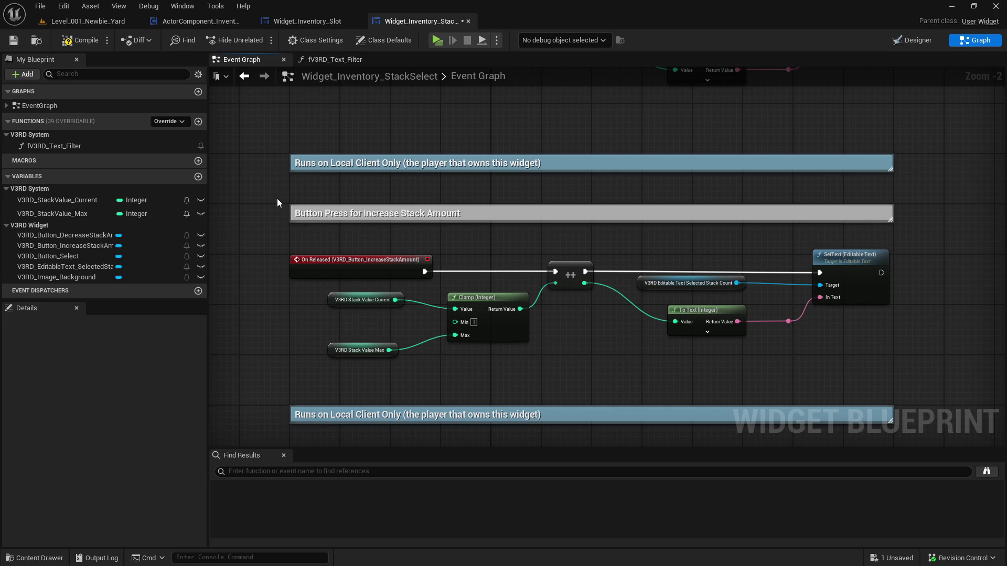
Compile and save the Blueprint with check-out, and start a new game preview
click(13, 41)
click(519, 408)
key(alt+p)
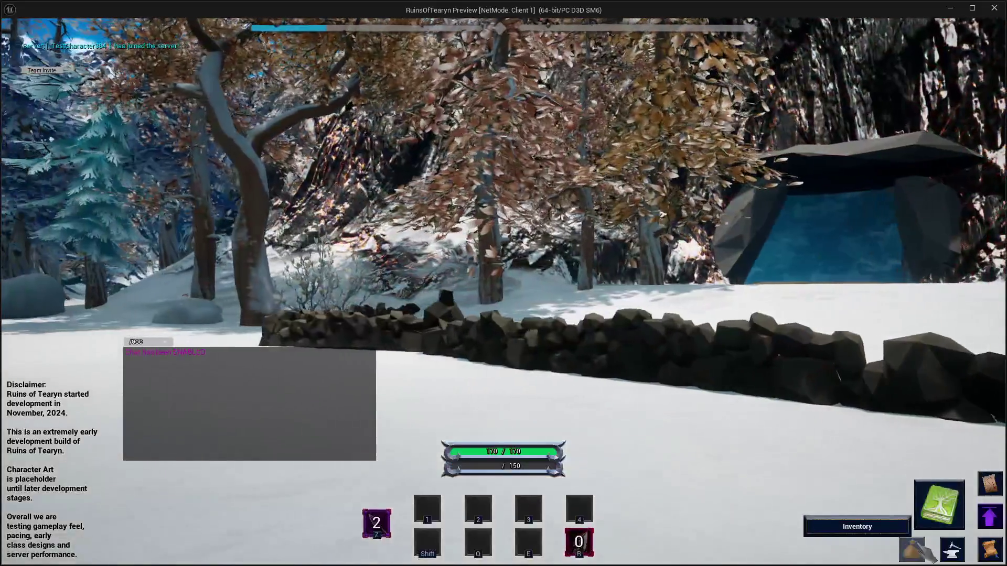
Raise the campfire stack amount from 4 to 5, lower it repeatedly to test the minimum, then close
click(912, 549)
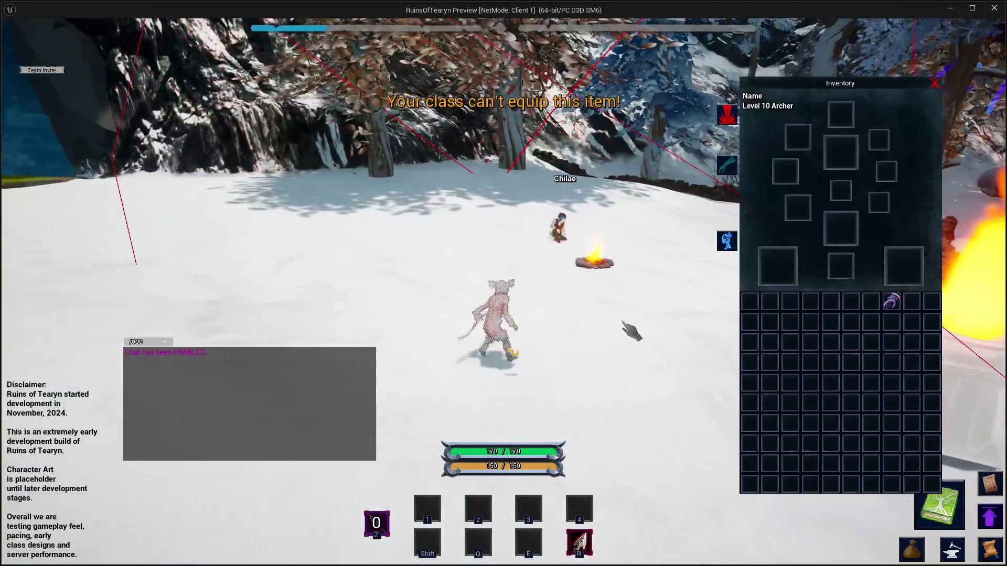
click(808, 294)
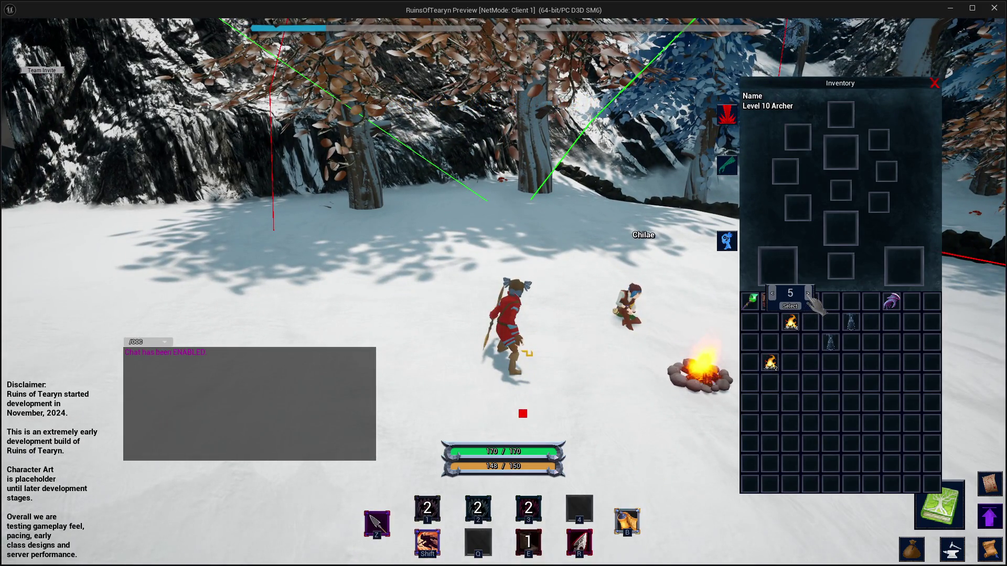
click(773, 294)
click(773, 294)
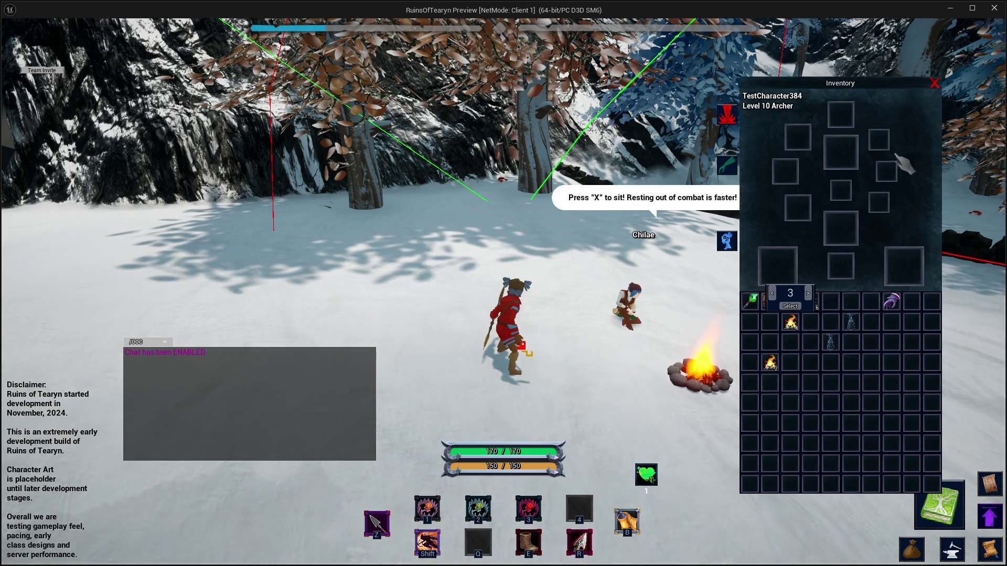
click(773, 293)
click(772, 294)
click(772, 294)
click(772, 294)
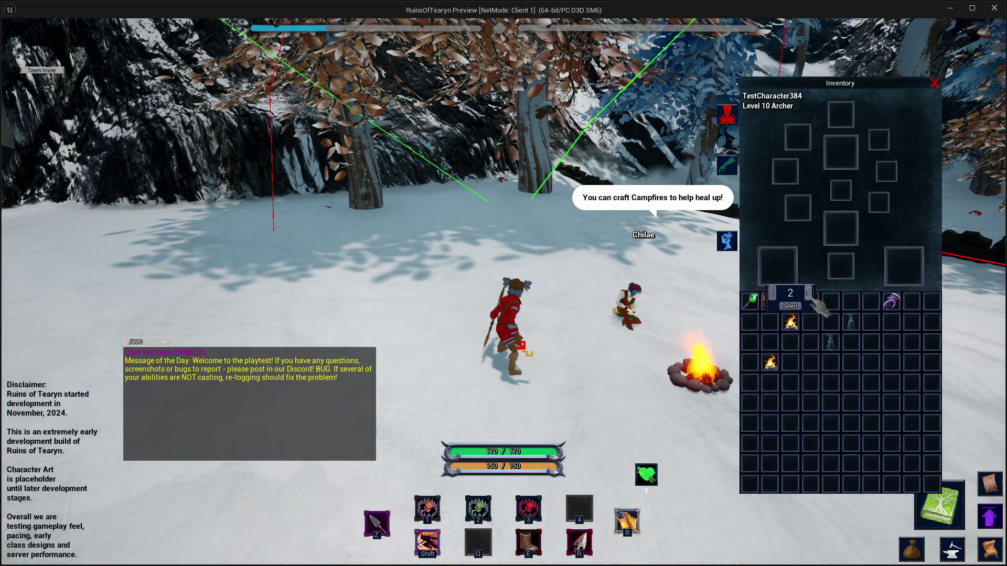
click(995, 8)
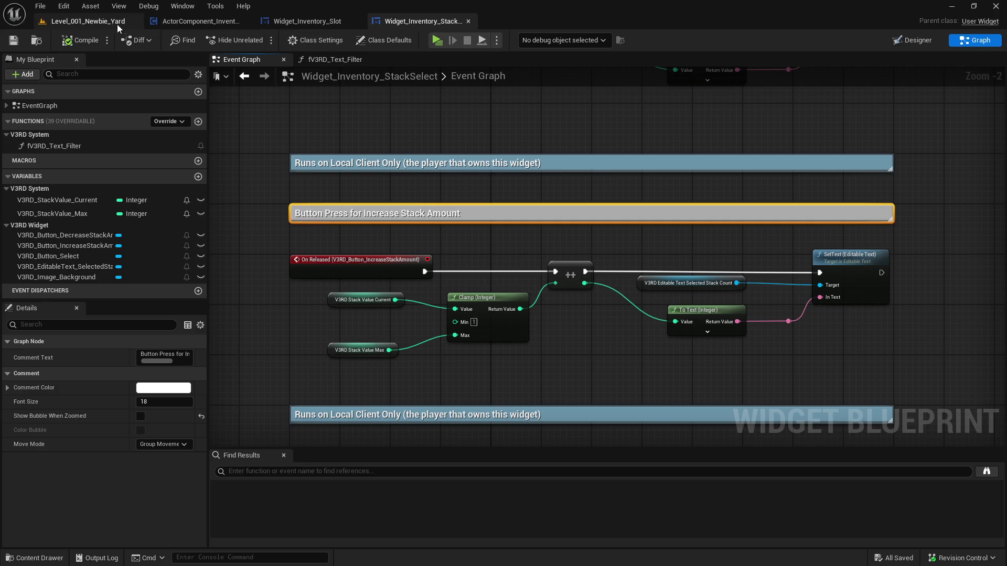
Switch to Level_001_Newbie_Yard and briefly start, then stop, a play preview
click(88, 21)
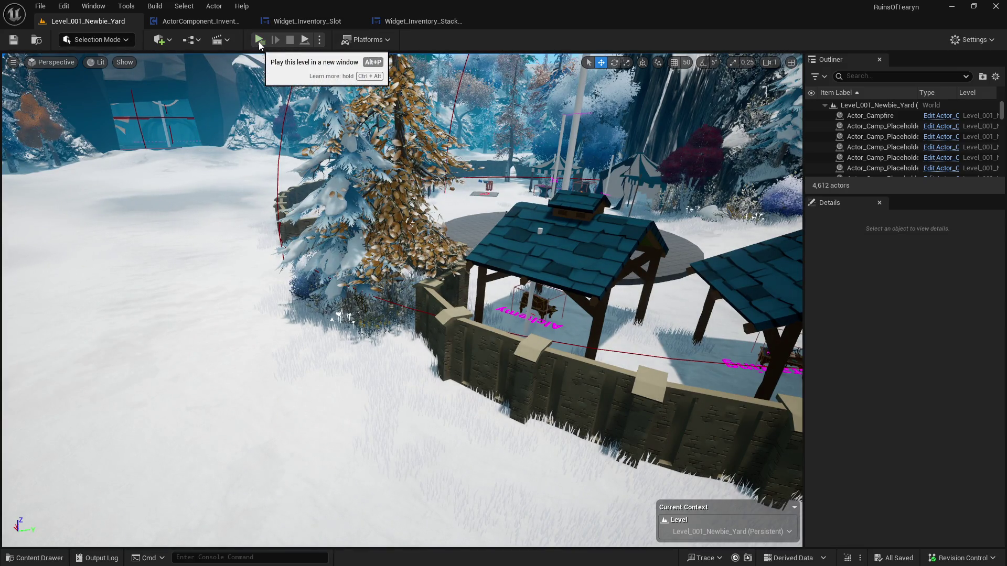
click(259, 42)
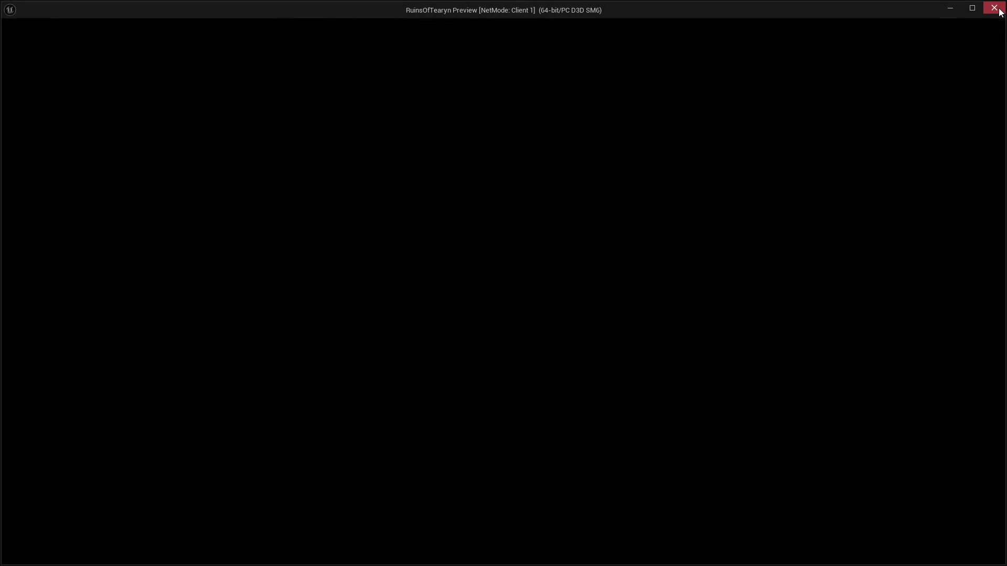
key(Escape)
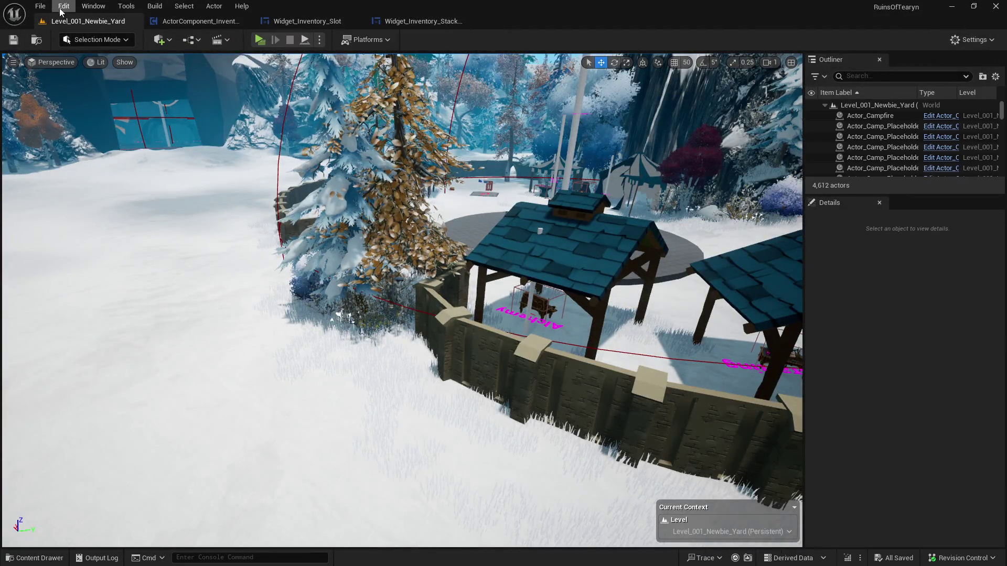
Filter the Database folder for 'campfire' and open the Loot_Campfire data table
key(ctrl+space)
drag(239, 452, 239, 293)
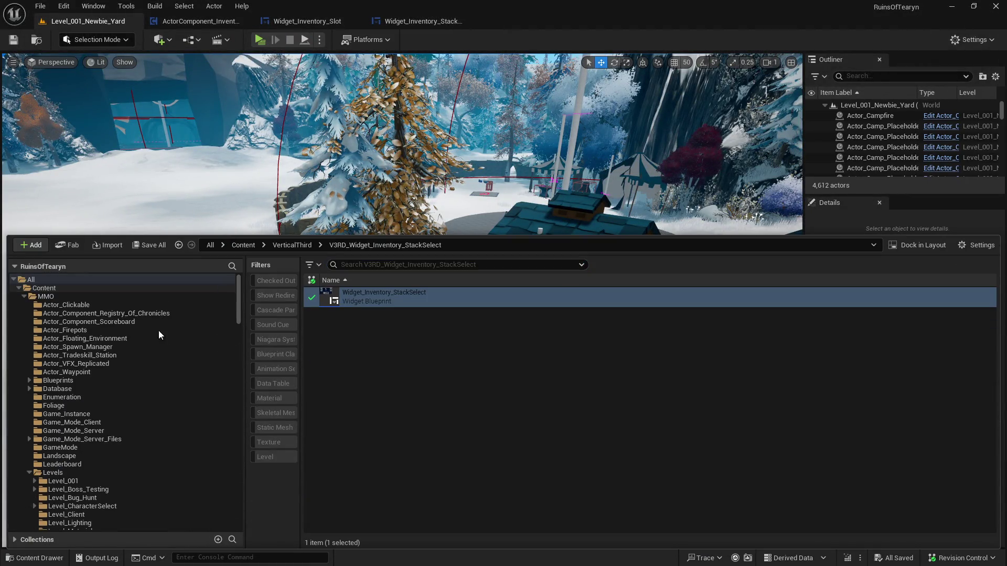
click(57, 389)
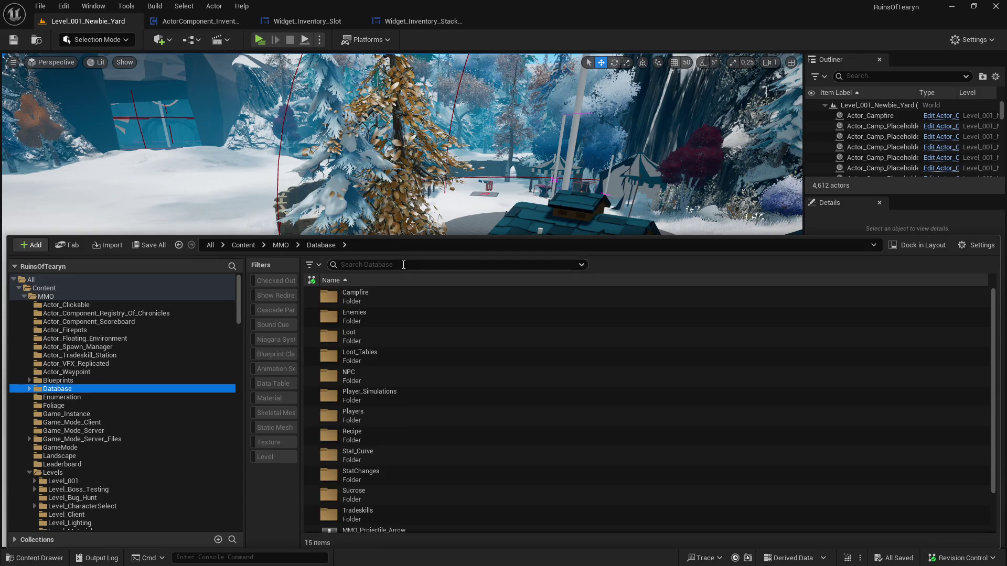
double_click(347, 296)
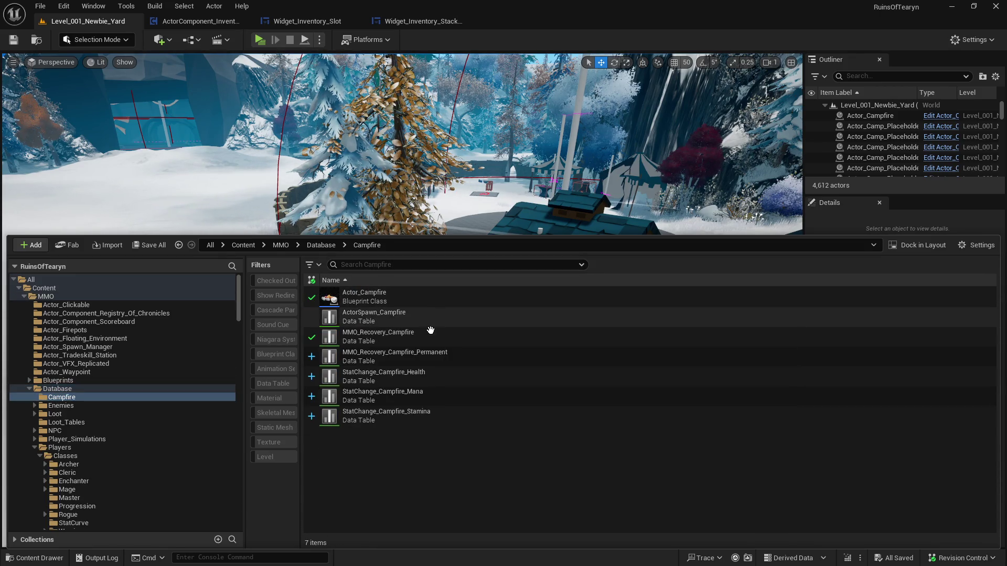
click(53, 389)
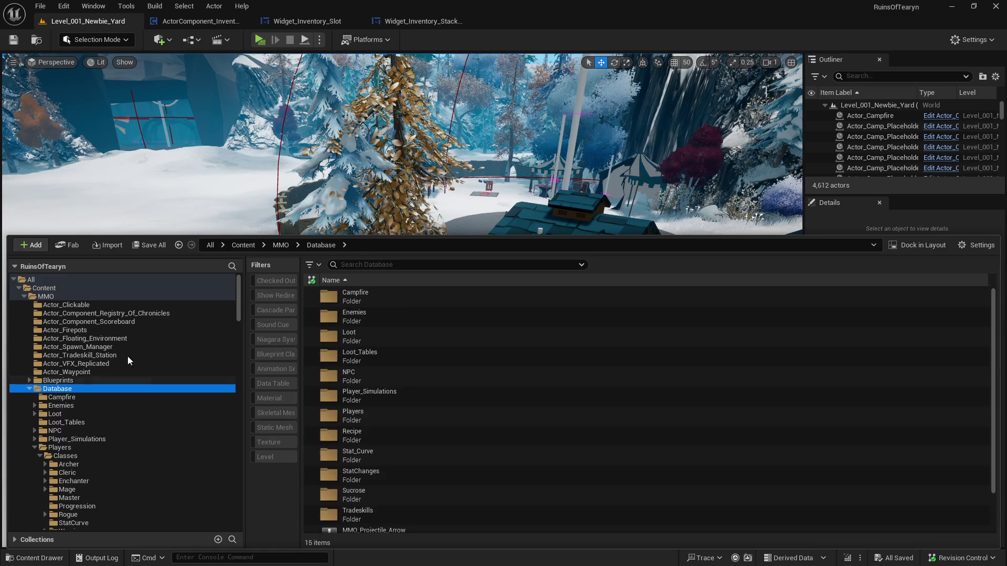
click(360, 264)
text(campfire)
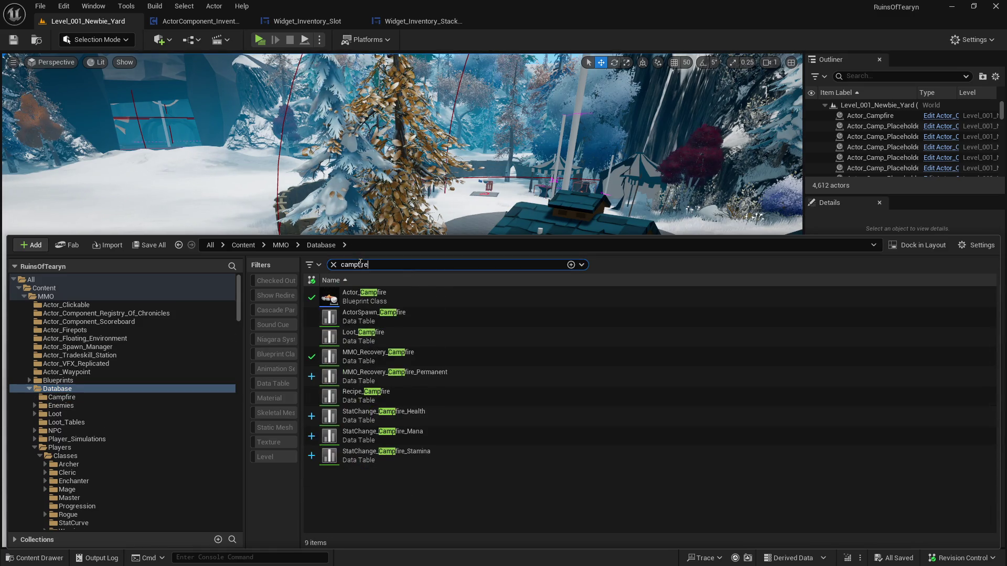
double_click(388, 335)
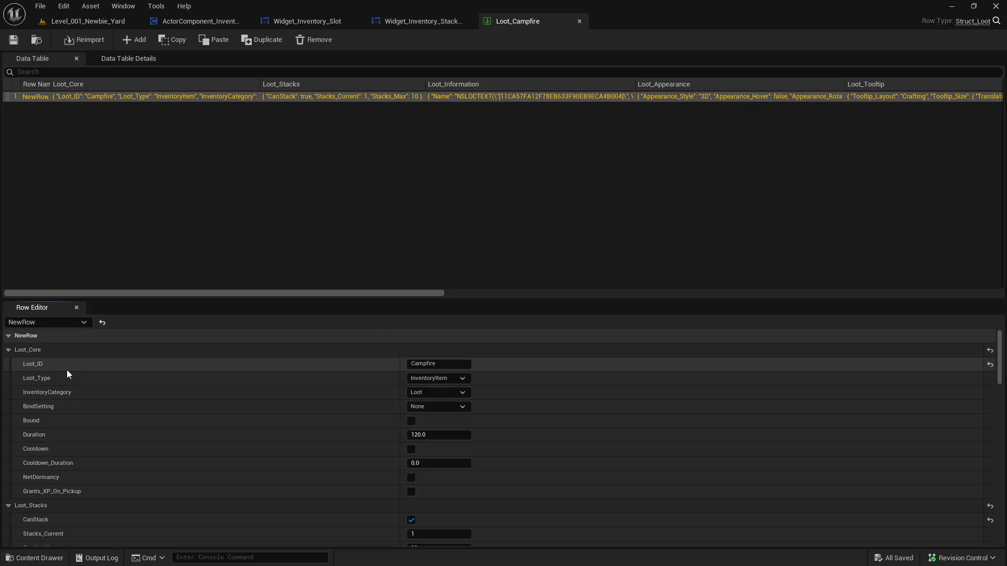
Scroll Loot_Campfire's row to confirm Loot_Stacks is 10, then close the table
scroll(67, 372, down, 3)
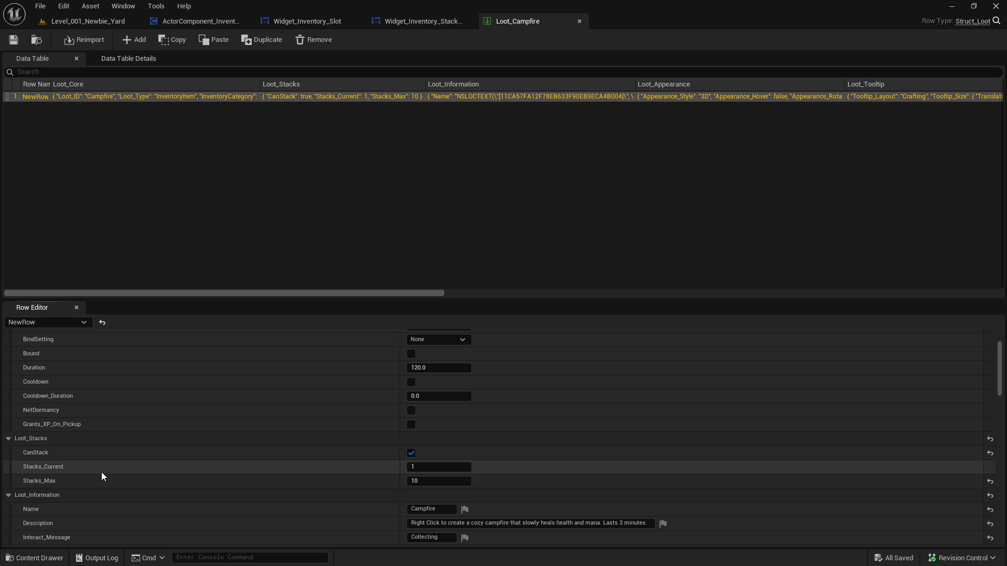
click(579, 21)
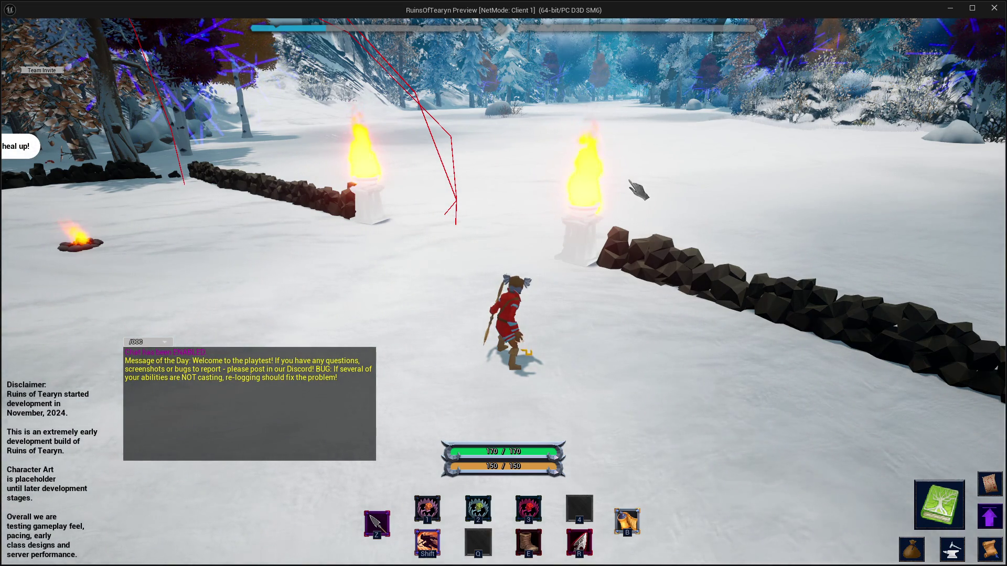
Turn the character to look at the campfire, Chilae, the torches and the trees
key(a)
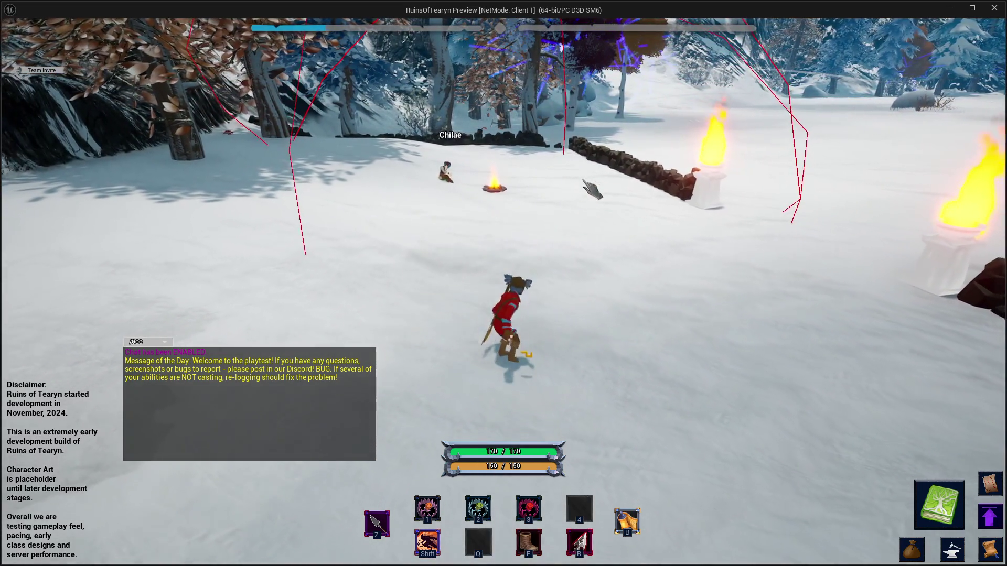
key(d)
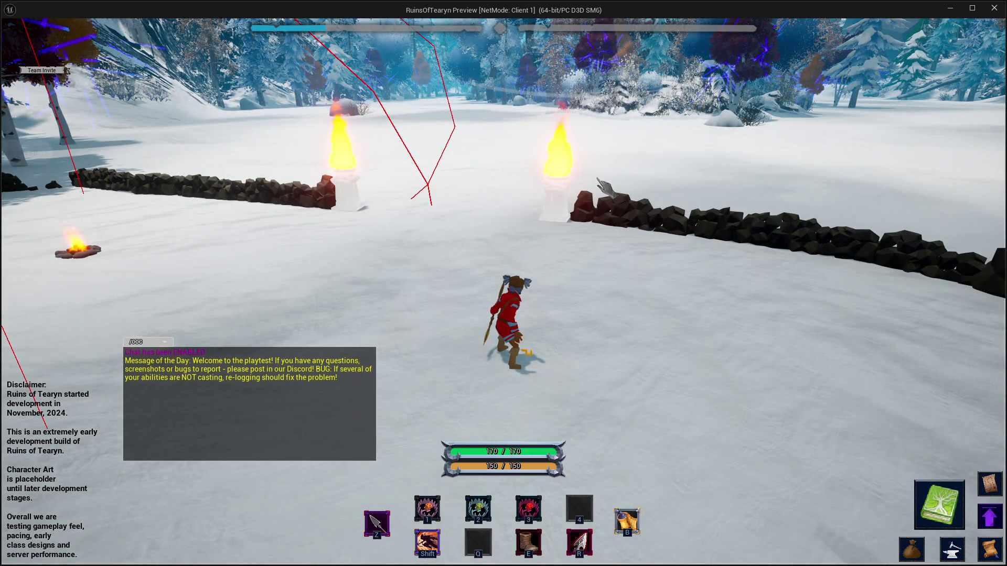
key(d)
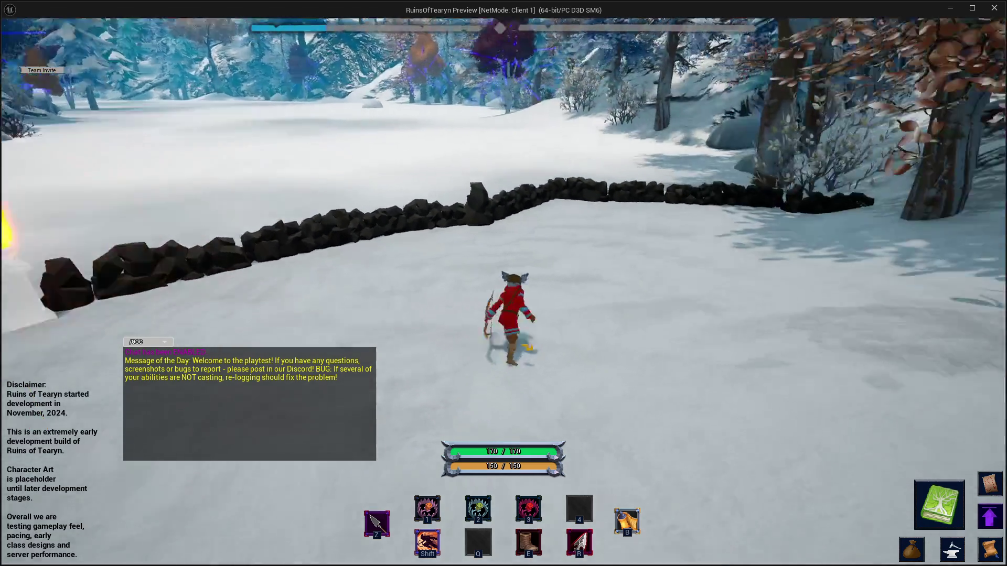
key(a)
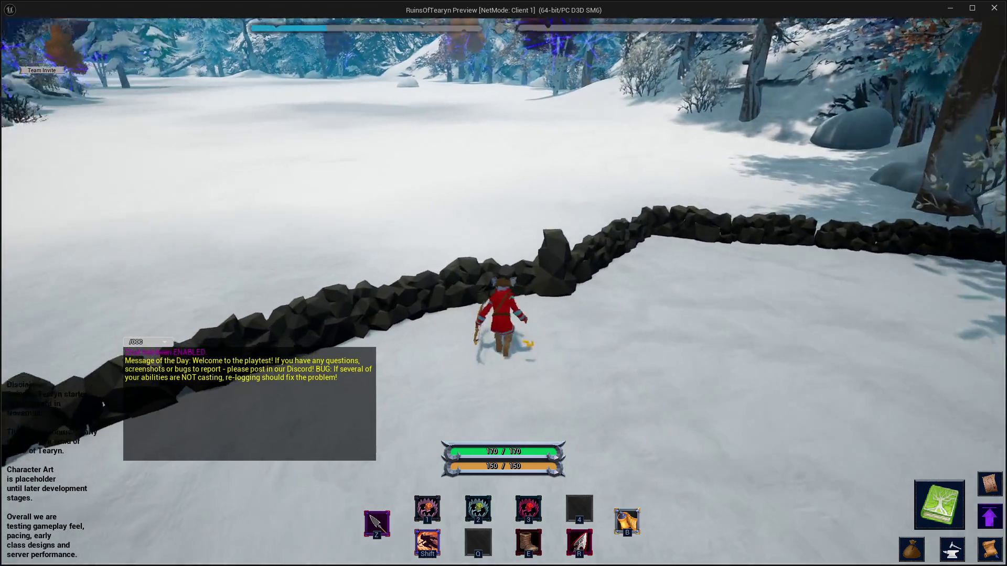
key(a)
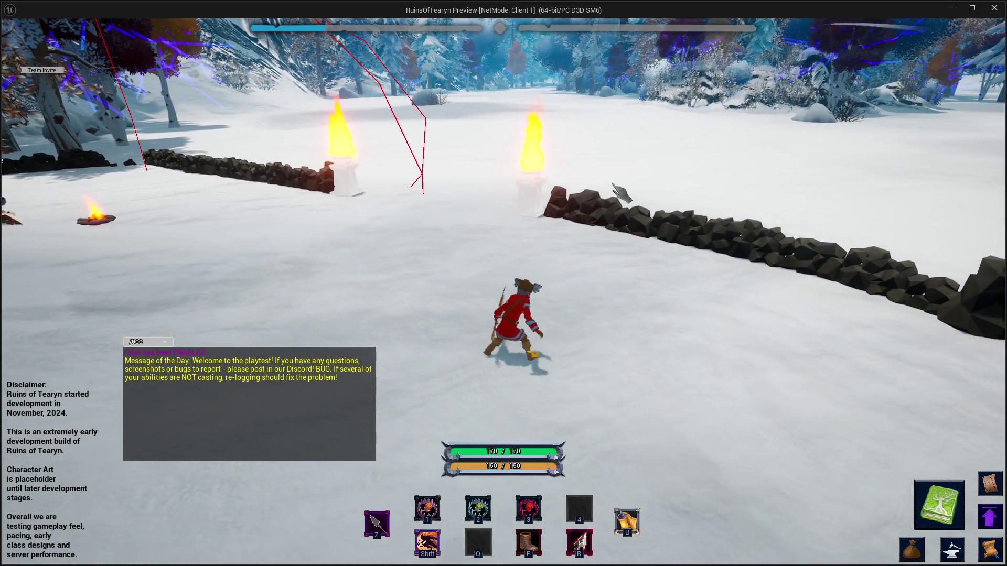
key(d)
key(a)
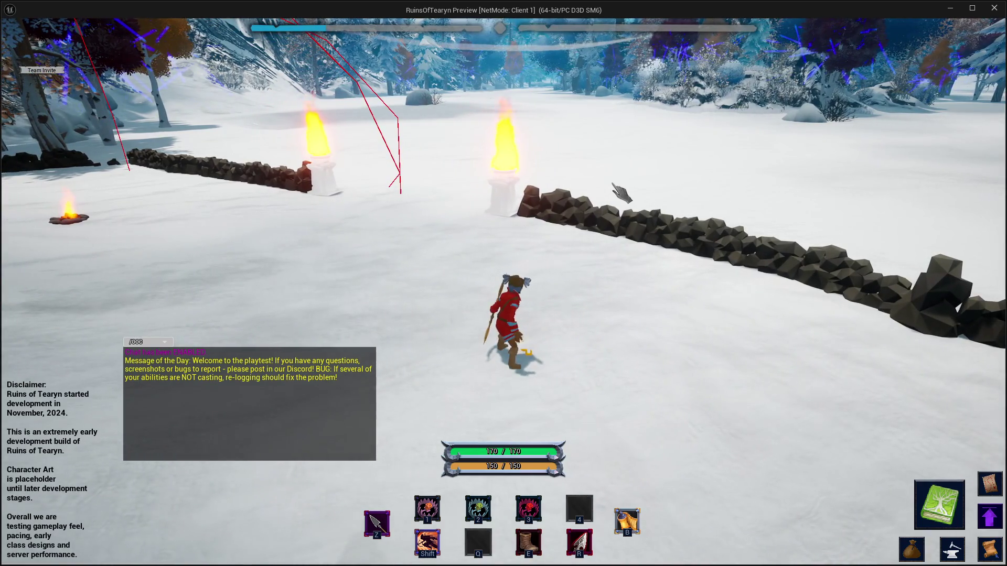
key(a)
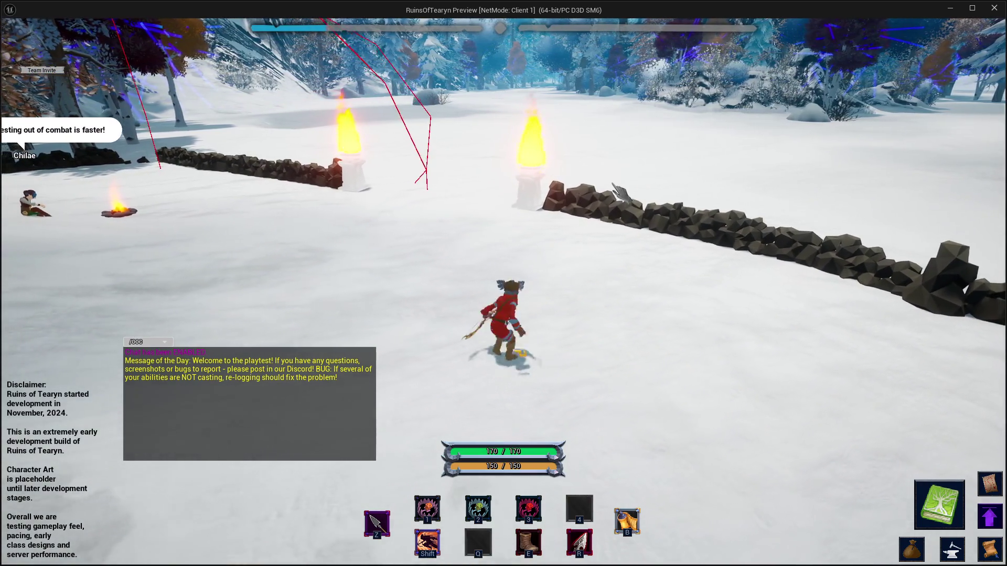
key(d)
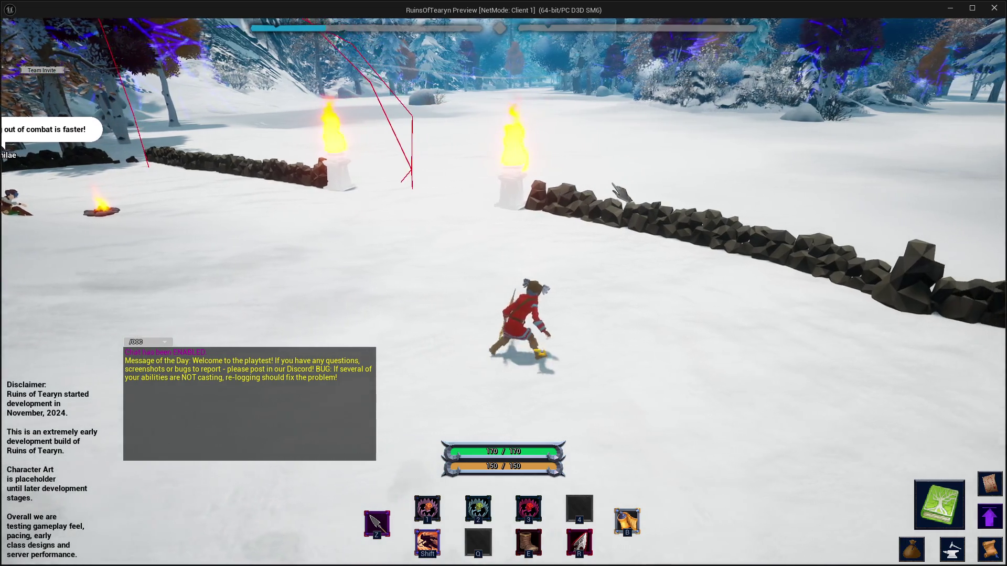
key(a)
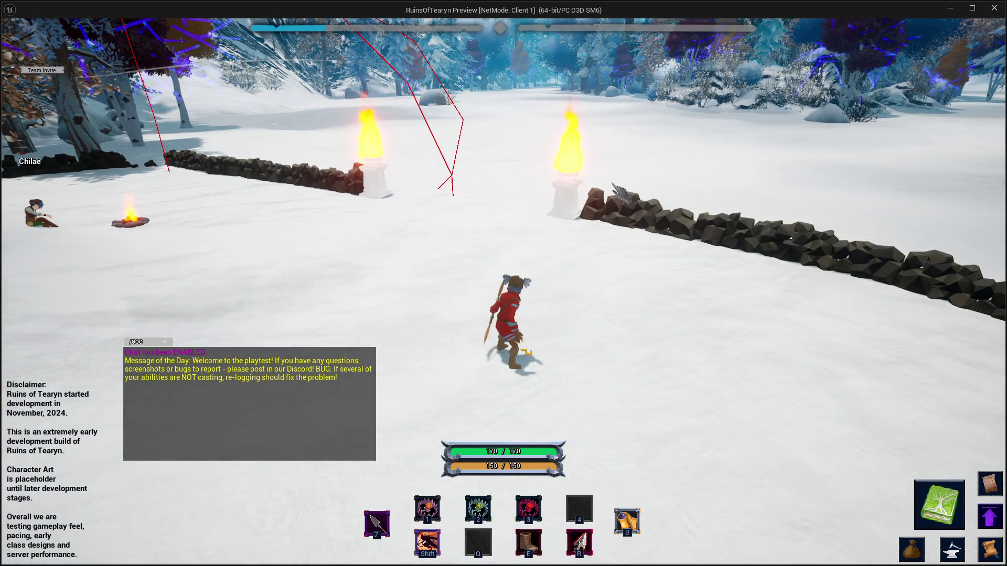
Walk across the snow field toward the torches, sidestep around, then end the preview
key(d)
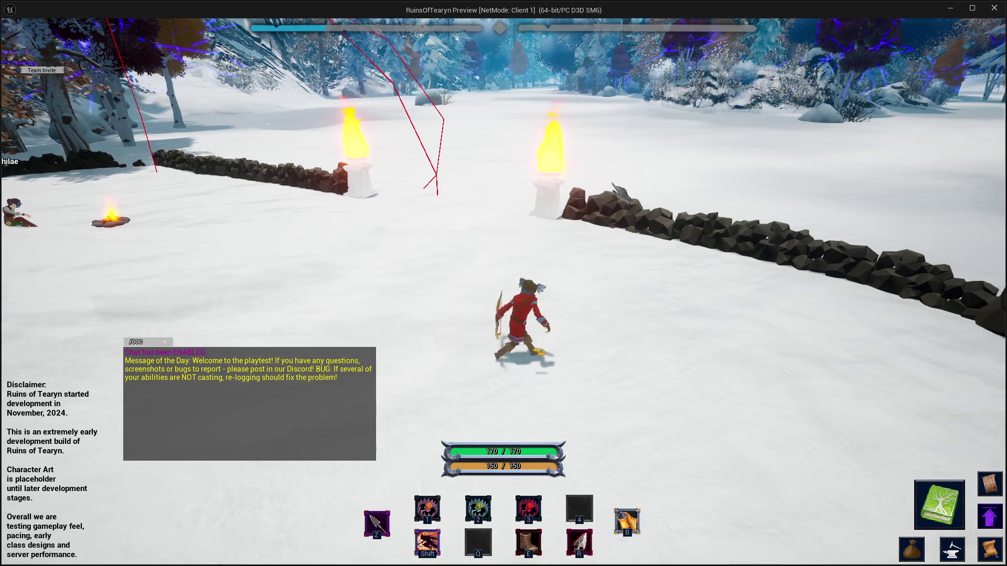
key(a)
key(d)
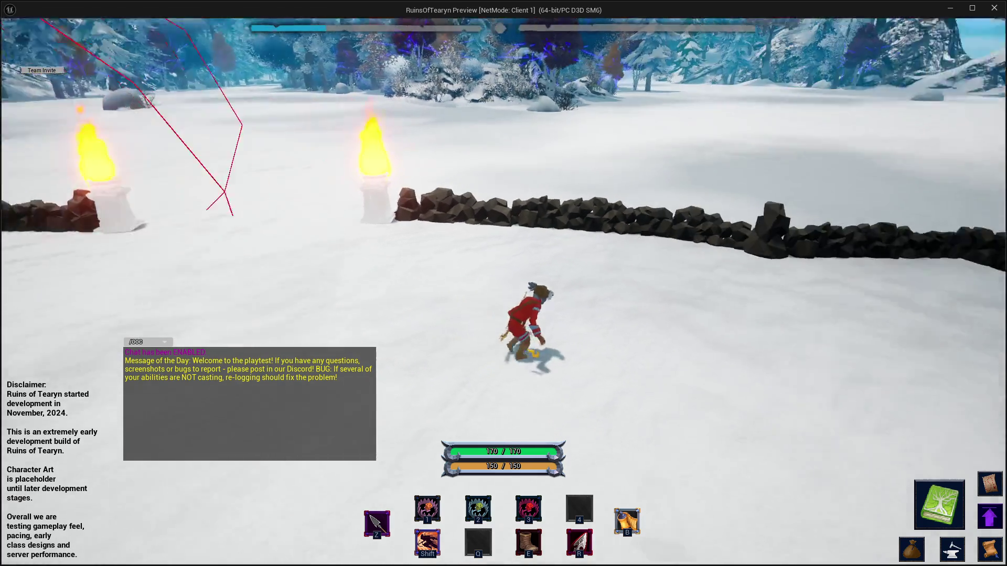
key(a)
key(a)
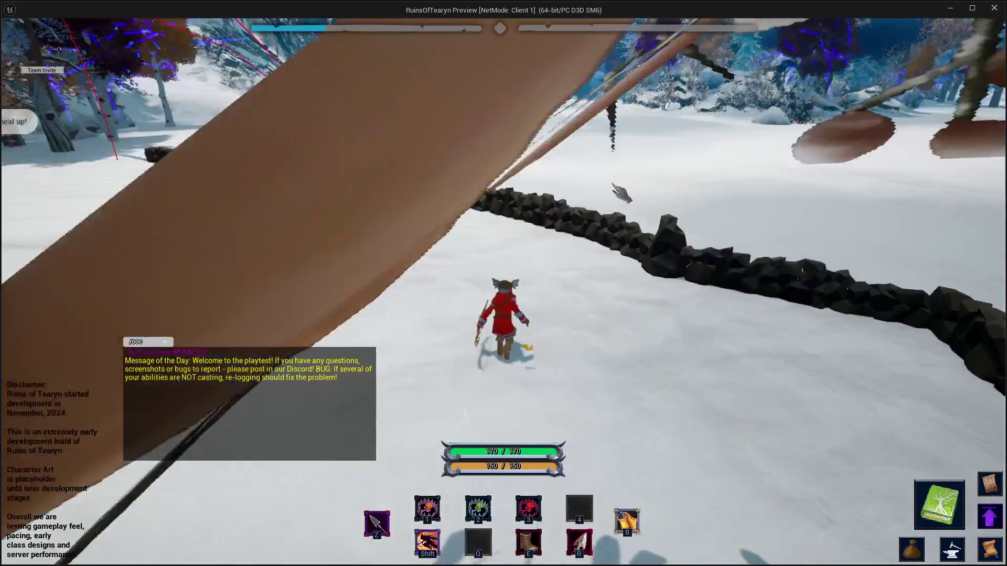
key(a)
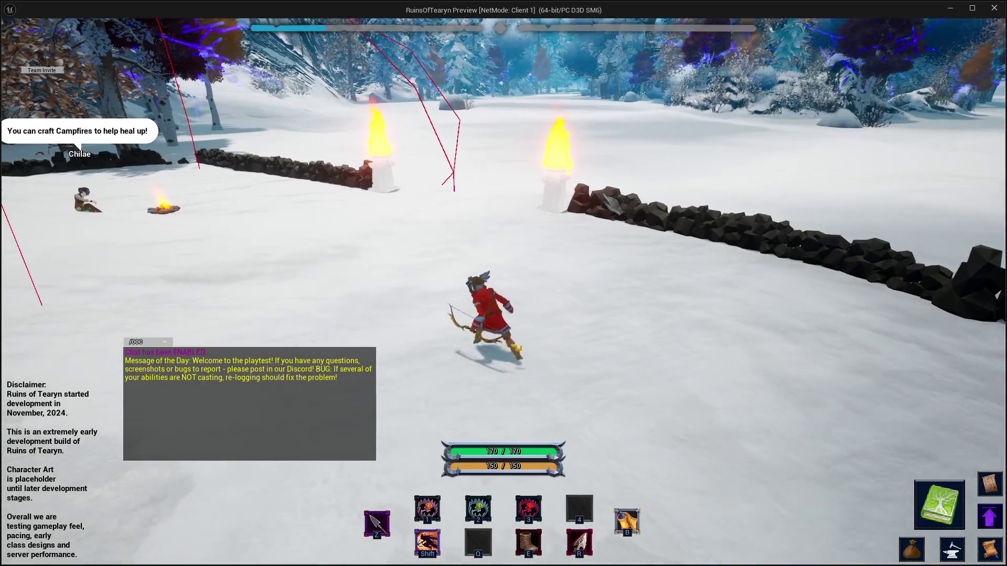
key(d)
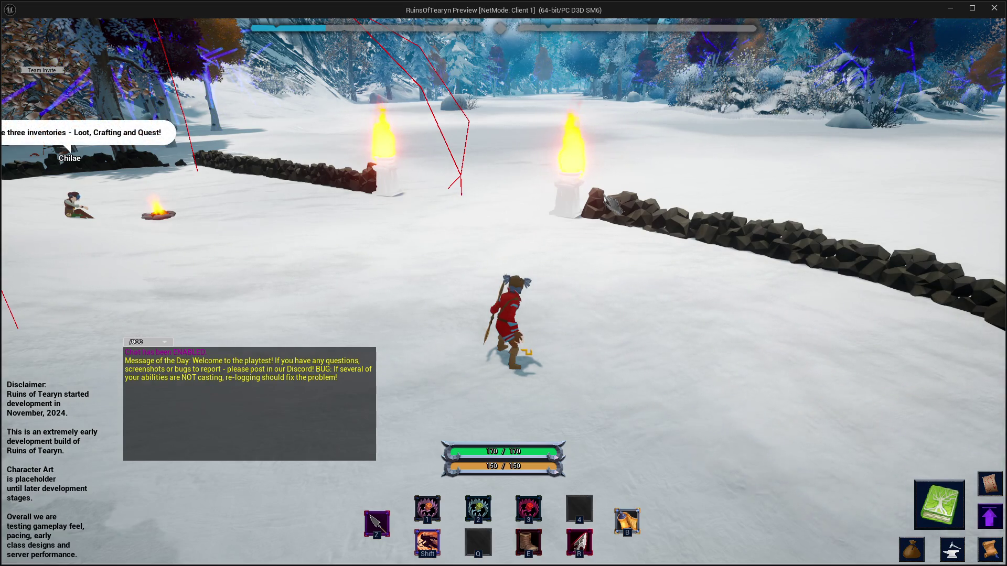
key(a)
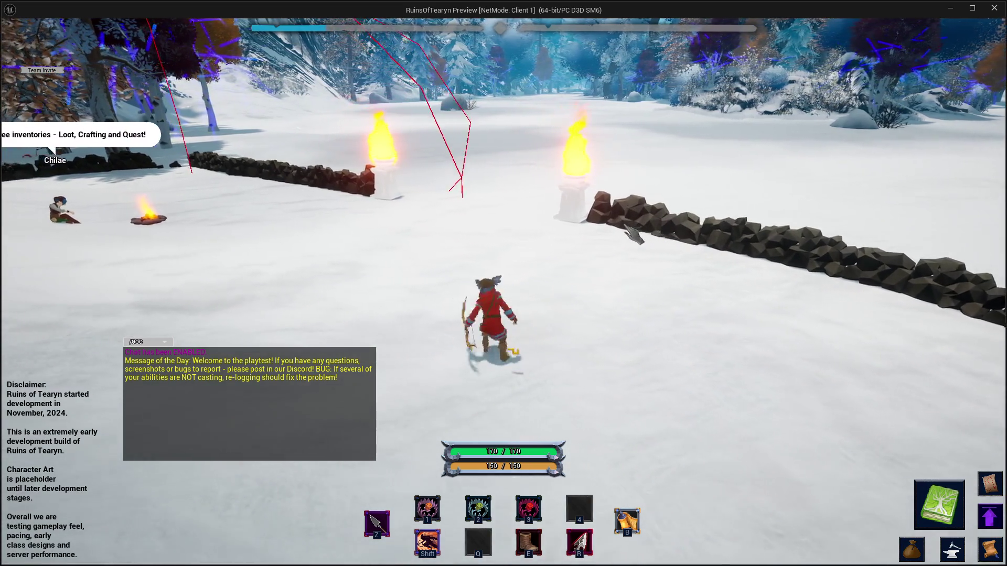
key(d)
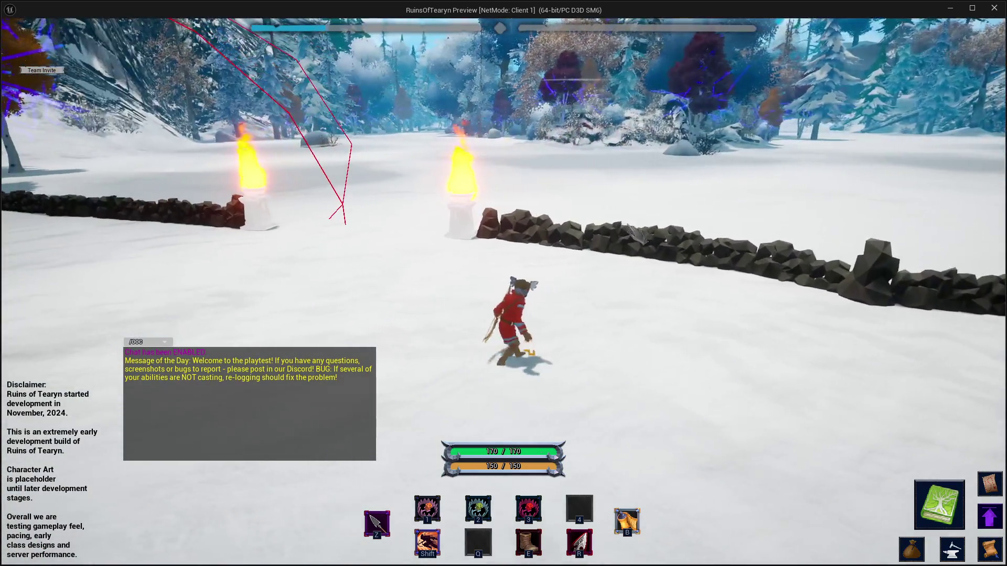
key(a)
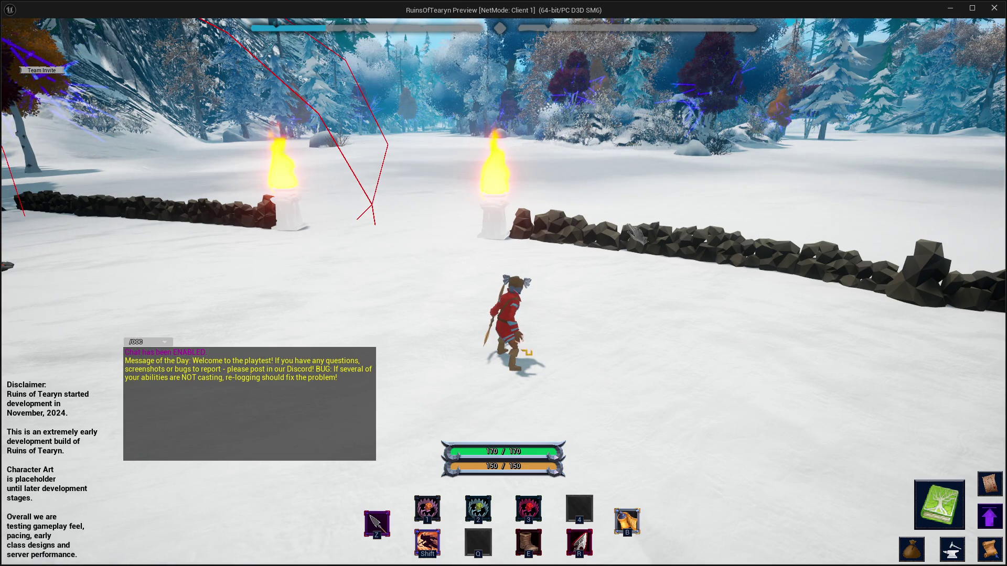
key(a)
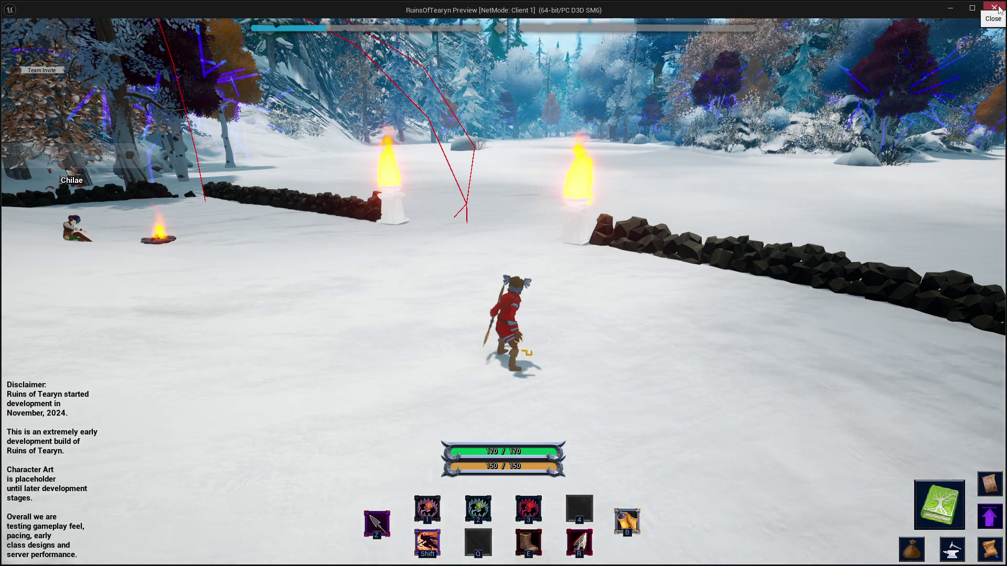
key(w)
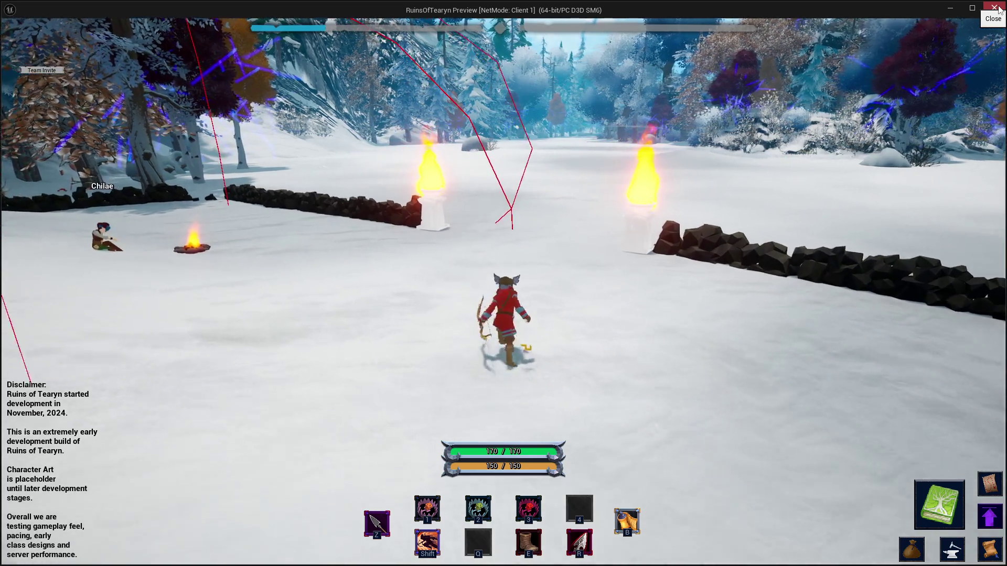
key(Escape)
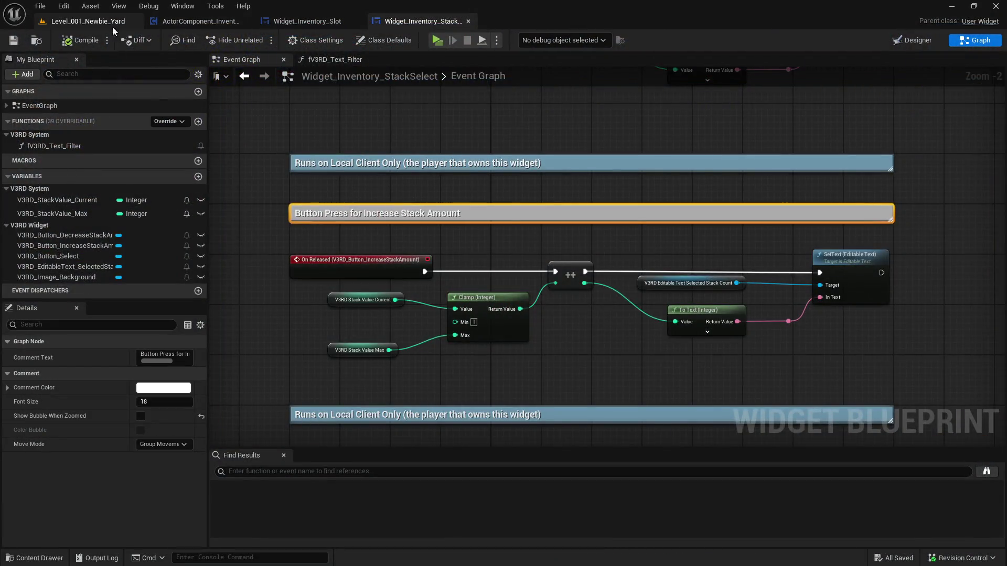
Load the Level_Mechanics_Testing level from Content > MMO > Levels after clearing the campfire search filter
click(114, 27)
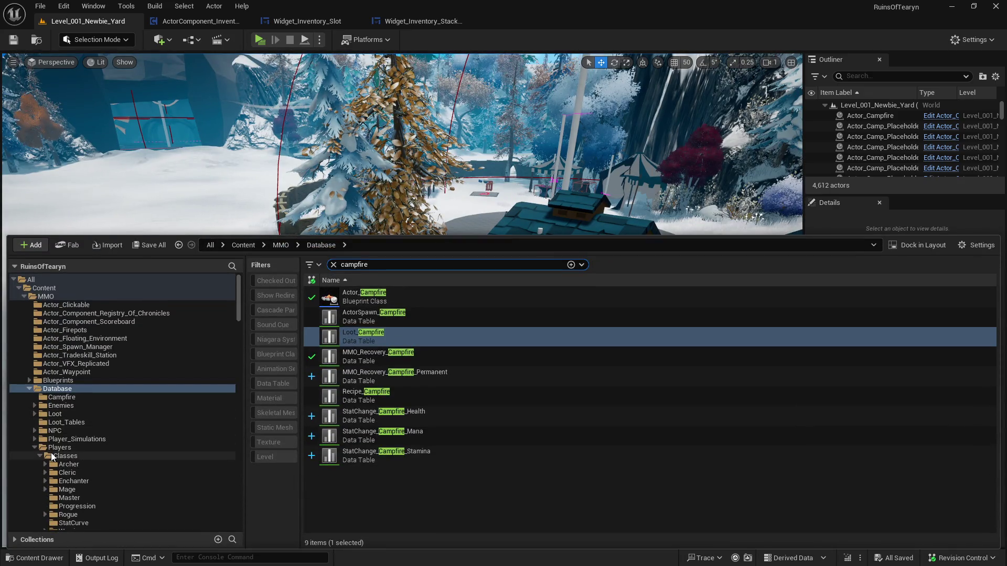
scroll(86, 455, down, 2)
click(87, 456)
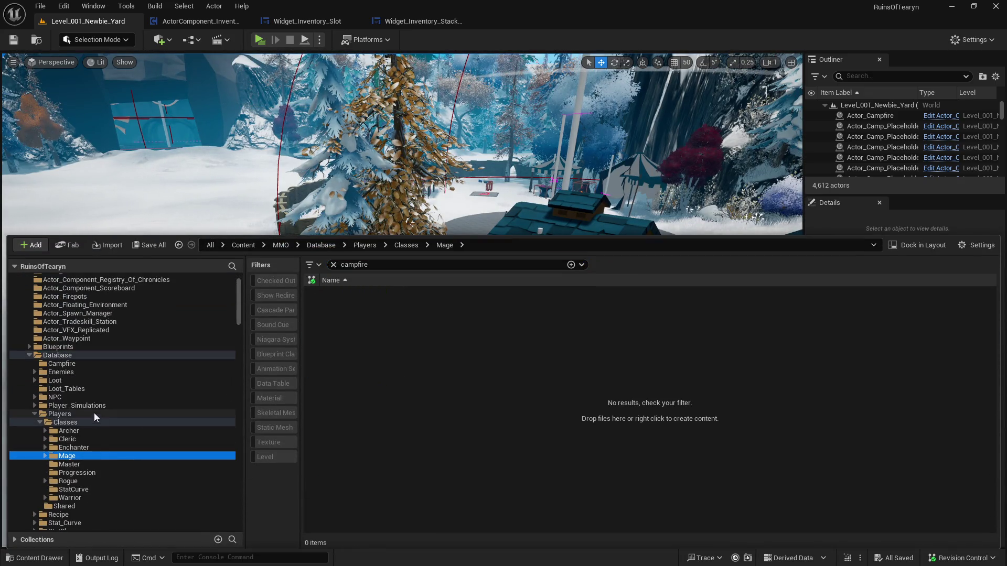
scroll(62, 377, up, 2)
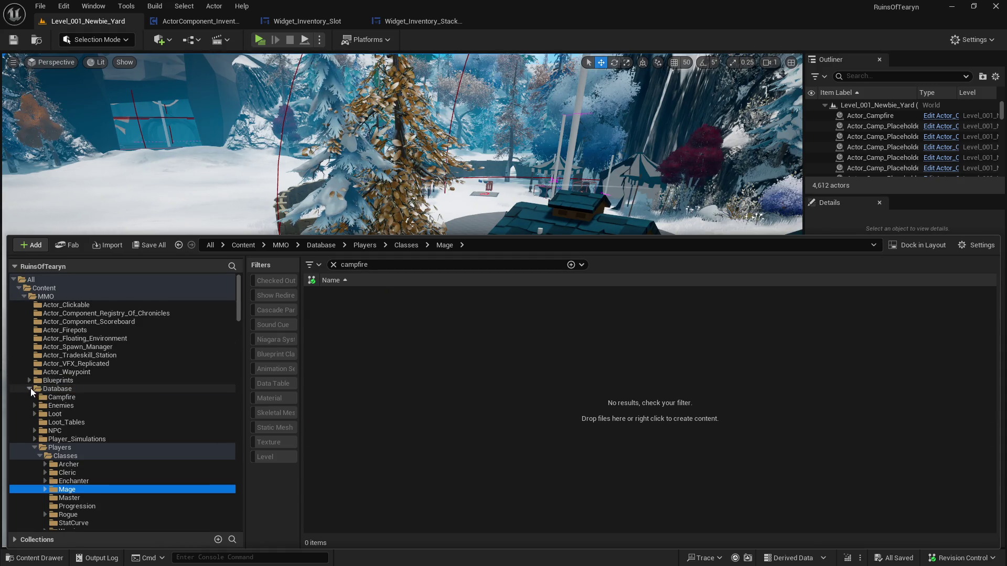
click(30, 389)
click(72, 472)
scroll(114, 464, down, 2)
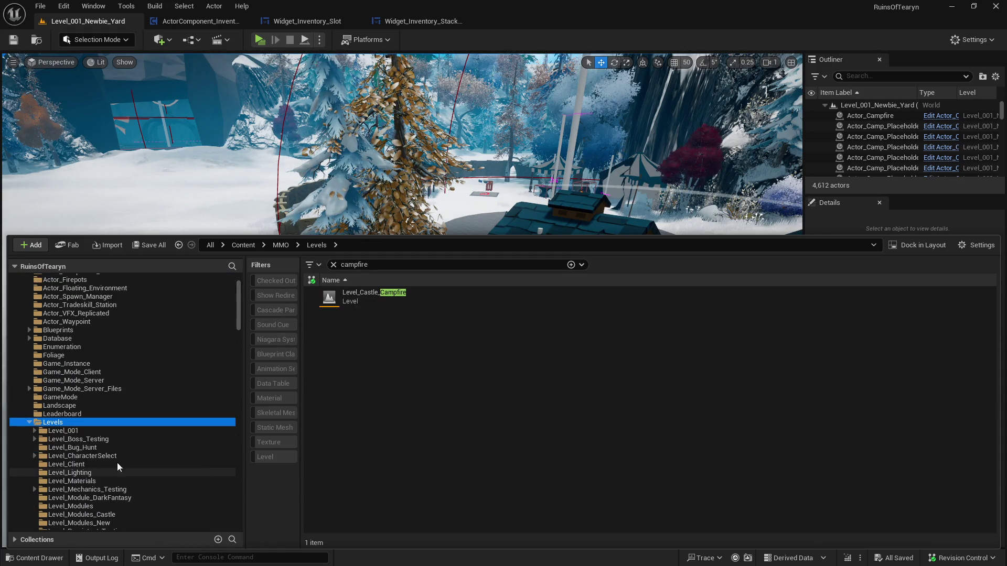
scroll(108, 479, down, 2)
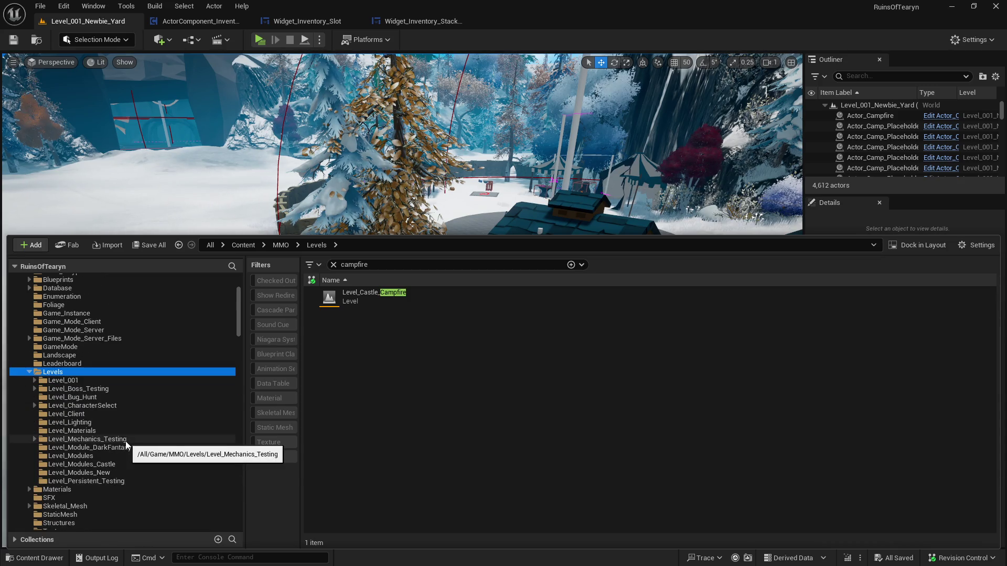
click(125, 440)
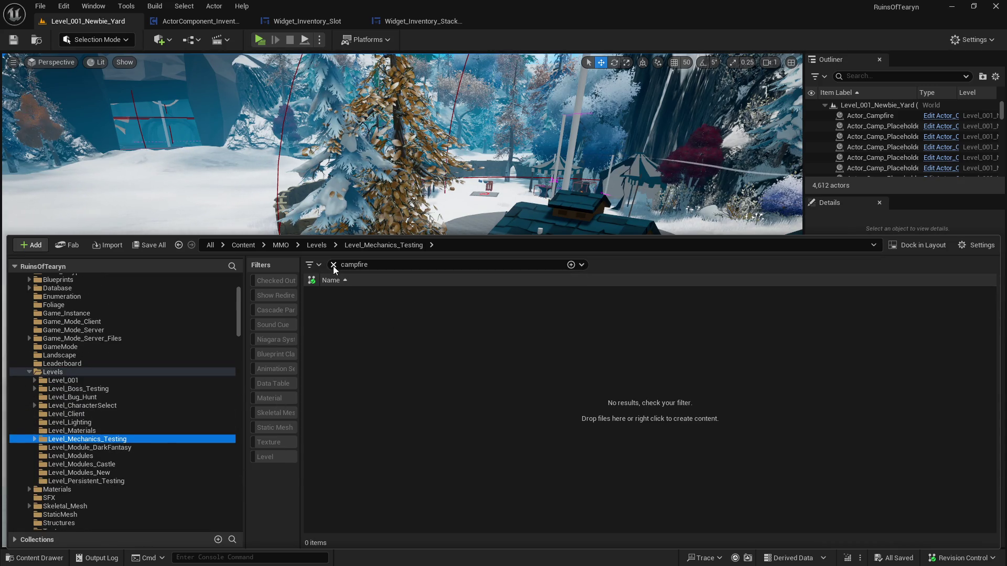
click(333, 265)
double_click(402, 316)
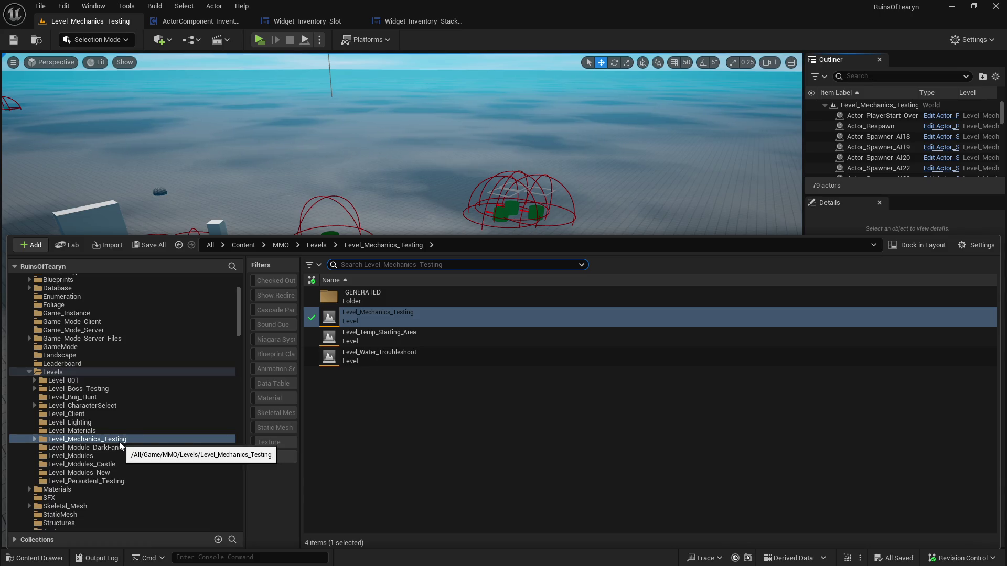
click(54, 372)
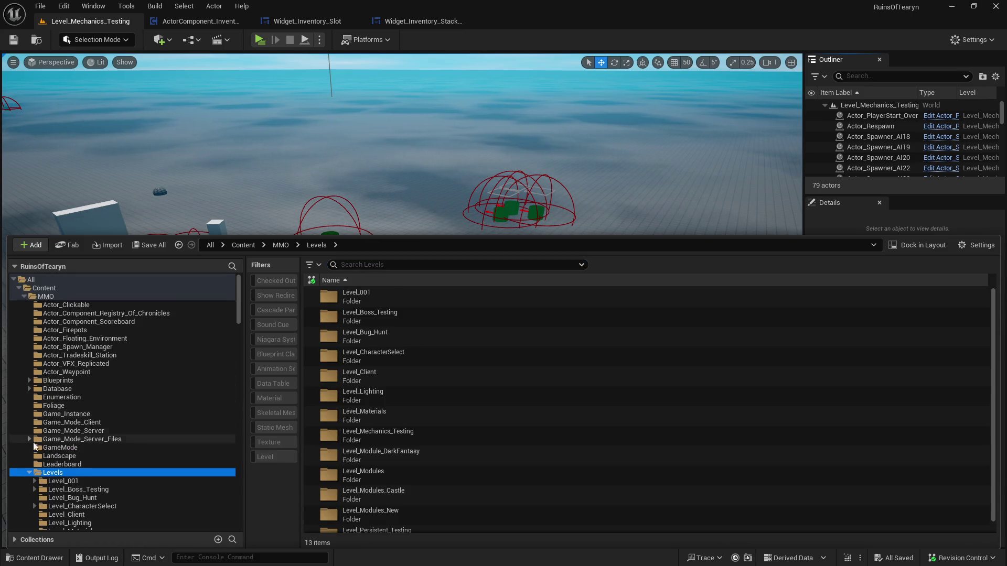
Open the Flame_Beam data table under Database > Players > Classes > Mage > Flame_Beam > Base
double_click(66, 388)
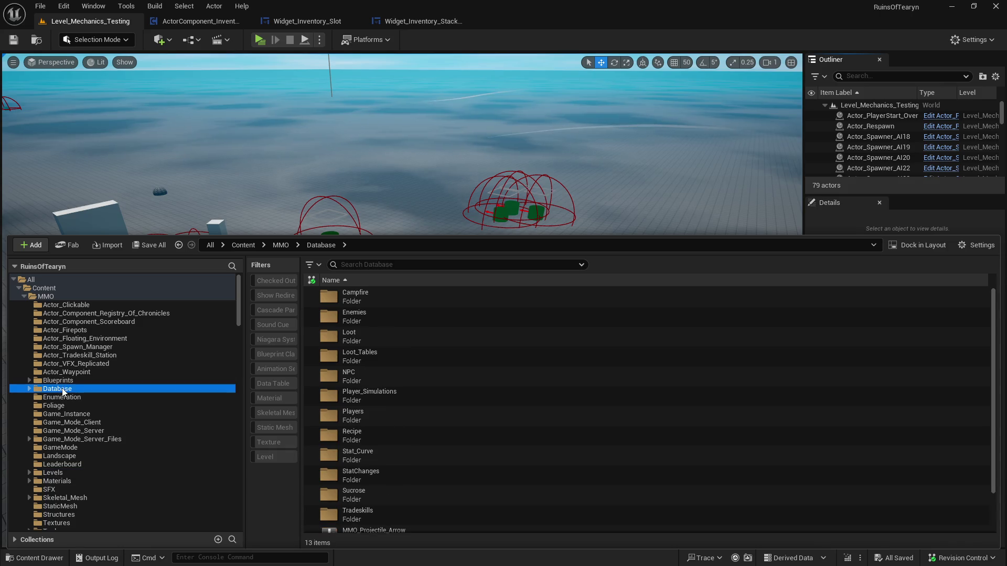
scroll(97, 438, down, 2)
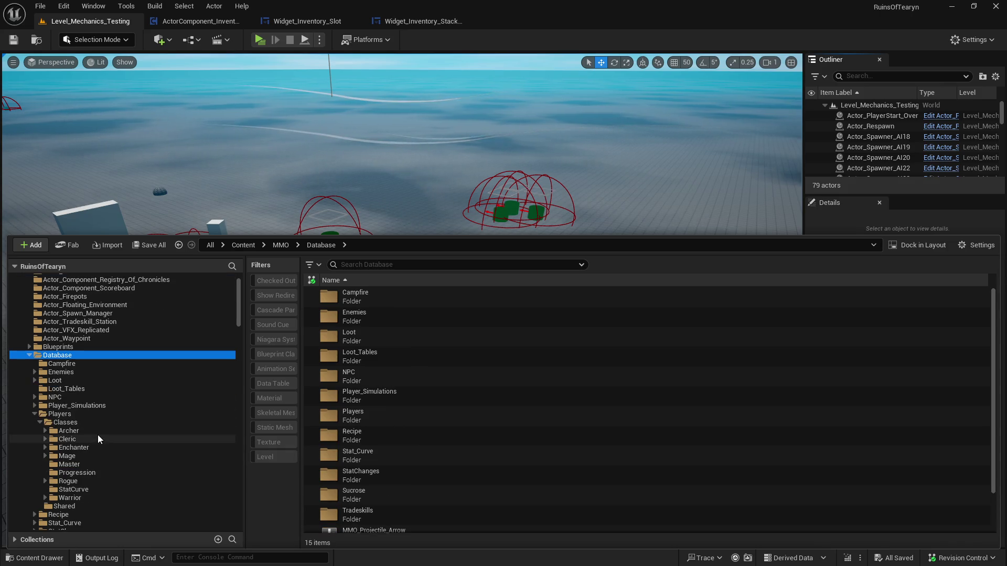
click(46, 455)
scroll(48, 452, down, 7)
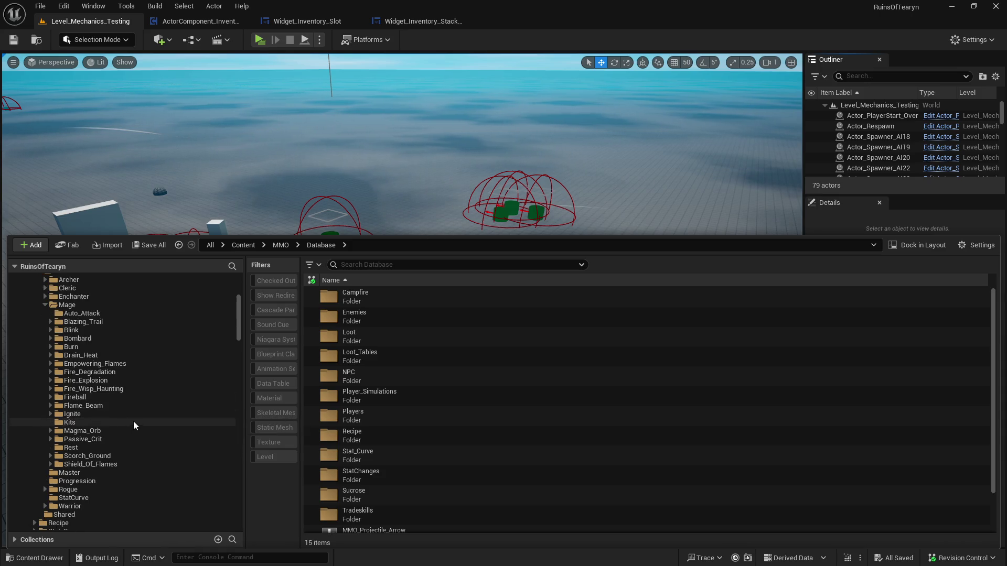
scroll(141, 402, down, 2)
click(140, 404)
double_click(411, 299)
double_click(408, 294)
Change the Flame_Beam row's Cooldown from 300 to 5, then go back to the test level
scroll(212, 458, down, 5)
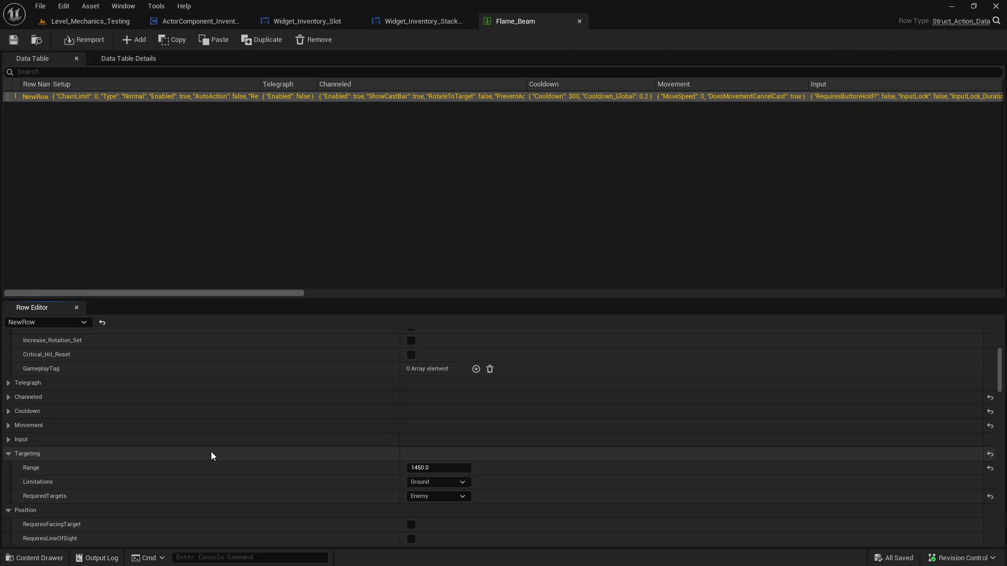
click(9, 411)
click(446, 425)
text(5)
key(Return)
click(95, 22)
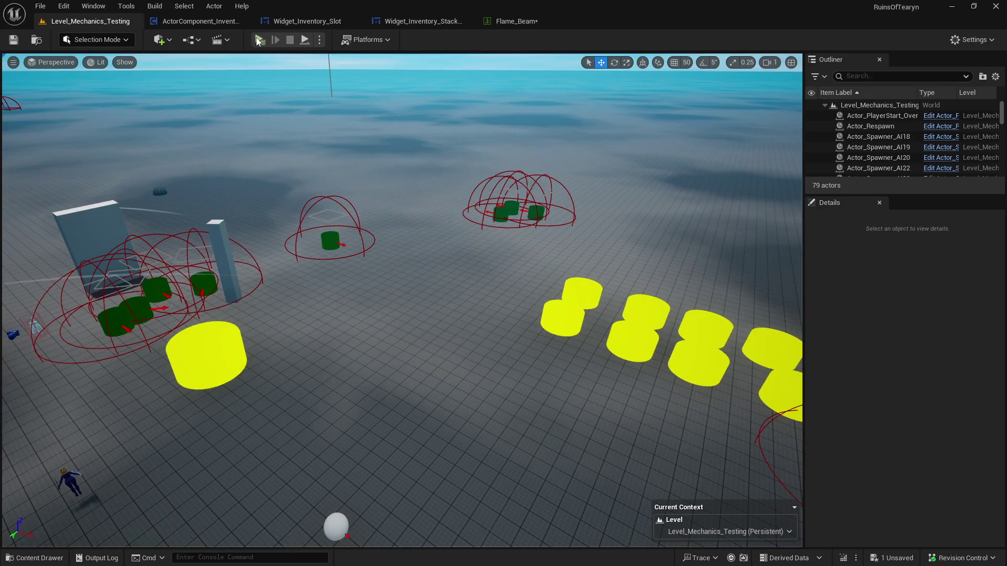
Play the level, walk to the training dummies, Tab-target one and cast Flame Beam, then close the preview
click(258, 40)
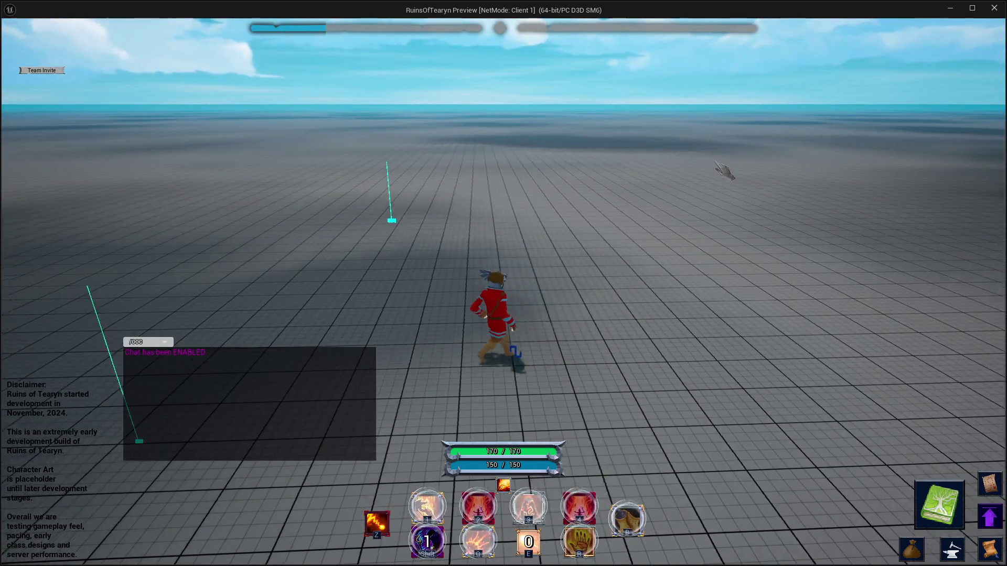
key(a)
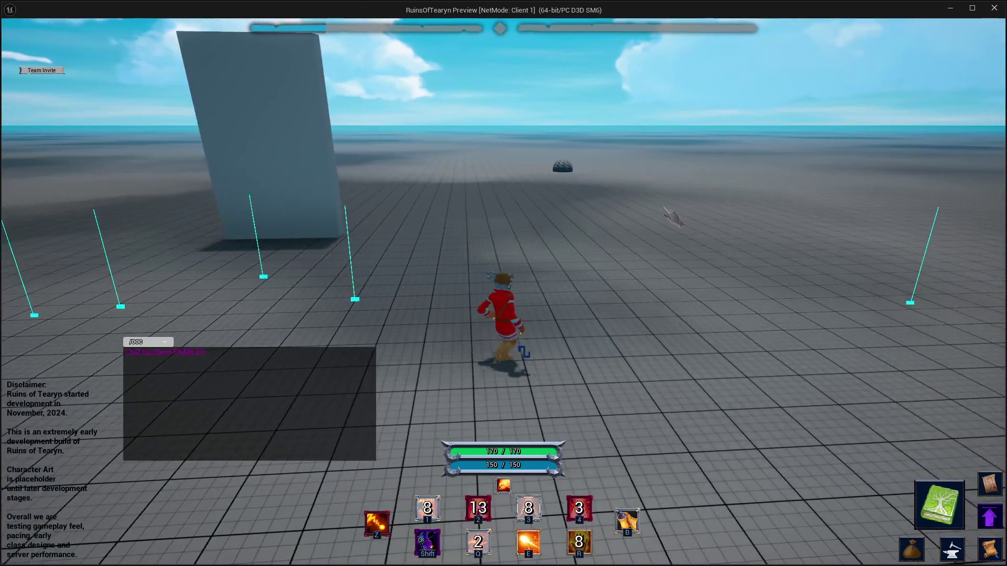
key(w)
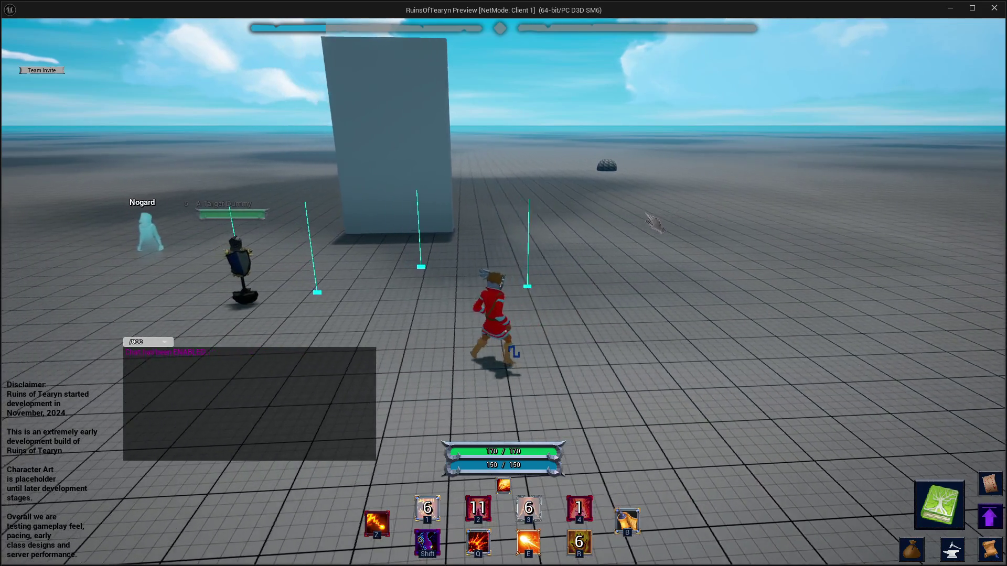
key(s)
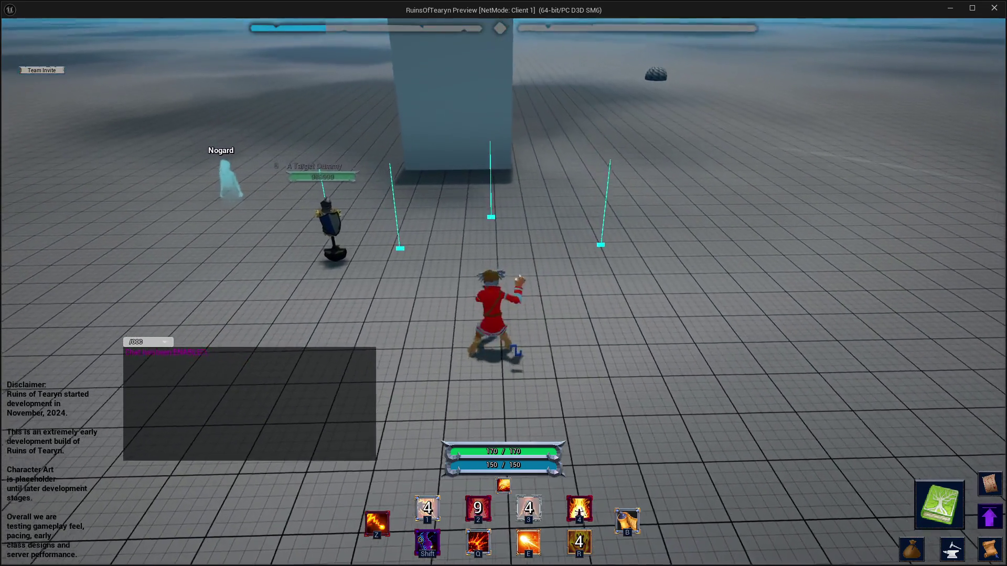
key(d)
key(1)
key(Tab)
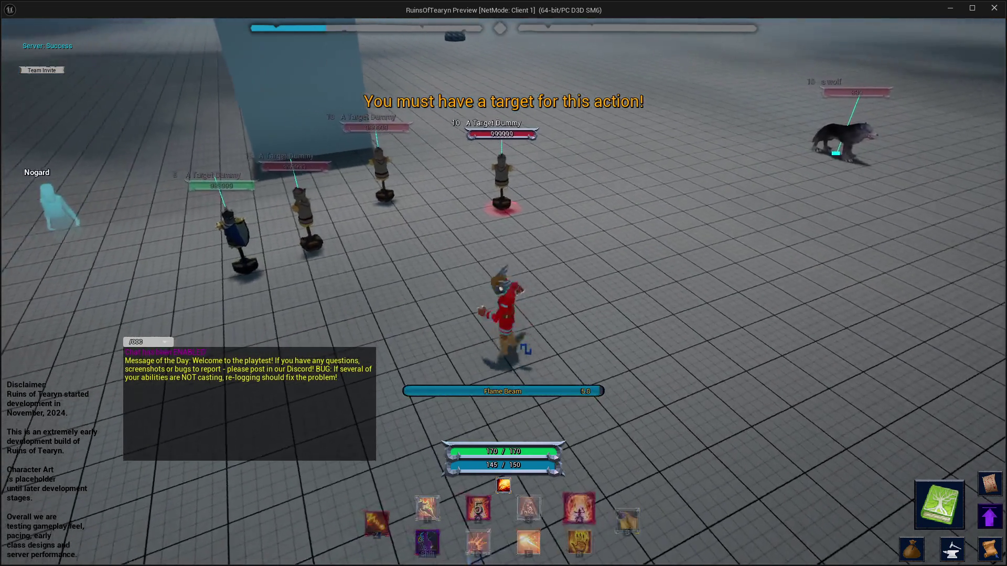
key(1)
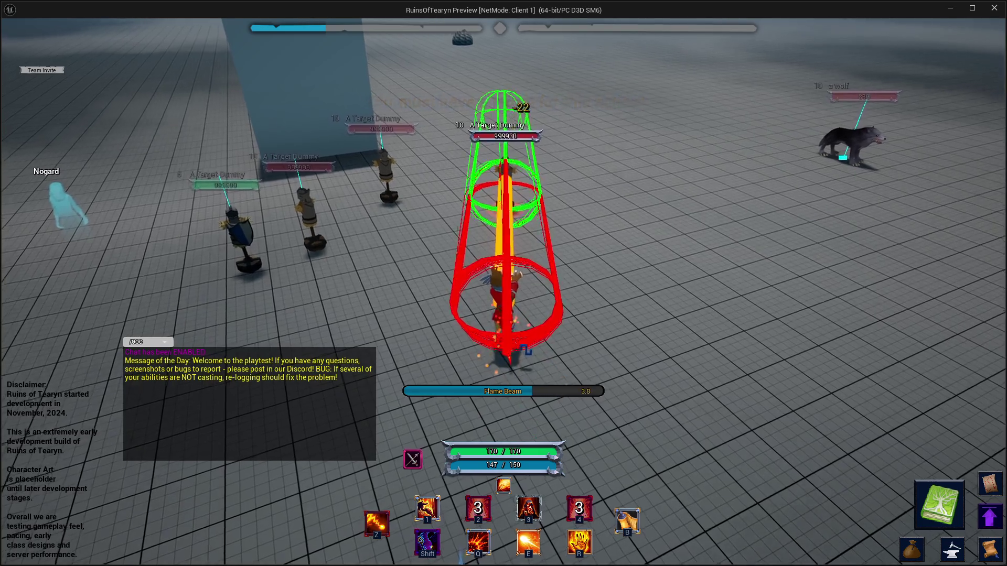
key(a)
click(993, 8)
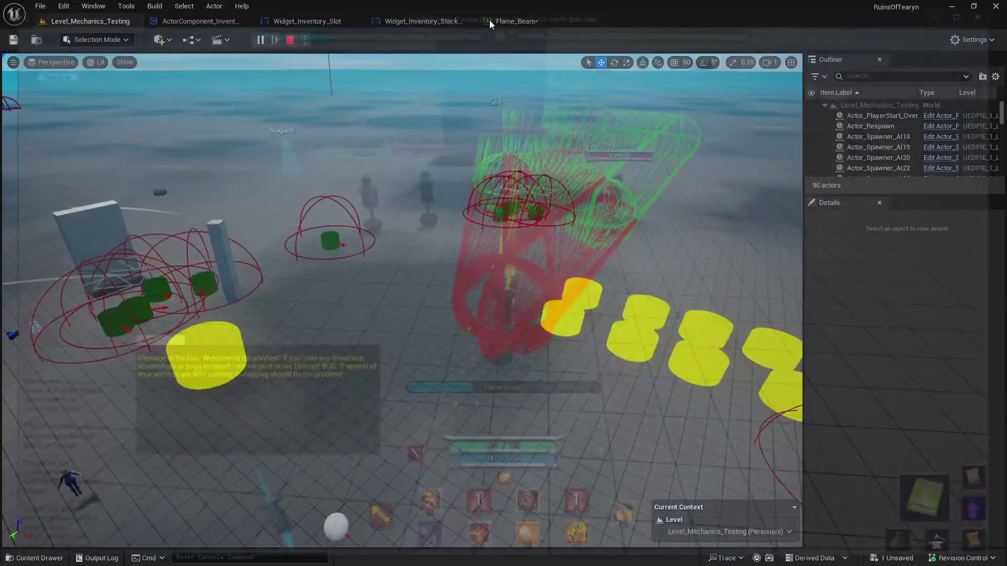
Open the SceneComponent_Action Blueprint from V3RD_Spawner_Actions/Components
click(519, 22)
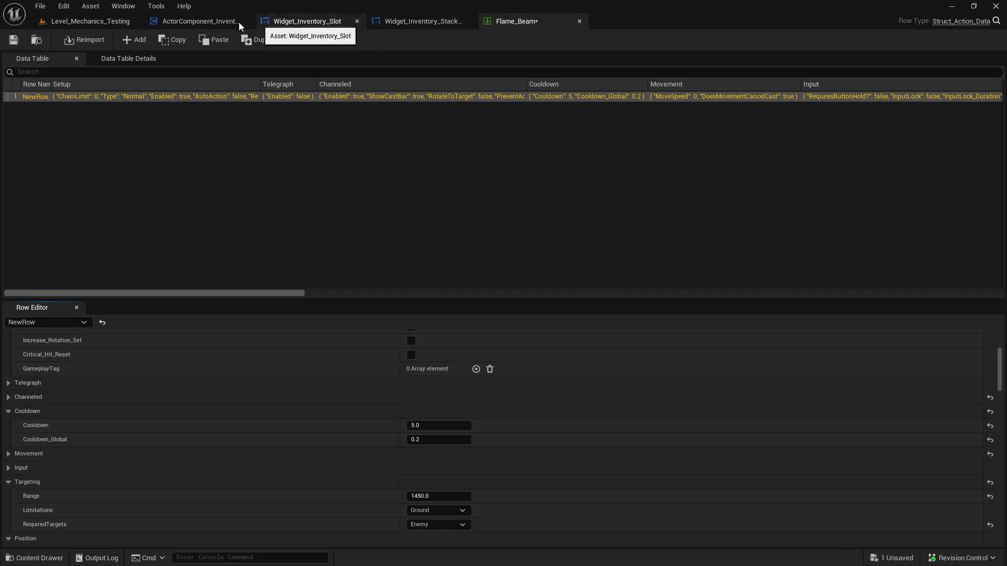
key(ctrl+space)
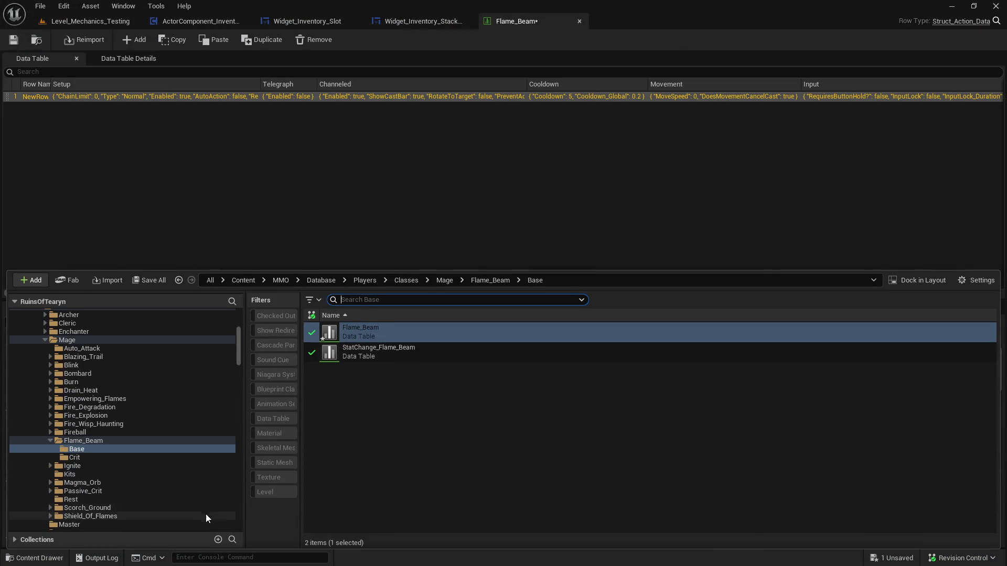
mouse_move(238, 495)
mouse_down()
mouse_move(234, 510)
mouse_move(237, 466)
mouse_up()
click(99, 369)
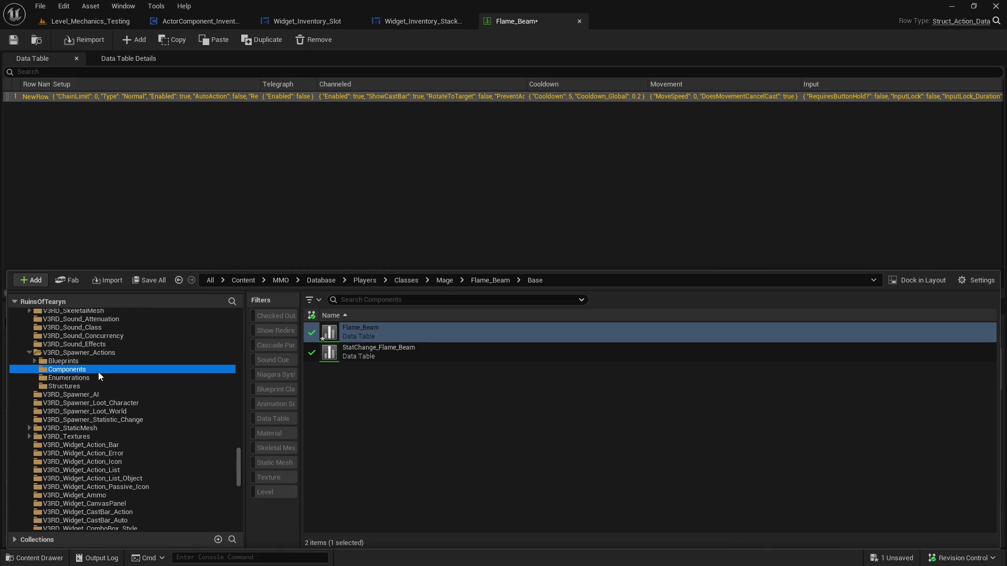
double_click(401, 351)
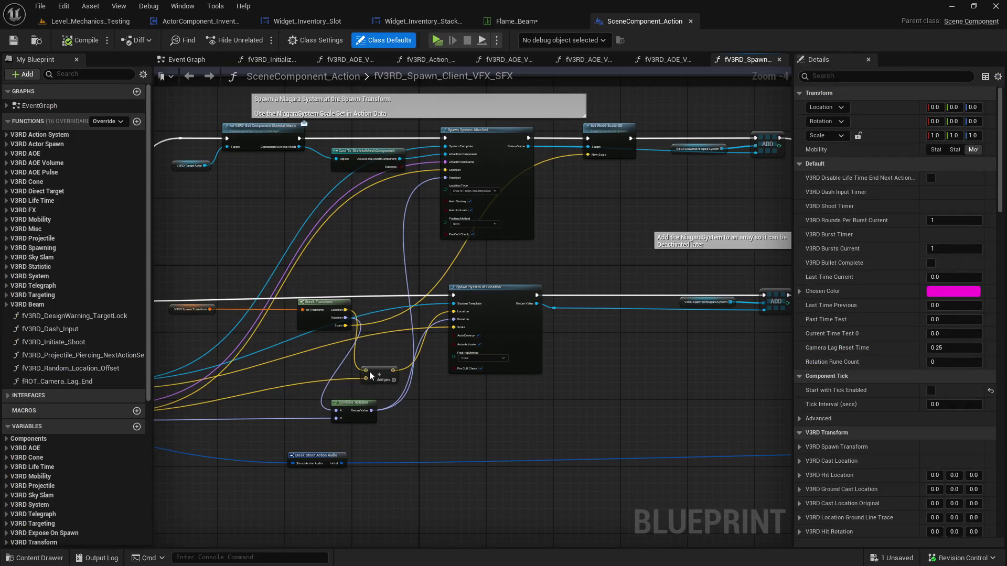
Find the V3RD_Debug_ActionTrace variable by searching 'deb' and pick a different default debug-drawing setting
click(81, 77)
text(de)
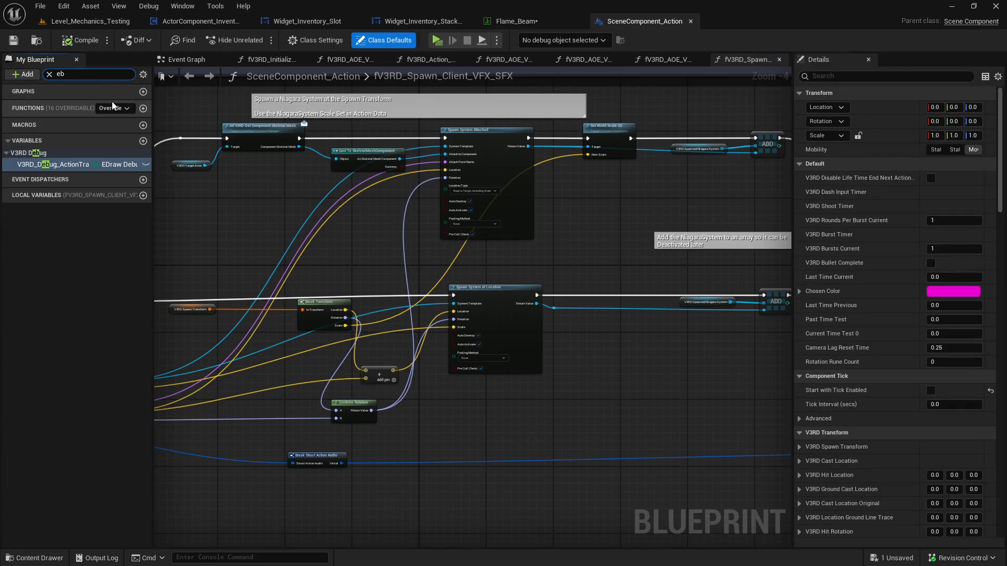
text(b)
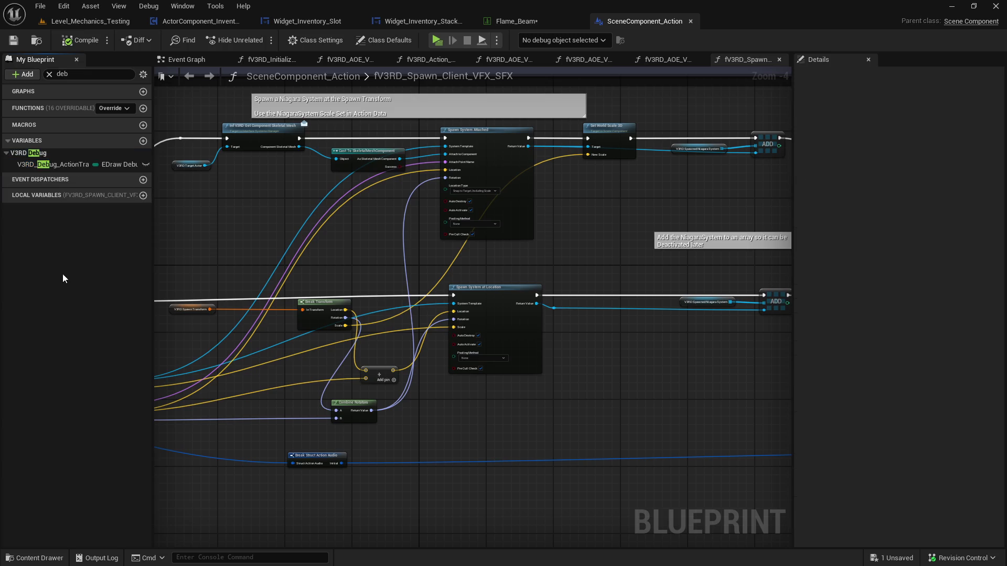
click(57, 165)
click(954, 292)
click(952, 311)
click(119, 21)
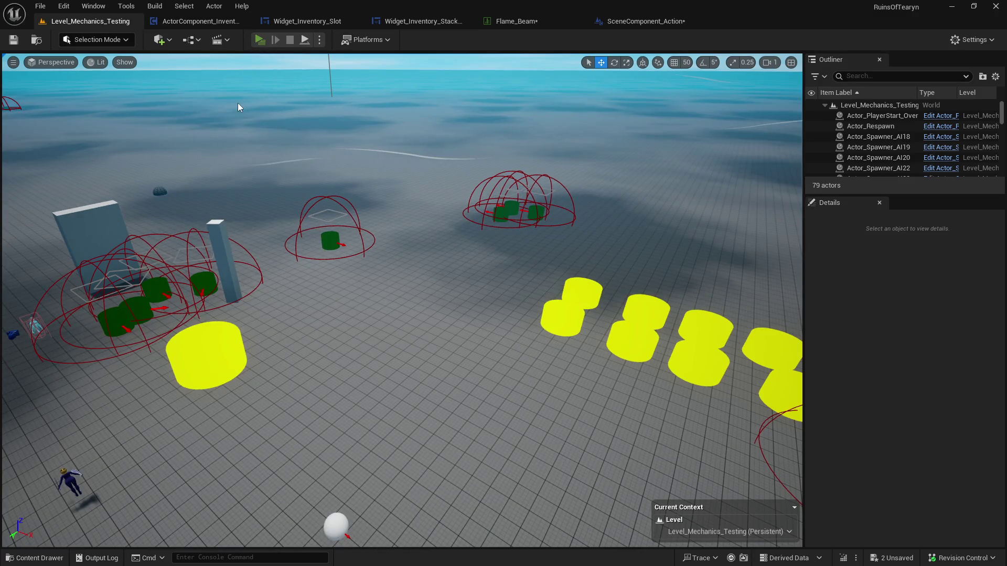
Start a new Alt+P play session and cast Flame Beam repeatedly at the dummies while turning the view, then close it
key(alt+p)
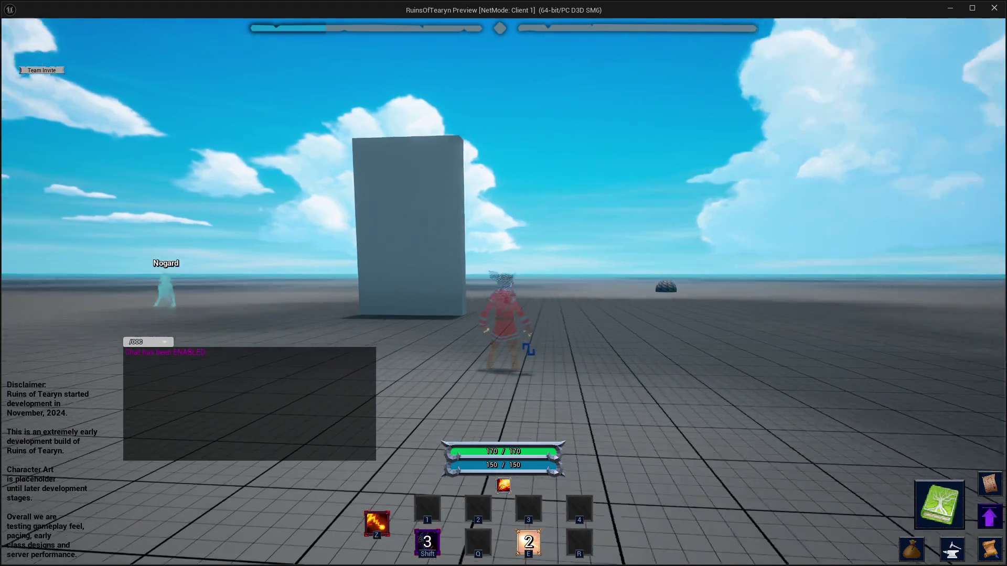
key(a)
mouse_move(551, 220)
mouse_down()
mouse_move(580, 241)
mouse_move(595, 236)
mouse_move(410, 200)
mouse_up()
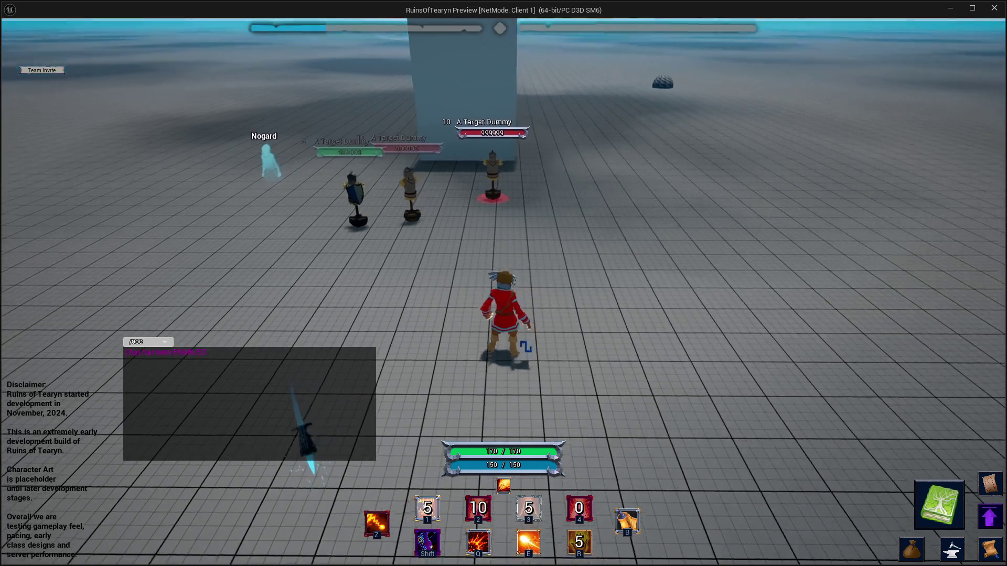
key(z)
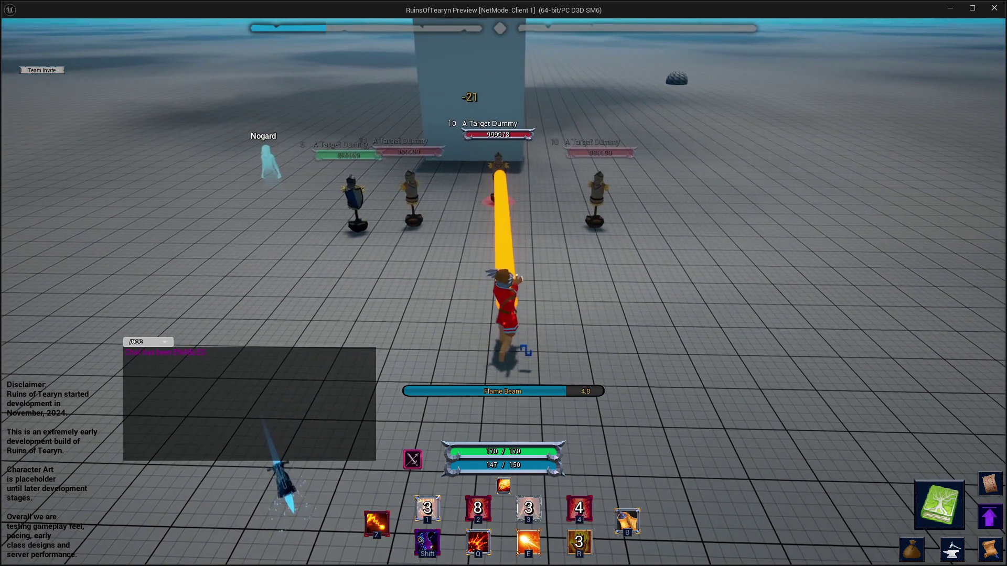
mouse_move(410, 199)
mouse_down()
mouse_move(504, 203)
mouse_move(398, 205)
mouse_move(506, 195)
mouse_move(468, 195)
mouse_up()
key(4)
key(a)
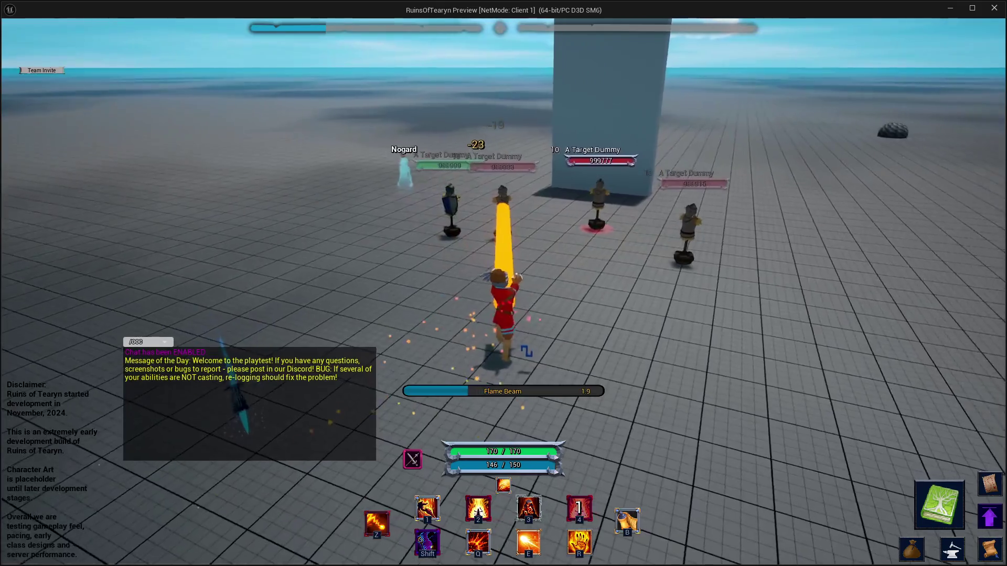
key(d)
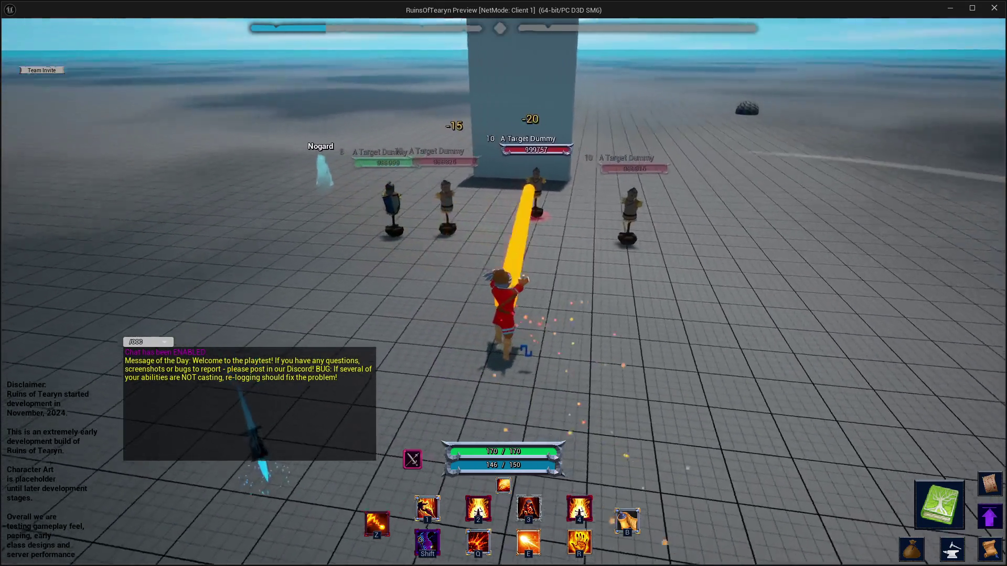
key(4)
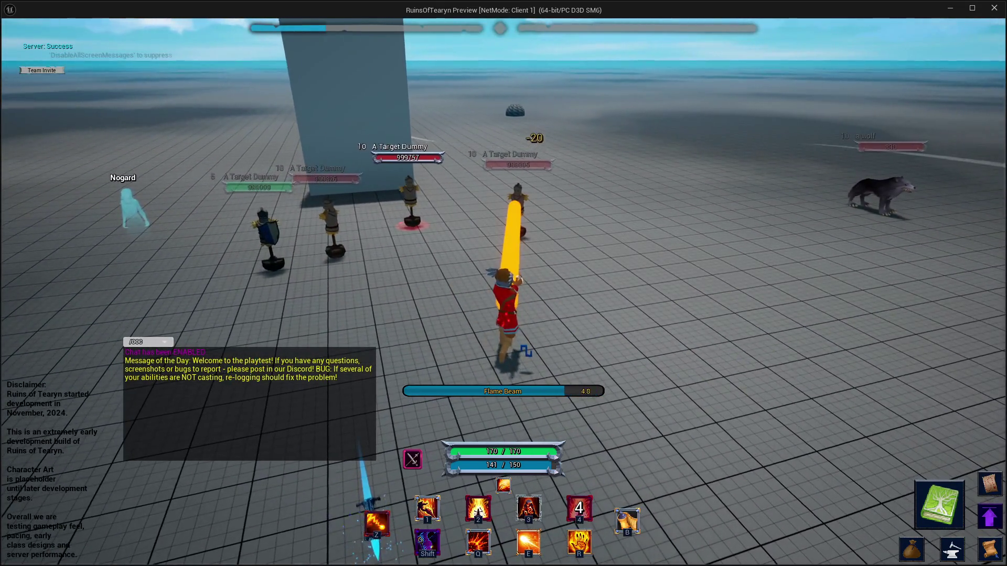
key(a)
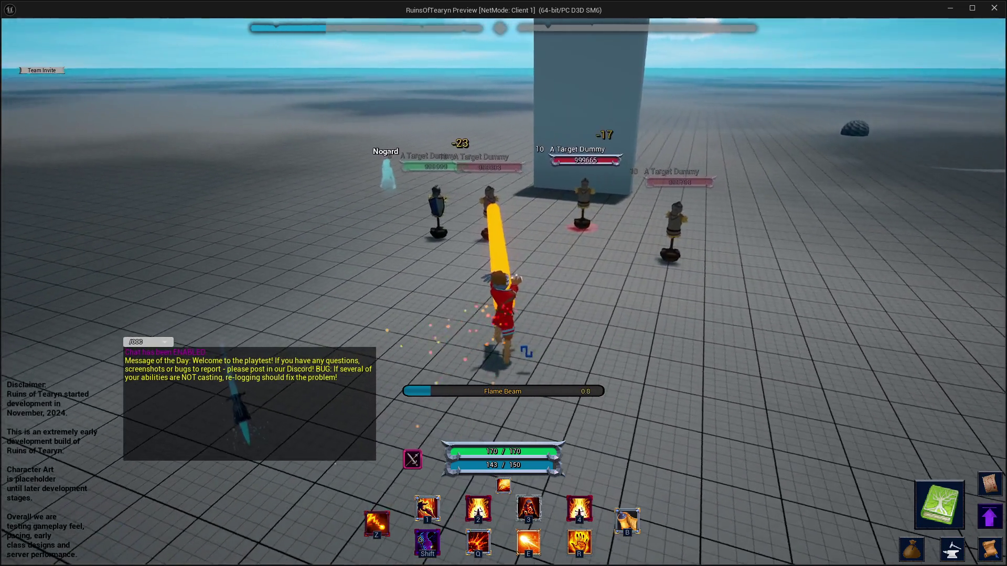
key(d)
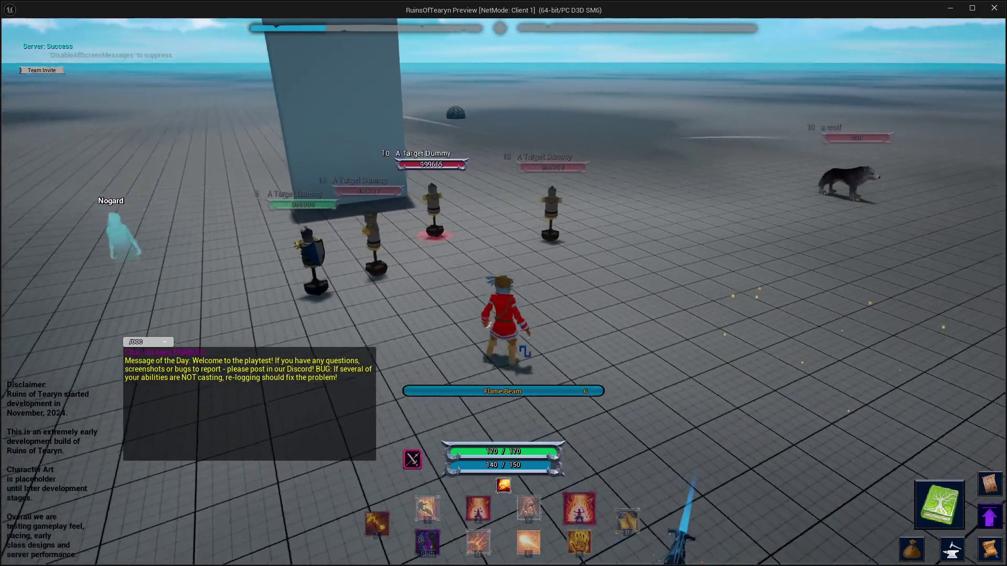
key(4)
key(a)
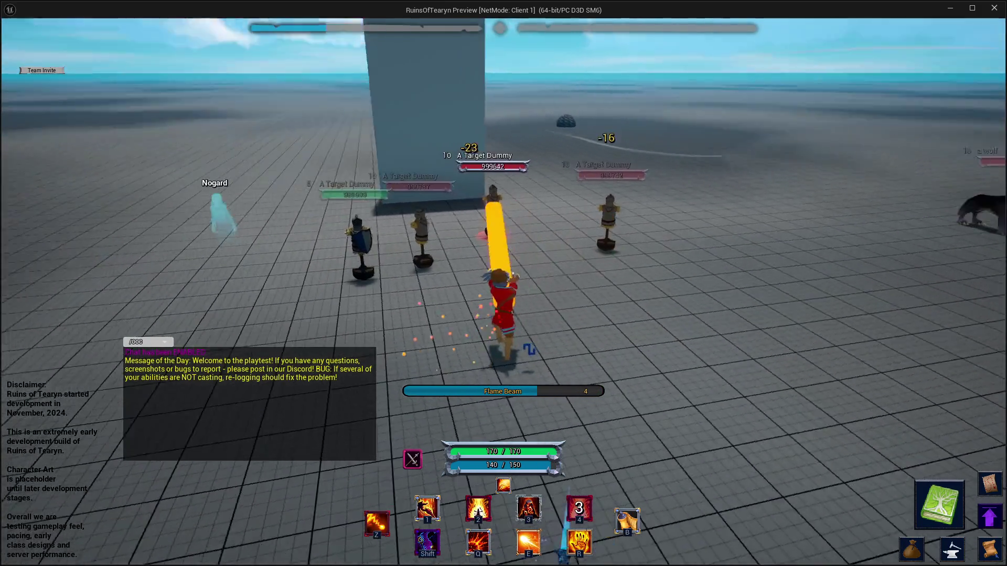
key(d)
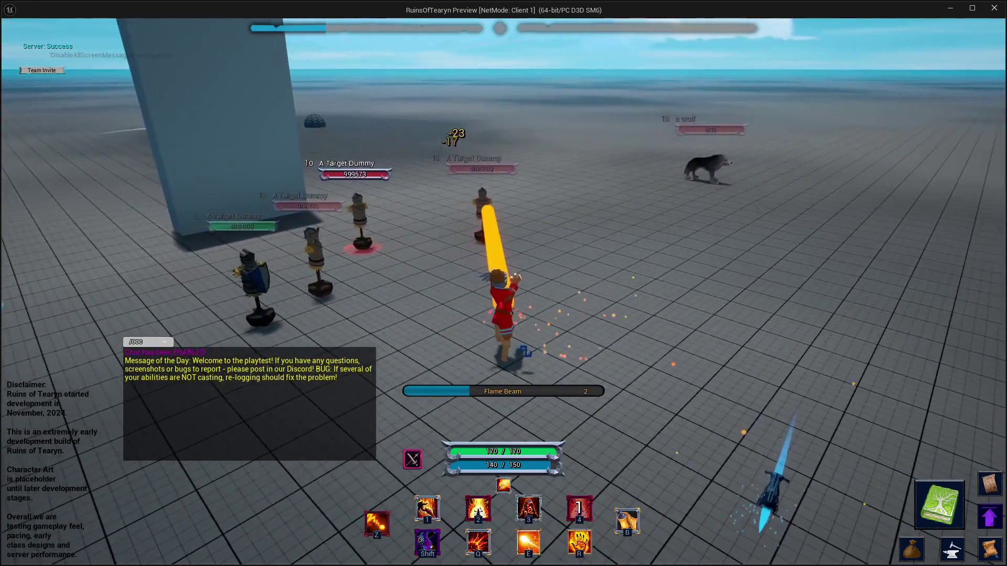
key(a)
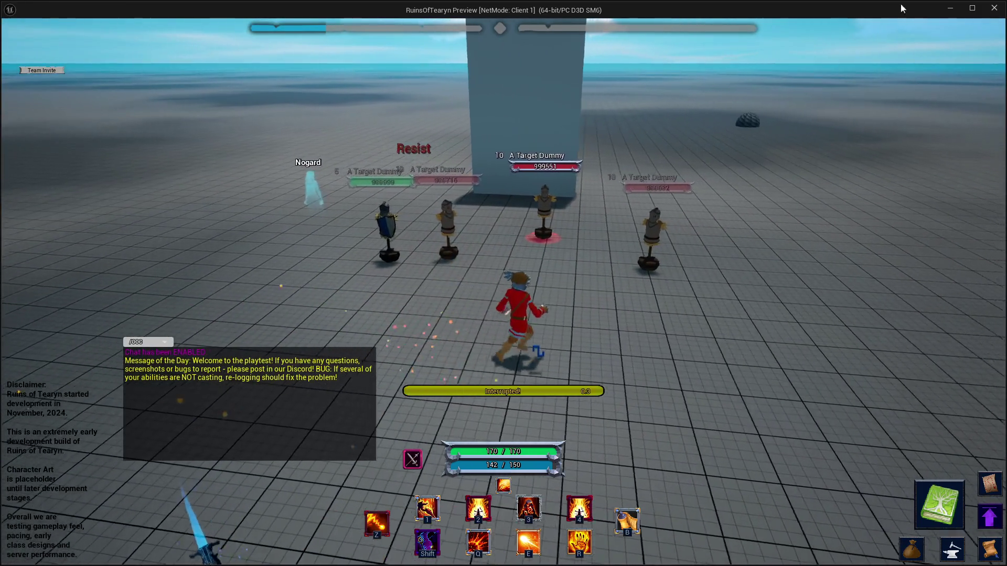
click(994, 8)
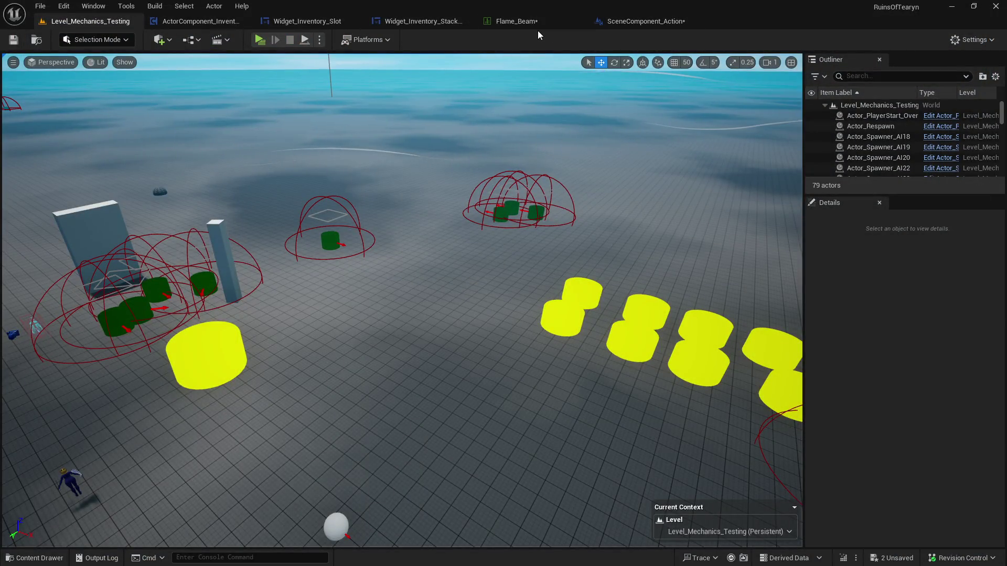
Restore the Flame_Beam row's Cooldown to 300 and save the data table
click(525, 22)
click(455, 429)
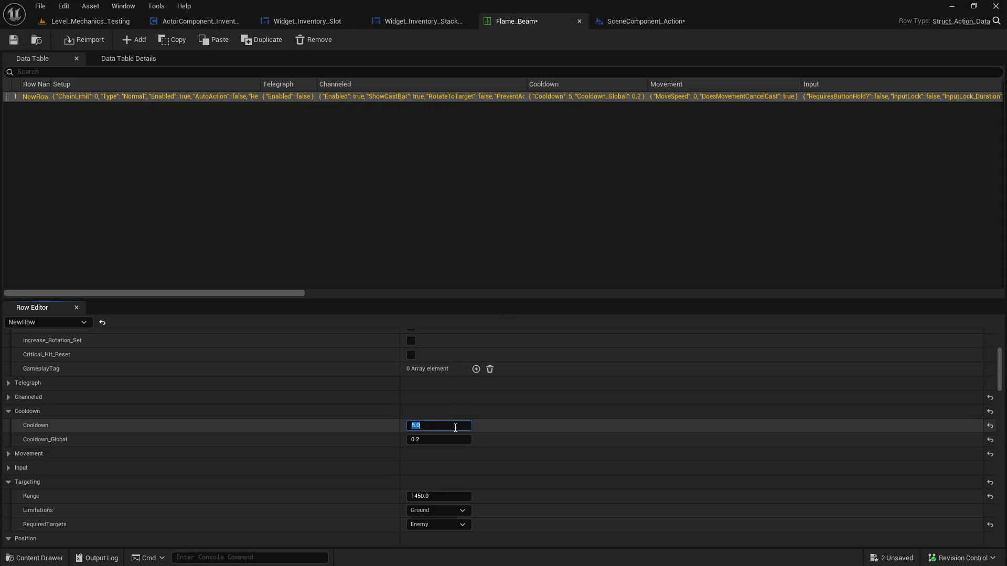
text(00)
key(Return)
click(14, 39)
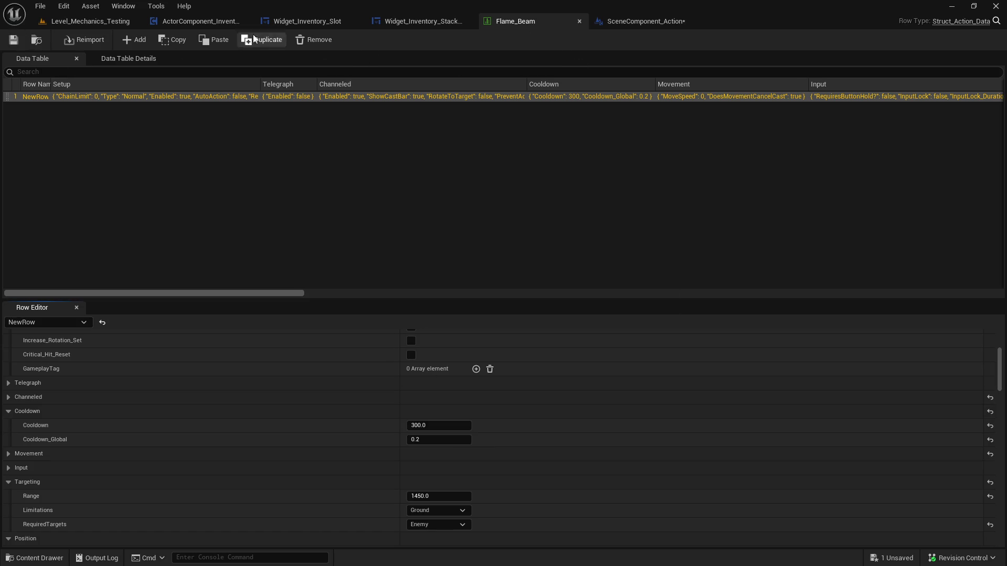
Save the SceneComponent_Action Blueprint
click(646, 21)
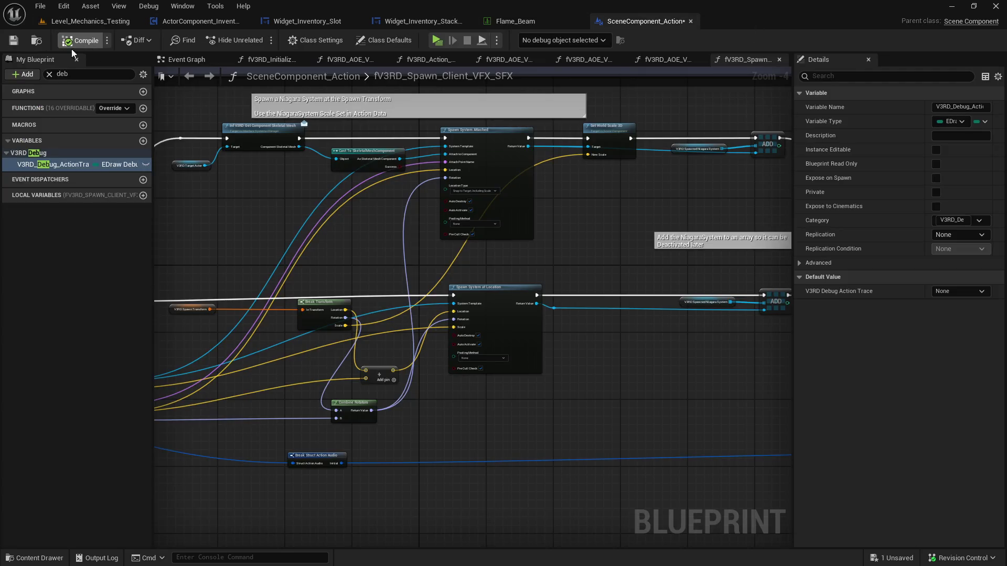
click(14, 40)
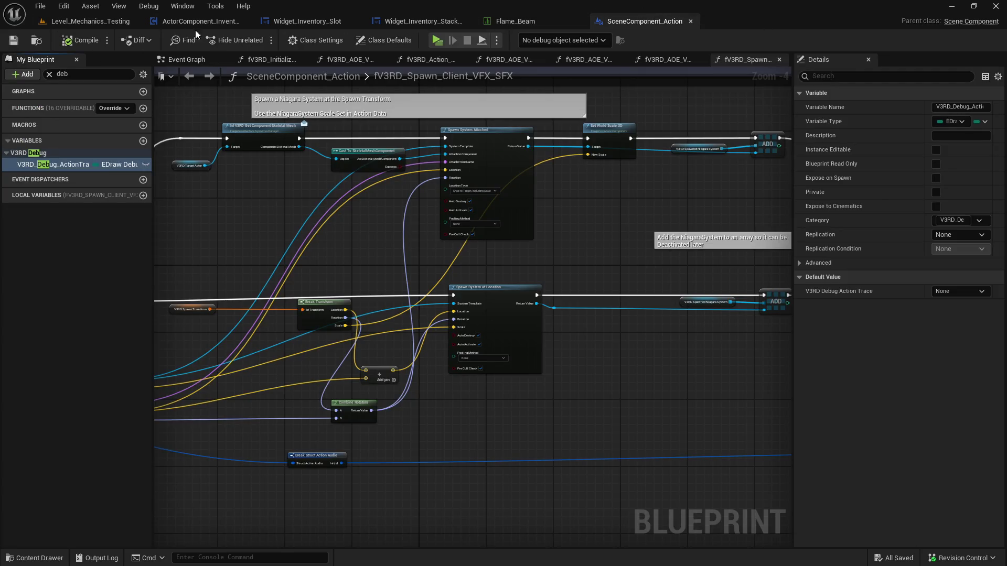
click(96, 27)
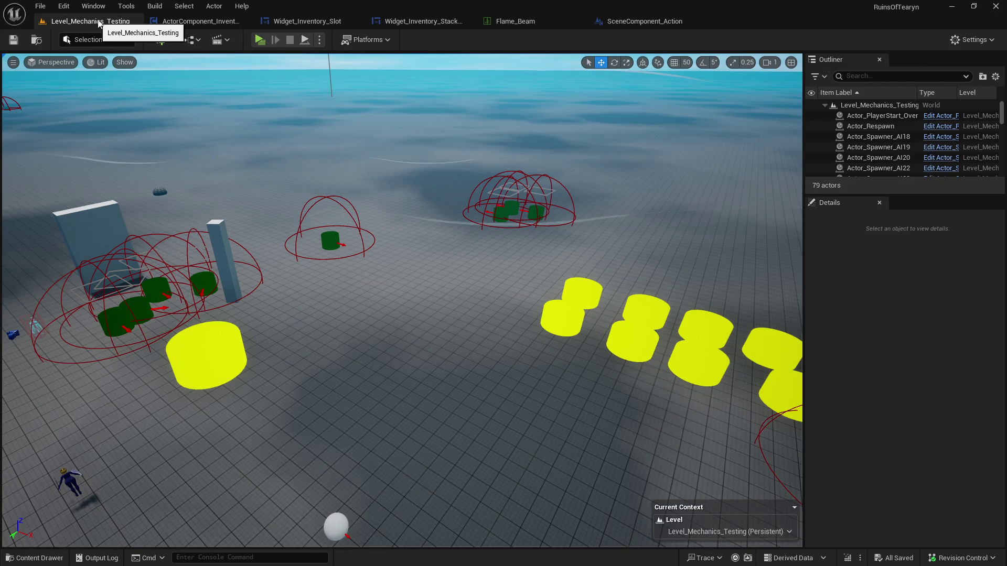
Close the Flame_Beam data table and return to the Level_Mechanics_Testing level
click(562, 21)
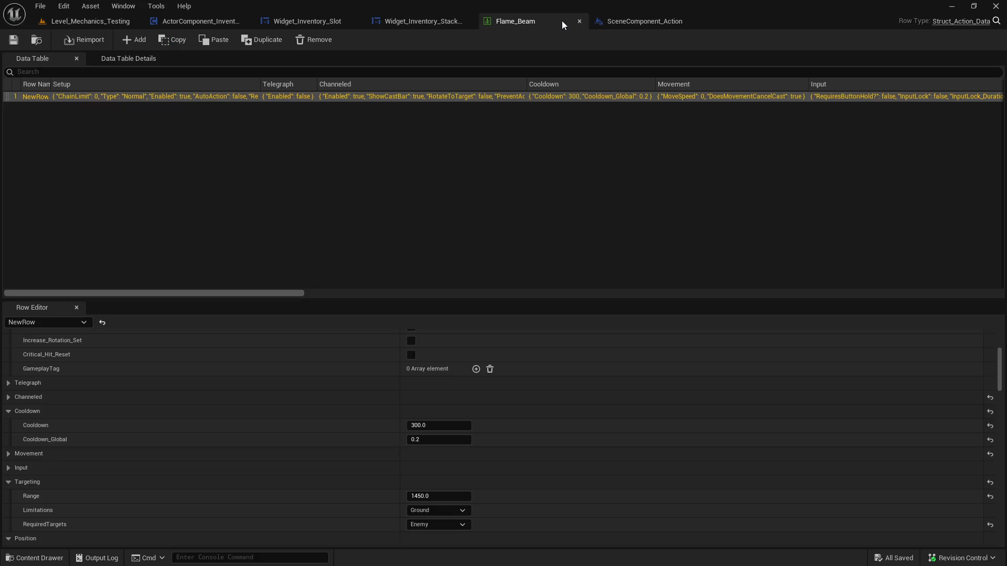
click(579, 21)
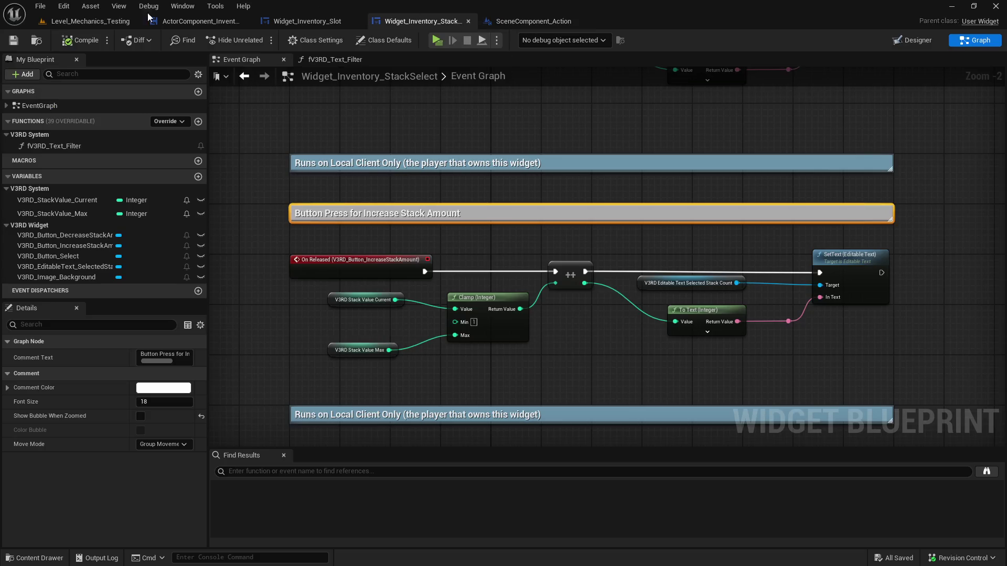
click(119, 21)
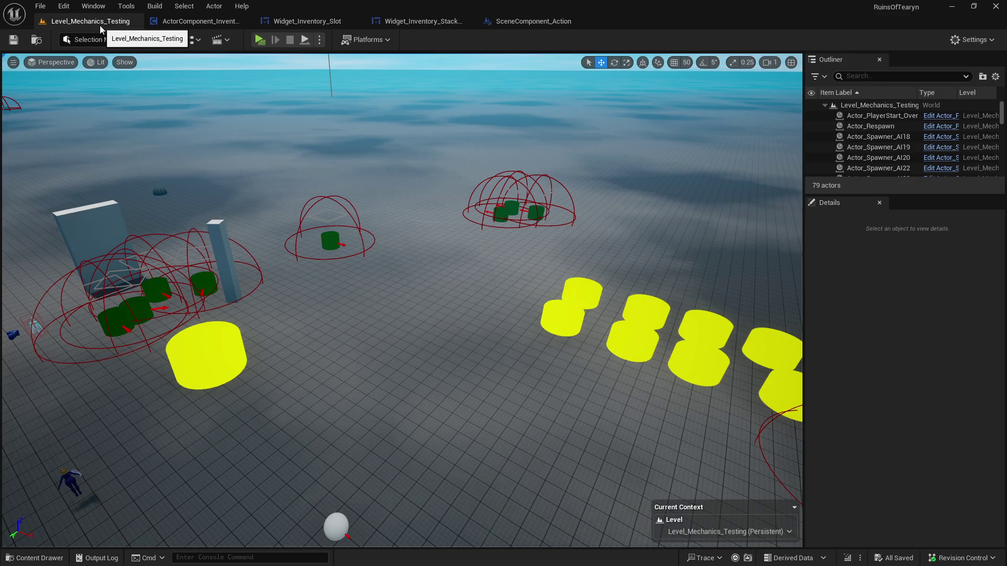
Browse the Components folder assets, then bring up the Widget_Inventory_StackSelect Event Graph
click(34, 559)
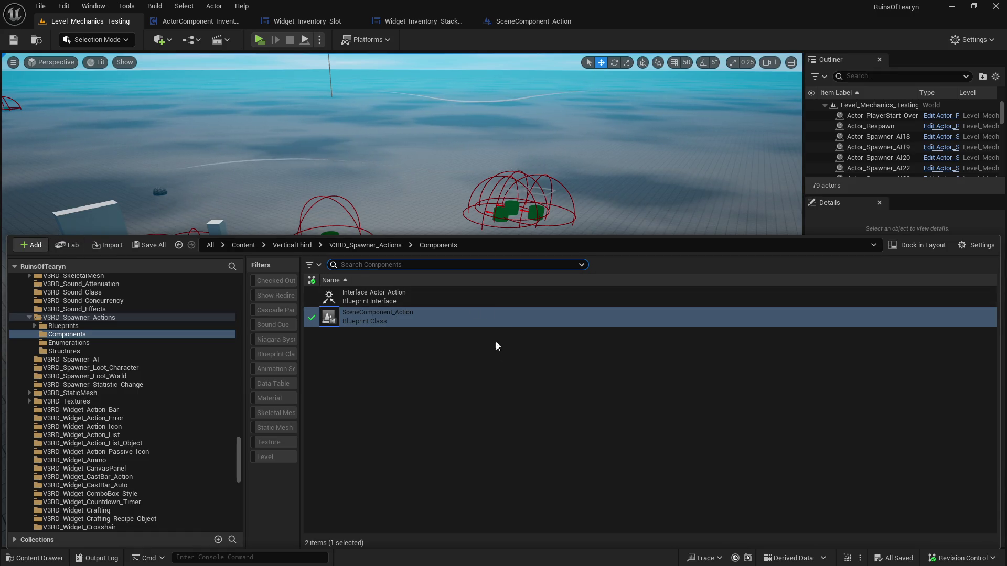
click(492, 364)
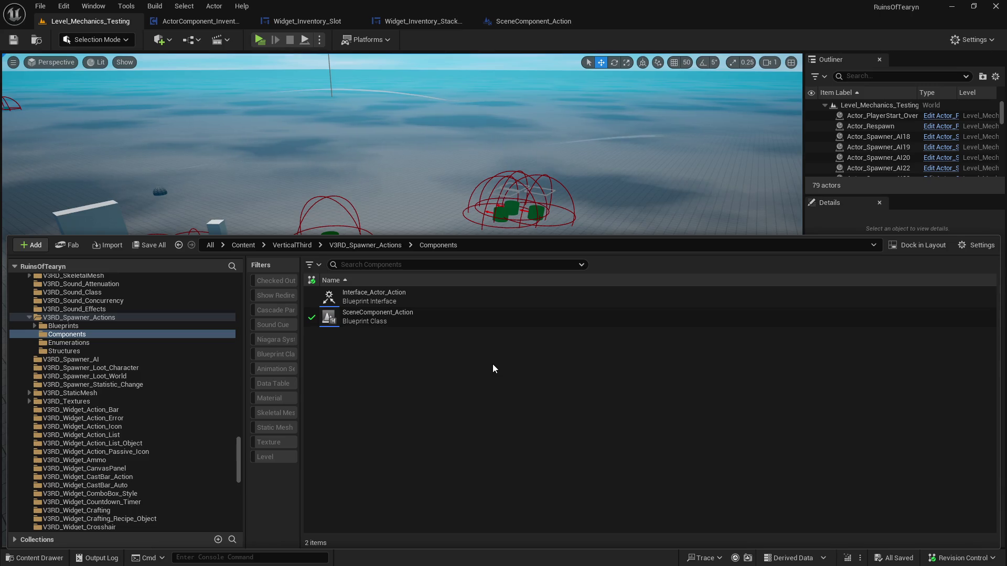
click(102, 23)
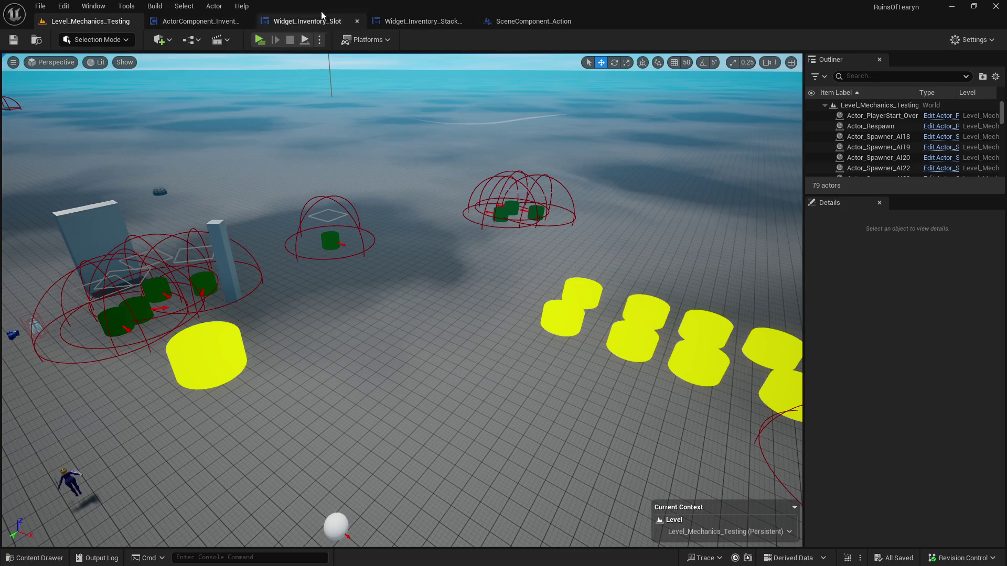
click(206, 25)
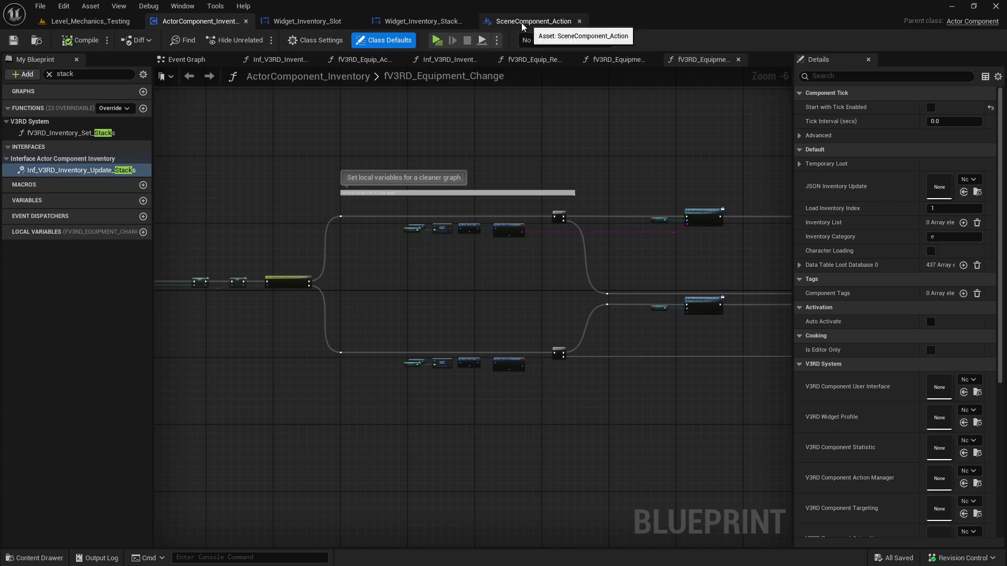
click(436, 22)
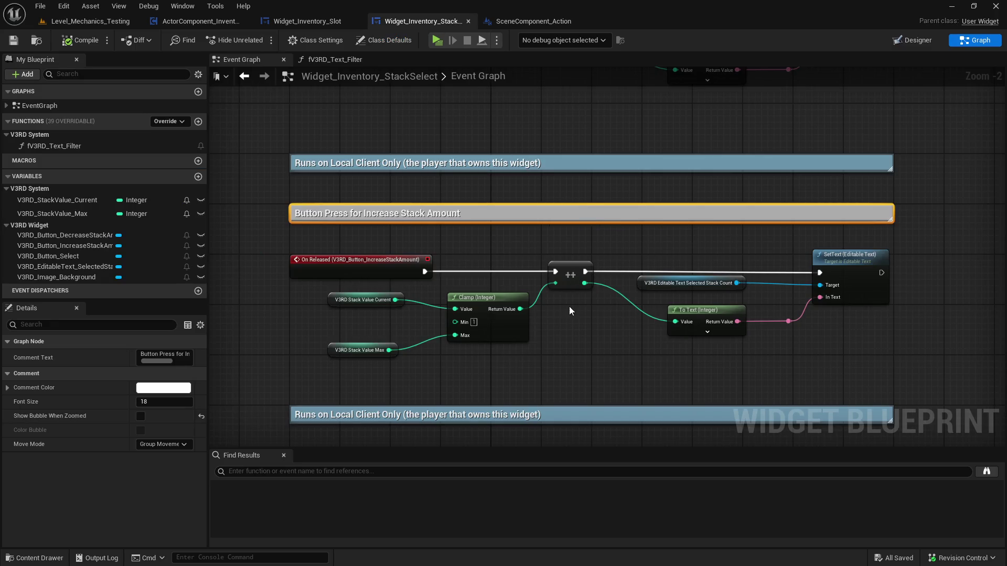
click(561, 325)
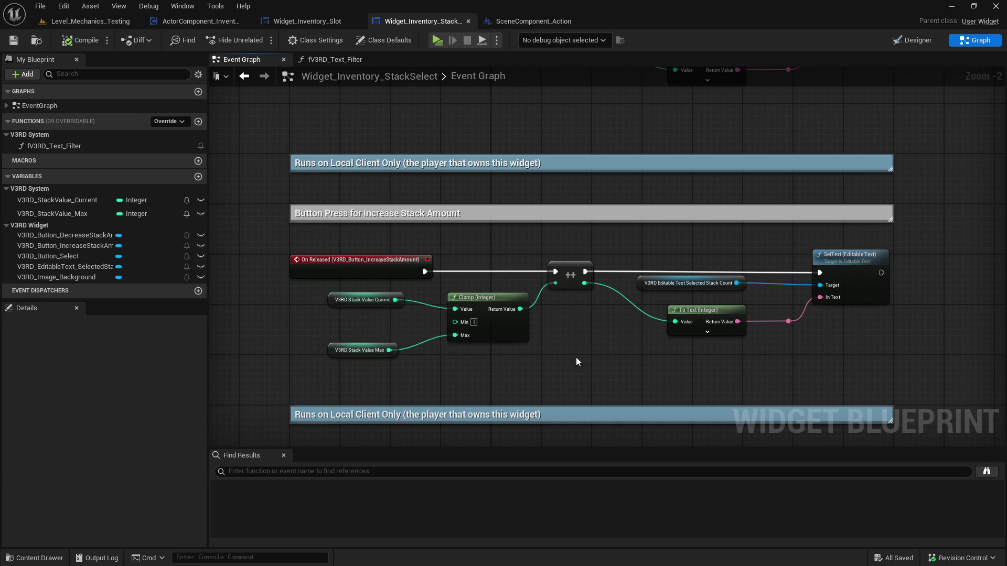
Delete the ++ increment node from the Increase Stack Amount handler
drag(571, 359, 527, 322)
mouse_move(518, 267)
mouse_down()
mouse_move(493, 266)
mouse_move(514, 267)
mouse_up()
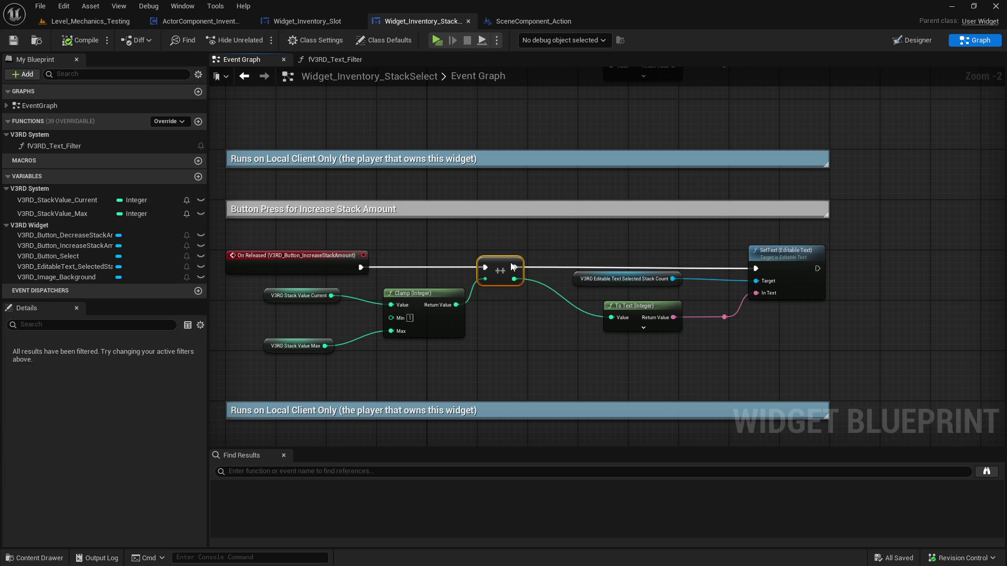
click(485, 341)
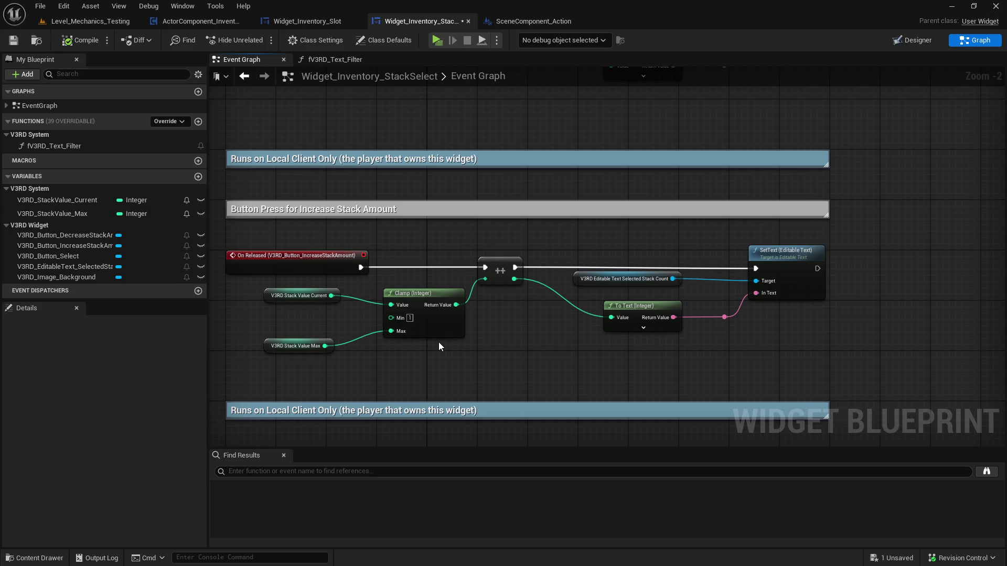
drag(537, 322, 622, 309)
click(609, 253)
key(Delete)
Add a SET Stack Value Current node fed by Clamp, wired between On Released and SetText/To Text
mouse_move(439, 274)
mouse_down()
mouse_move(447, 282)
mouse_move(406, 288)
mouse_up()
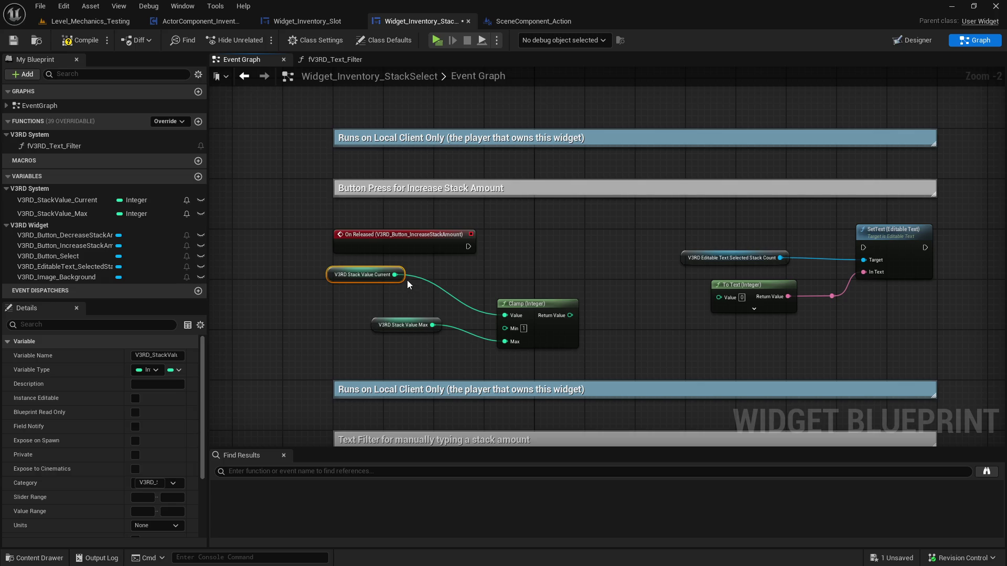
mouse_move(92, 196)
mouse_down()
mouse_move(540, 251)
mouse_move(600, 239)
mouse_up()
drag(468, 247, 568, 241)
drag(647, 241, 863, 248)
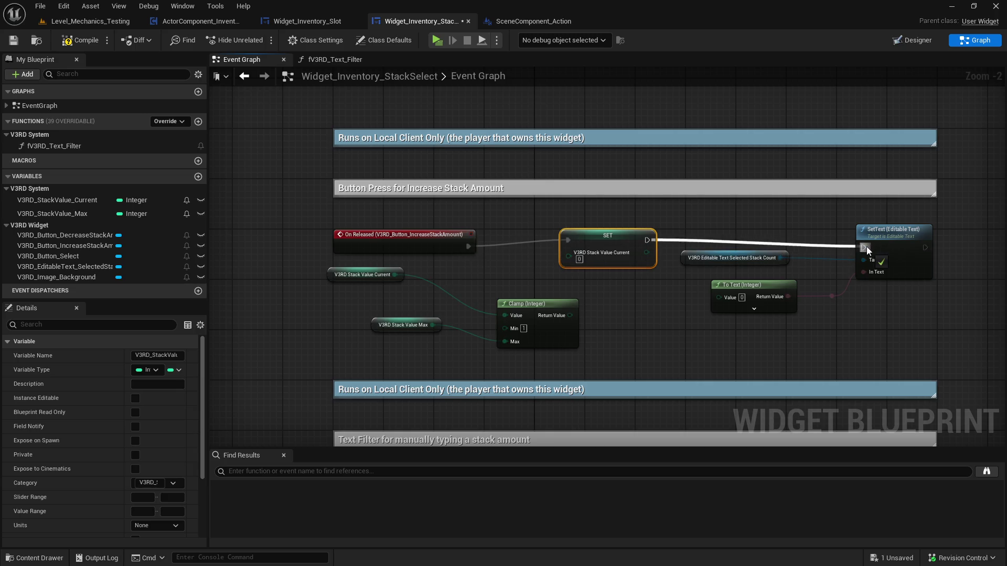
mouse_move(646, 252)
mouse_down()
mouse_move(719, 296)
mouse_move(632, 256)
mouse_up()
mouse_move(567, 329)
mouse_down()
mouse_move(529, 304)
mouse_move(562, 262)
mouse_up()
drag(508, 282, 555, 276)
drag(466, 320, 414, 322)
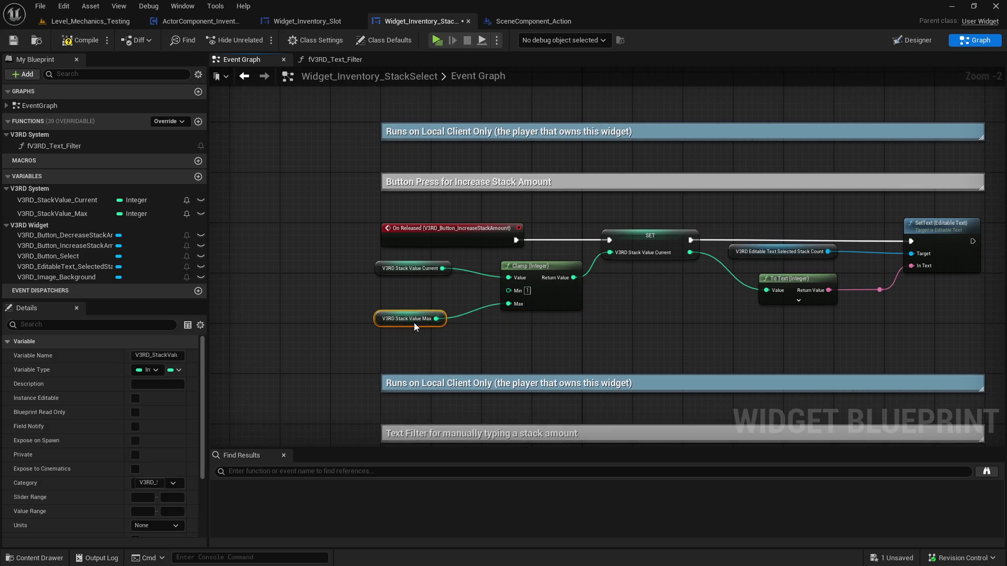
ctrl+click(409, 268)
key(q)
Copy the Clamp and SET nodes into the Decrease handler, replacing the -- node, and rewire them
drag(326, 298, 571, 351)
ctrl+click(577, 269)
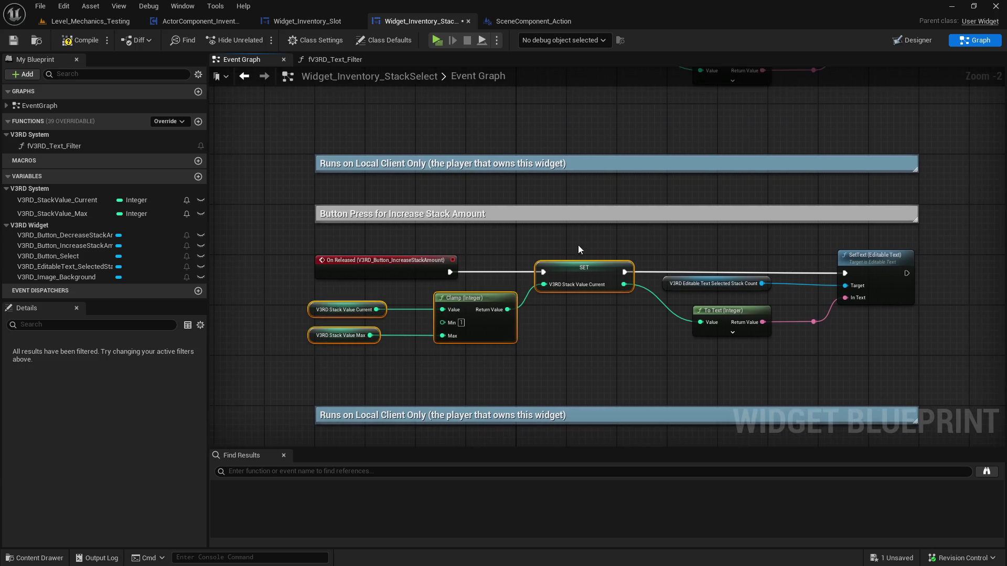
key(ctrl+c)
key(ctrl+v)
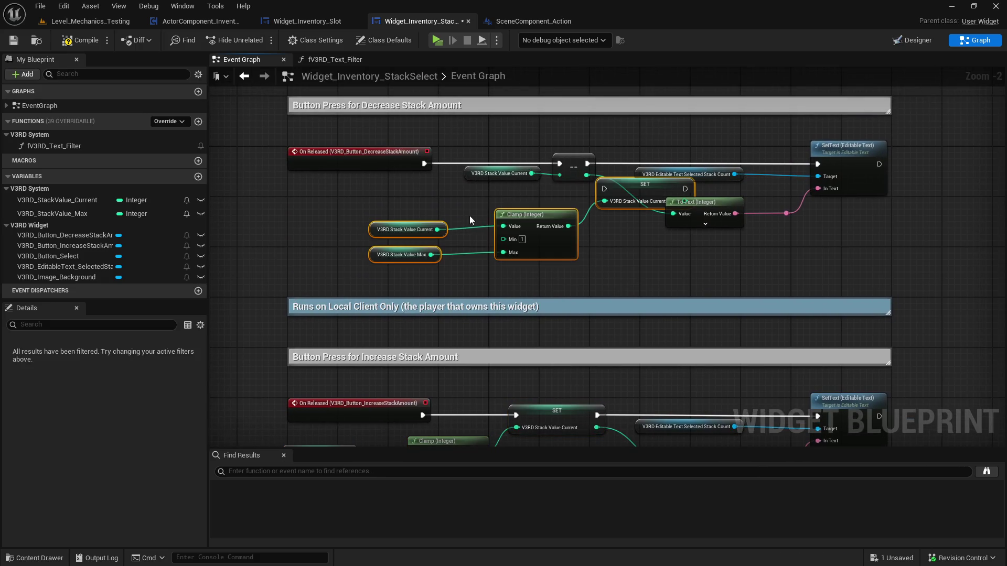
drag(555, 204, 460, 218)
mouse_move(566, 151)
mouse_down()
mouse_move(506, 192)
mouse_move(519, 161)
mouse_up()
key(Delete)
drag(424, 163, 522, 170)
drag(604, 170, 817, 164)
drag(582, 164, 670, 215)
click(587, 189)
mouse_move(388, 440)
mouse_down()
mouse_move(494, 331)
mouse_move(356, 322)
mouse_move(409, 304)
mouse_up()
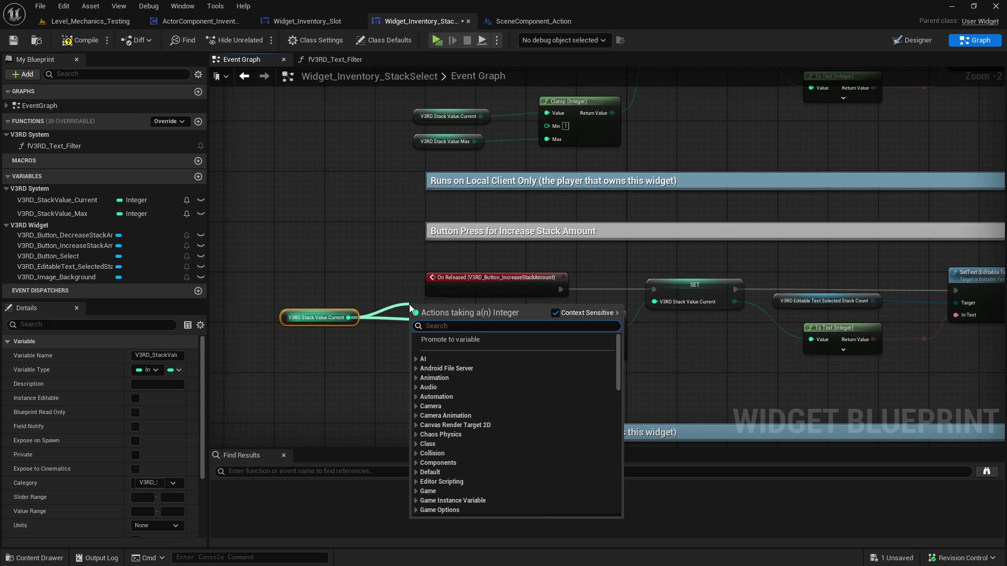
Insert an integer Add 1 and Subtract 1 on Stack Value Current, feeding each Clamp's Value
text(+)
click(455, 389)
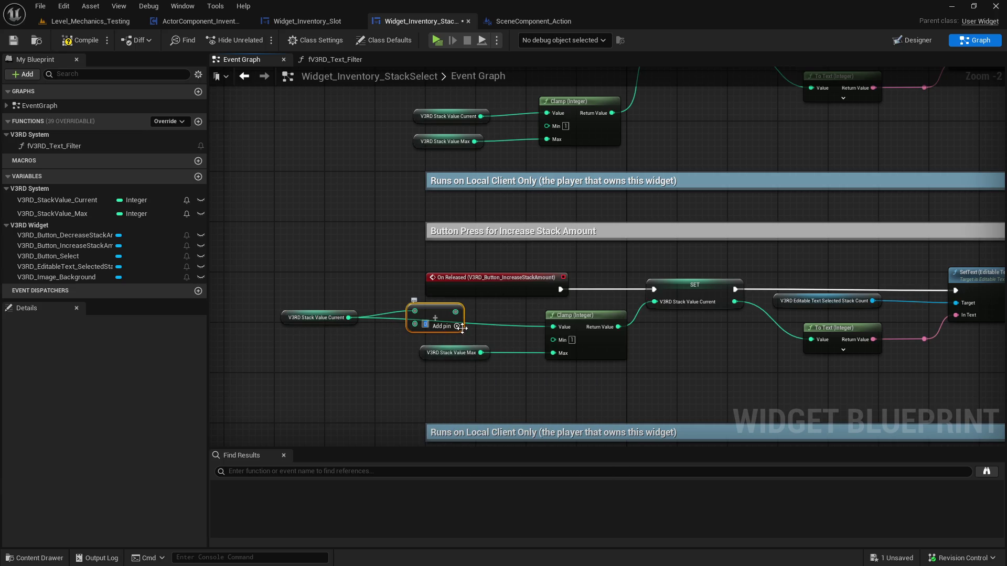
drag(456, 312, 553, 327)
click(436, 315)
mouse_move(474, 118)
mouse_down()
mouse_move(489, 166)
mouse_move(354, 160)
mouse_move(473, 141)
mouse_up()
text(-)
click(517, 244)
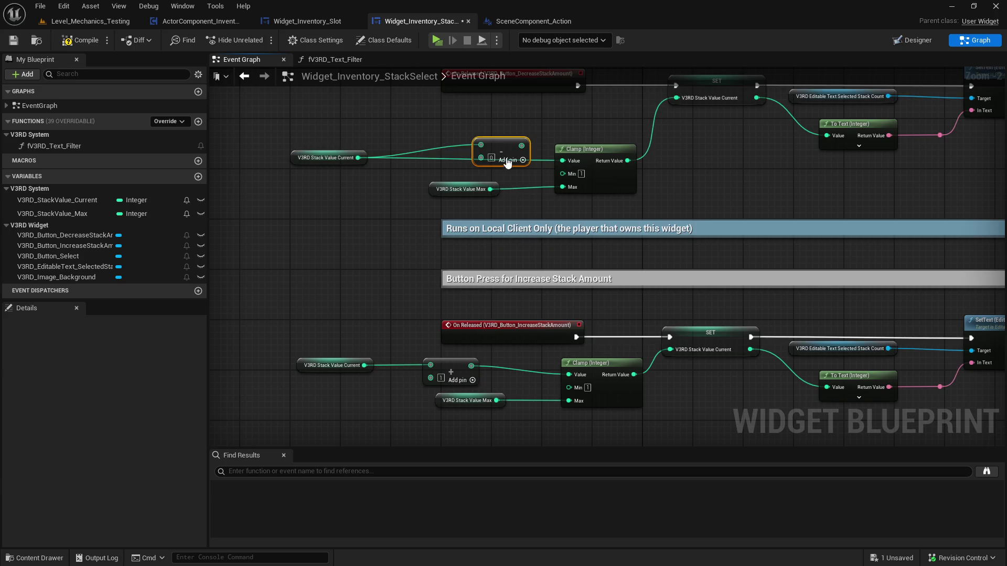
mouse_move(521, 146)
mouse_down()
mouse_move(562, 160)
mouse_move(477, 159)
mouse_up()
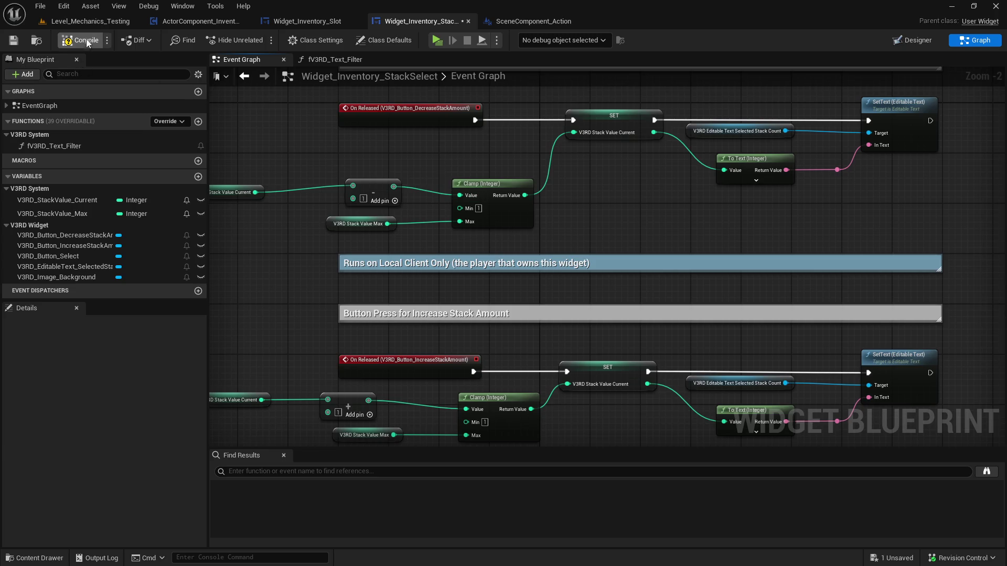
Save, then line up the getter, Add/Subtract, Stack Value Max and Clamp nodes neatly
click(13, 41)
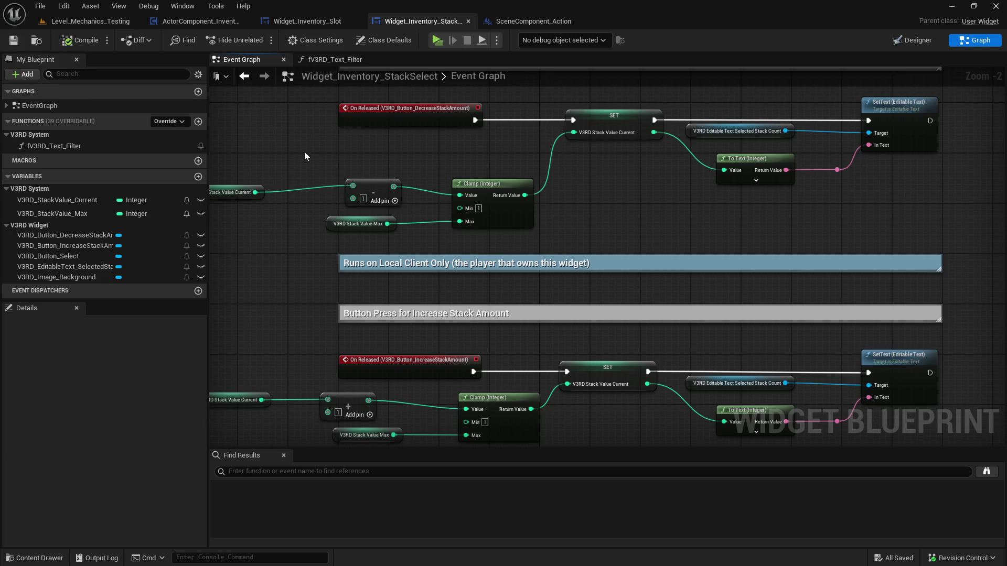
mouse_move(475, 163)
mouse_down()
mouse_move(532, 166)
mouse_move(309, 218)
mouse_up()
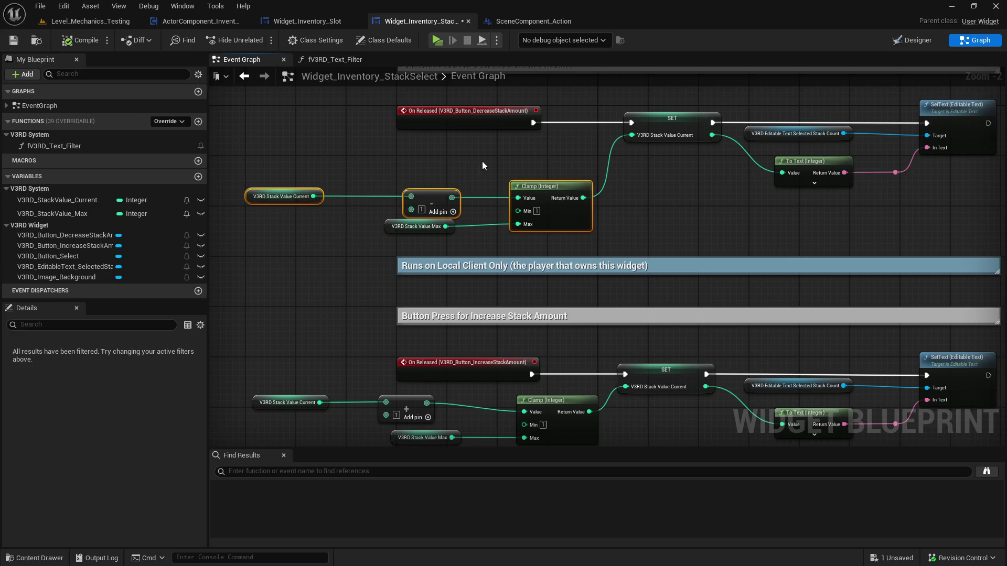
drag(531, 191, 538, 166)
click(540, 142)
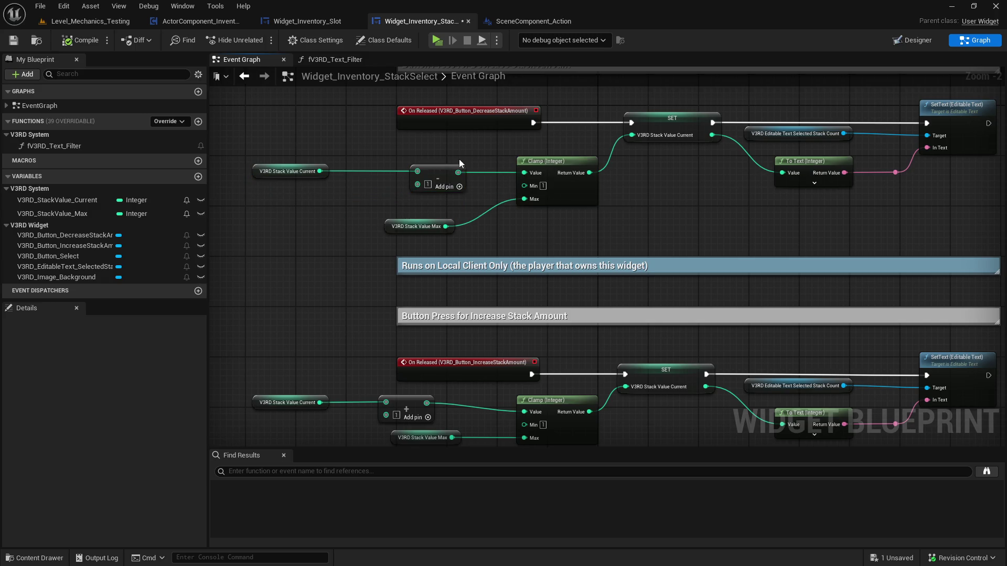
drag(452, 179, 521, 221)
click(330, 151)
click(293, 171)
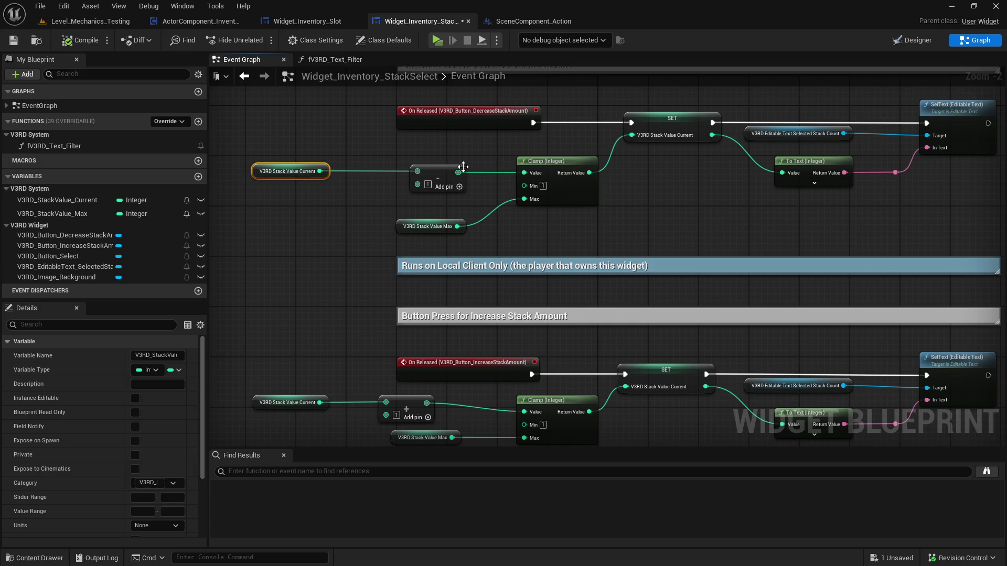
drag(294, 171, 346, 171)
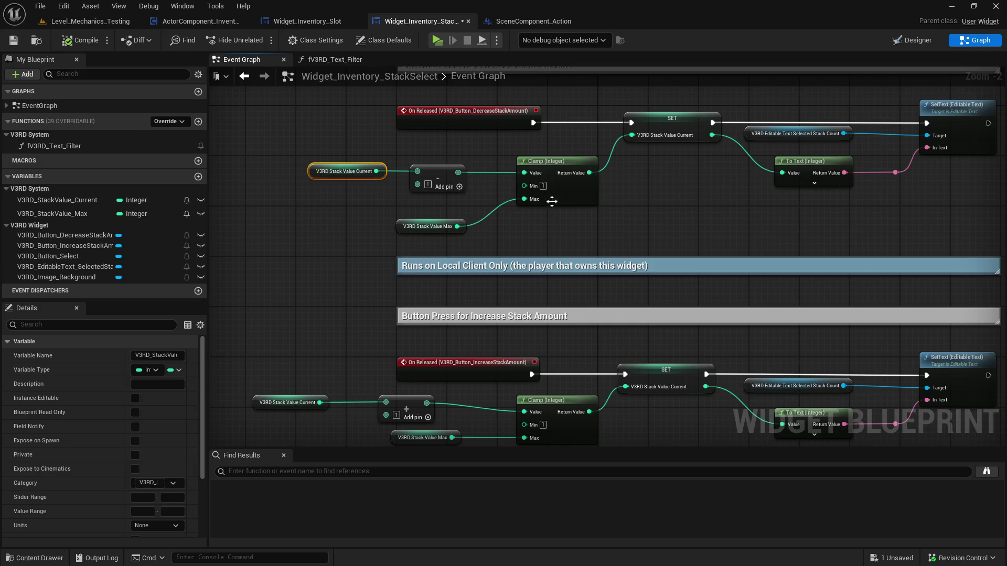
click(502, 155)
drag(501, 155, 459, 234)
drag(435, 359, 388, 421)
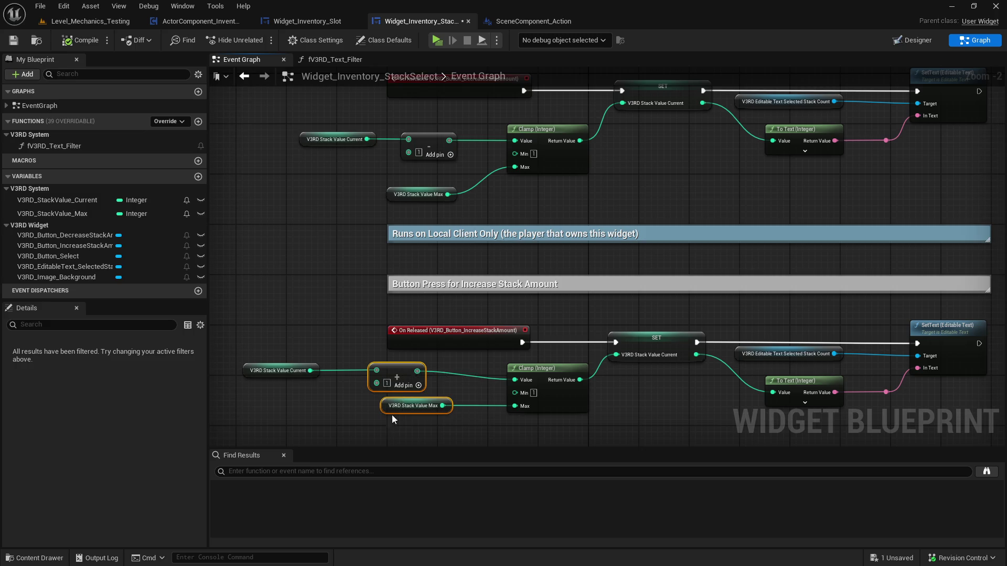
key(shift+d)
Compile and save the Blueprint, then launch a client playtest
click(517, 215)
click(79, 40)
click(13, 41)
drag(660, 66, 485, 94)
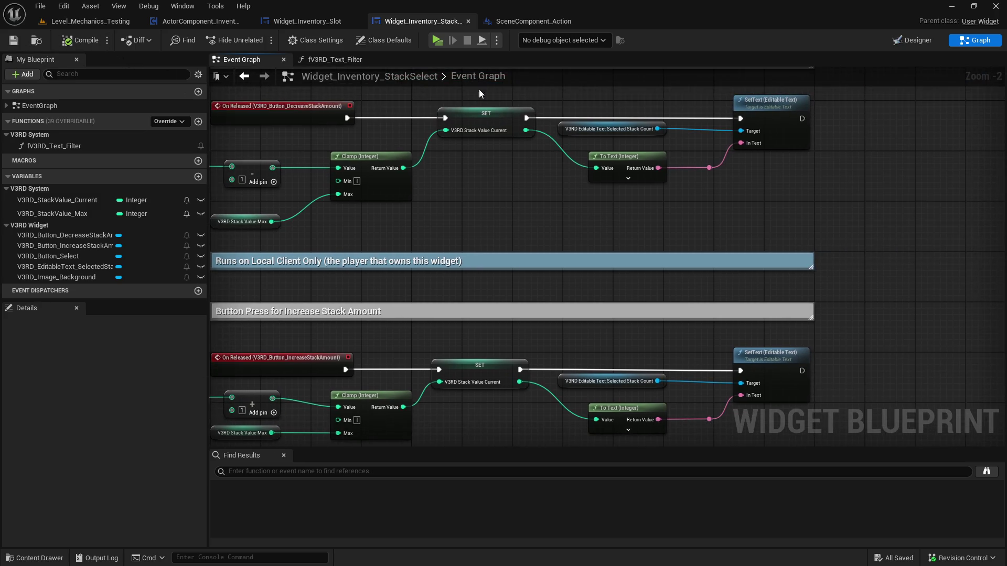
click(433, 42)
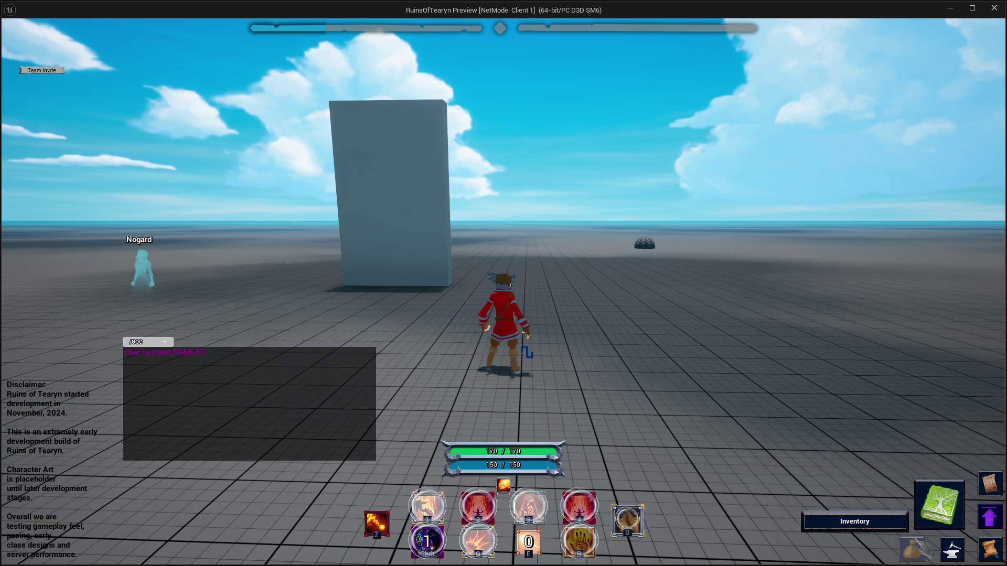
Open the test game's inventory and split the six campfire items into a stack of 3
click(912, 549)
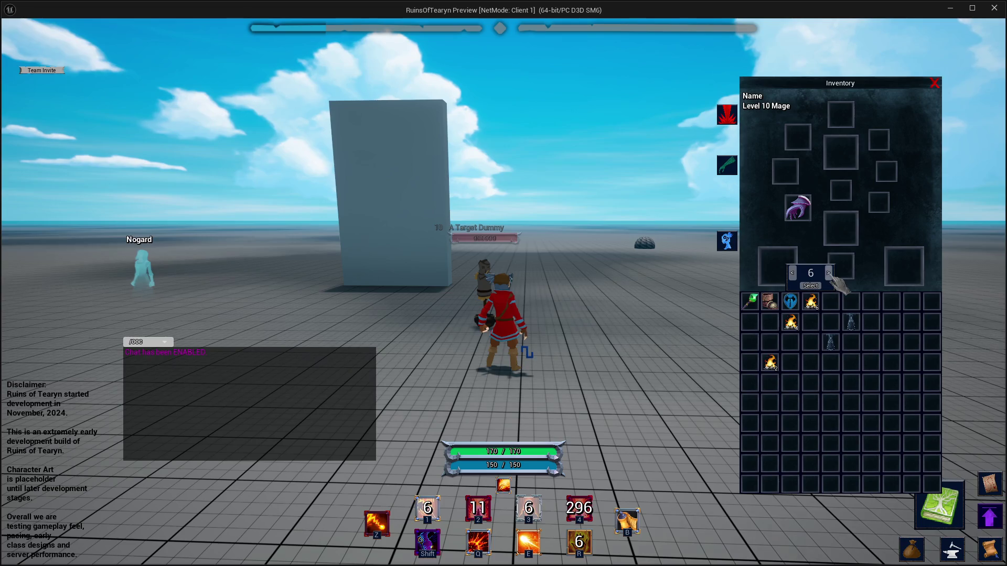
click(794, 277)
click(794, 277)
click(794, 277)
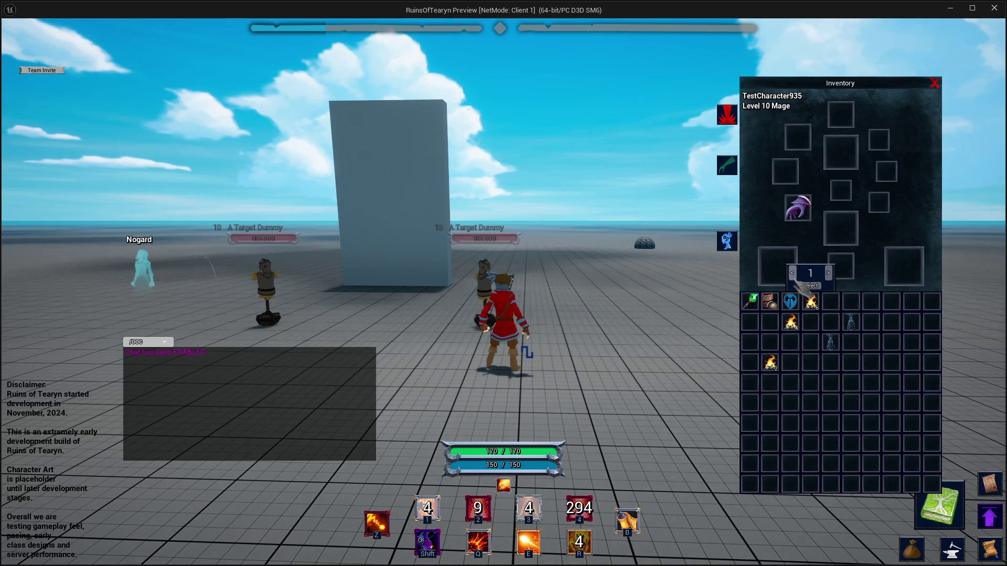
click(794, 277)
click(794, 277)
click(828, 273)
click(828, 273)
click(828, 273)
click(828, 273)
click(828, 274)
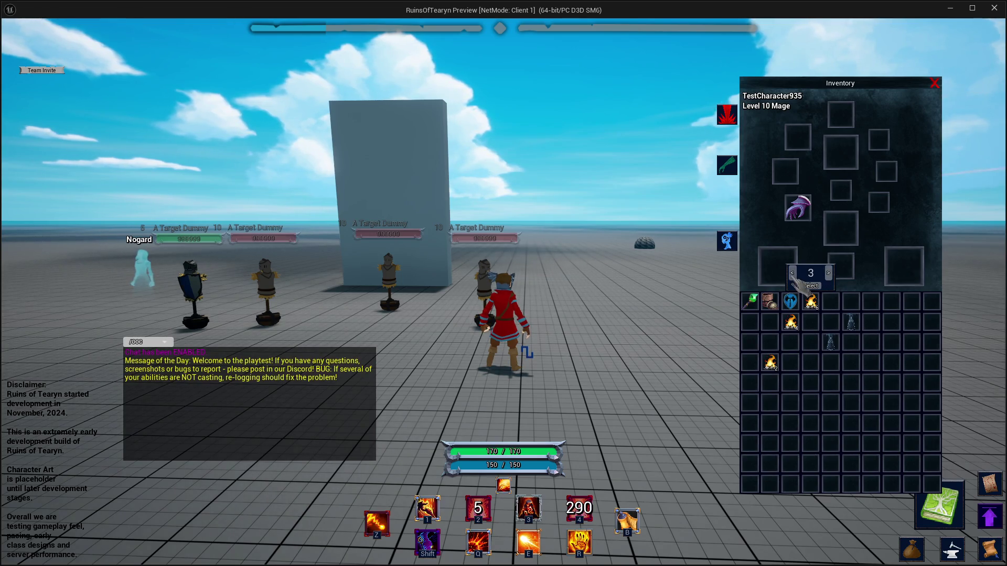
click(829, 273)
click(829, 273)
click(828, 273)
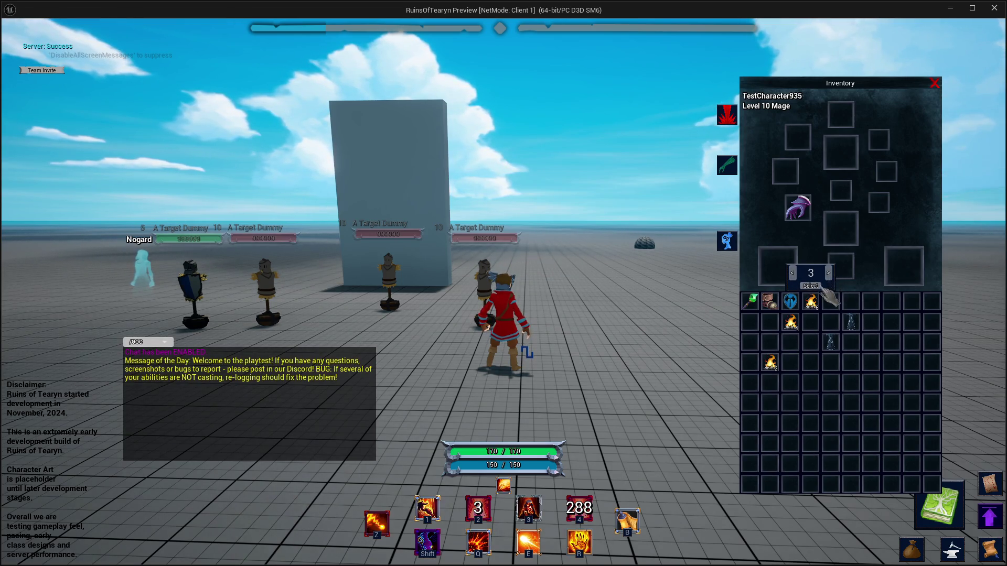
Drop the new 3-item campfire stack into the row below, then stop the test session
click(810, 286)
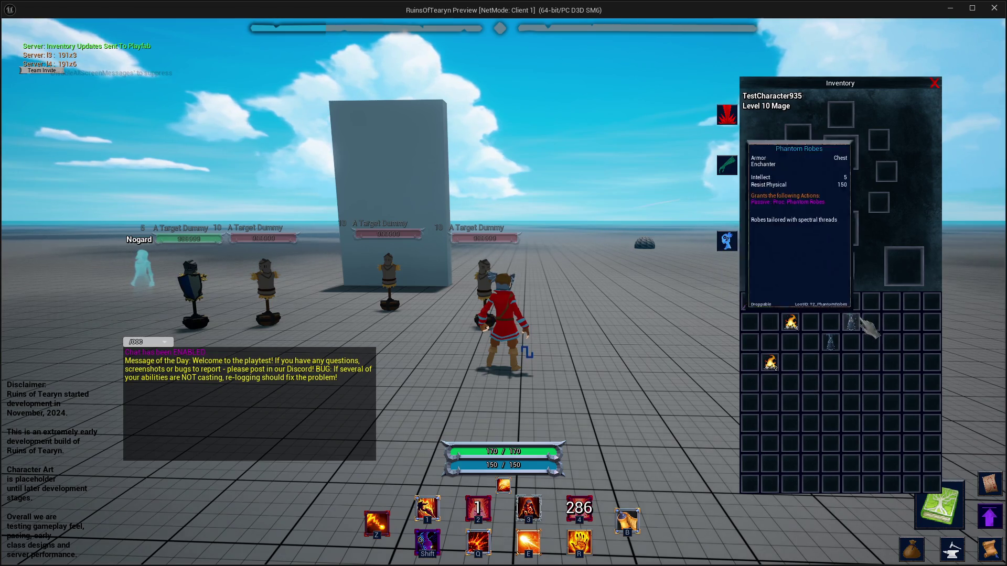
drag(811, 302, 812, 323)
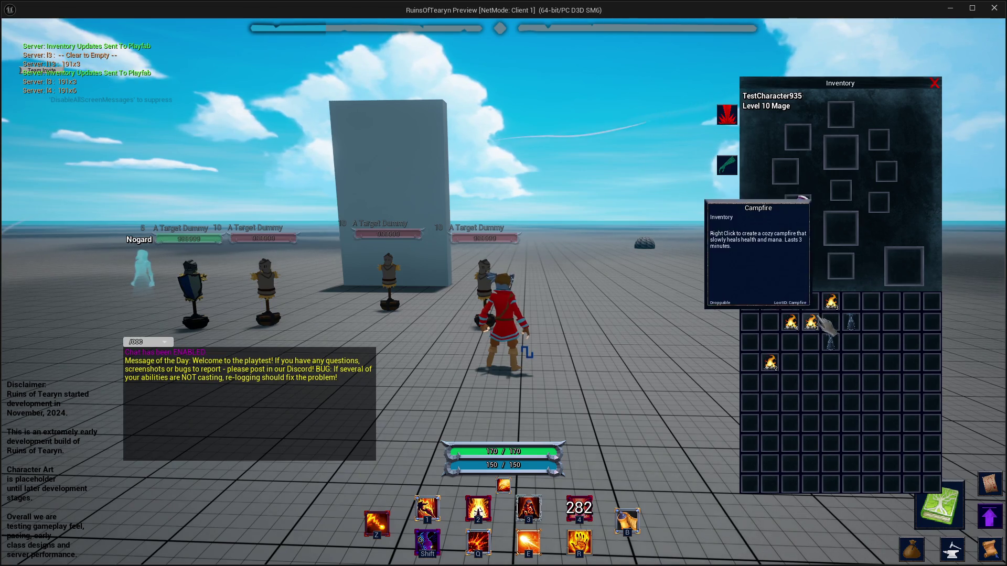
click(994, 8)
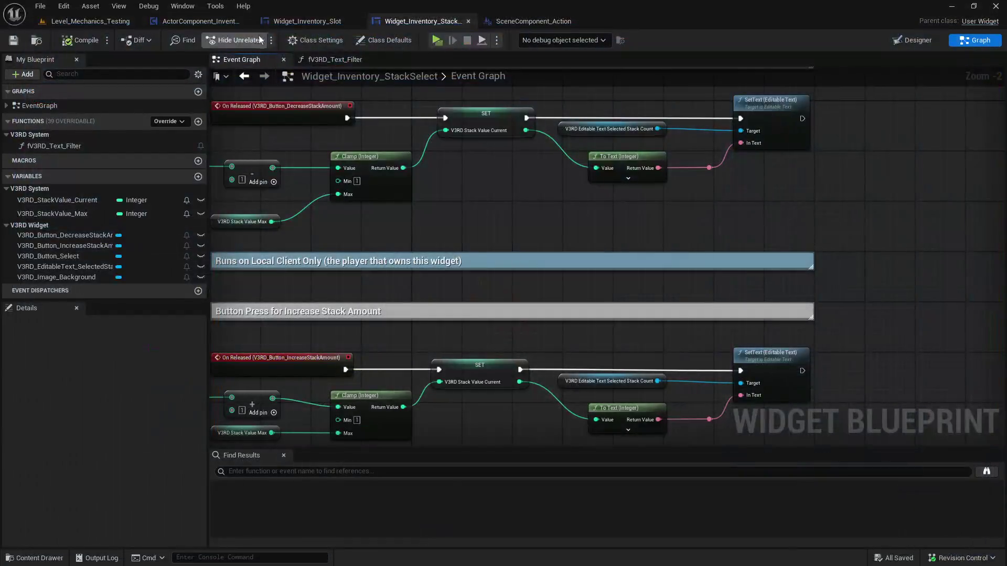
Look through the level, the Content Drawer and the open Blueprint tabs, ending on fV3RD_Initiate_Split_Stack
click(84, 21)
click(40, 42)
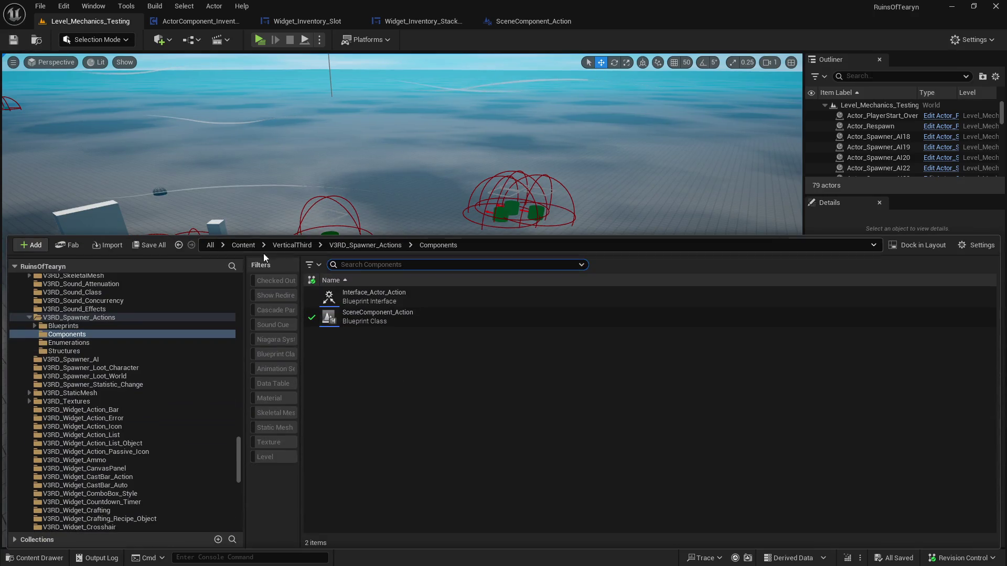
click(448, 42)
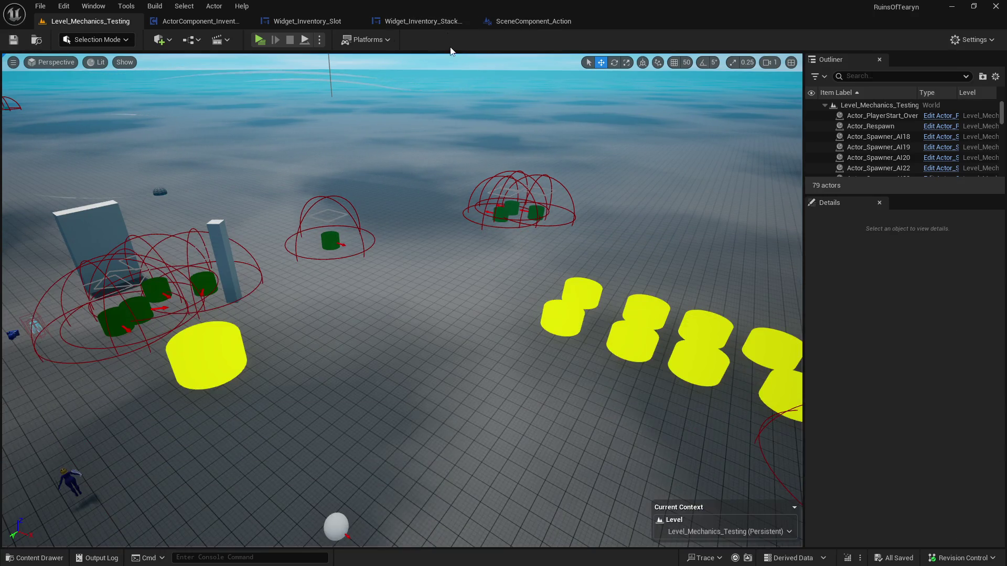
click(429, 22)
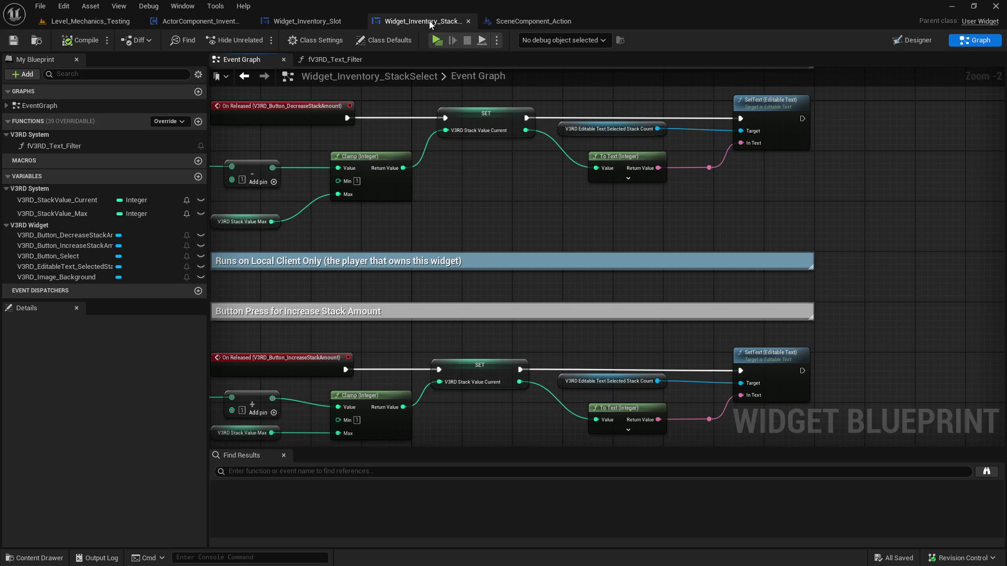
click(326, 20)
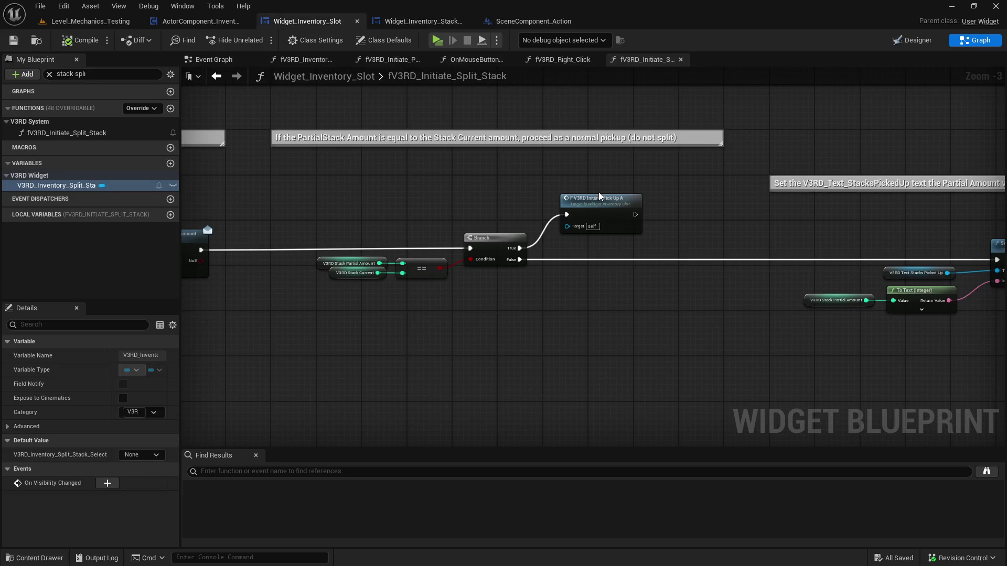
click(544, 24)
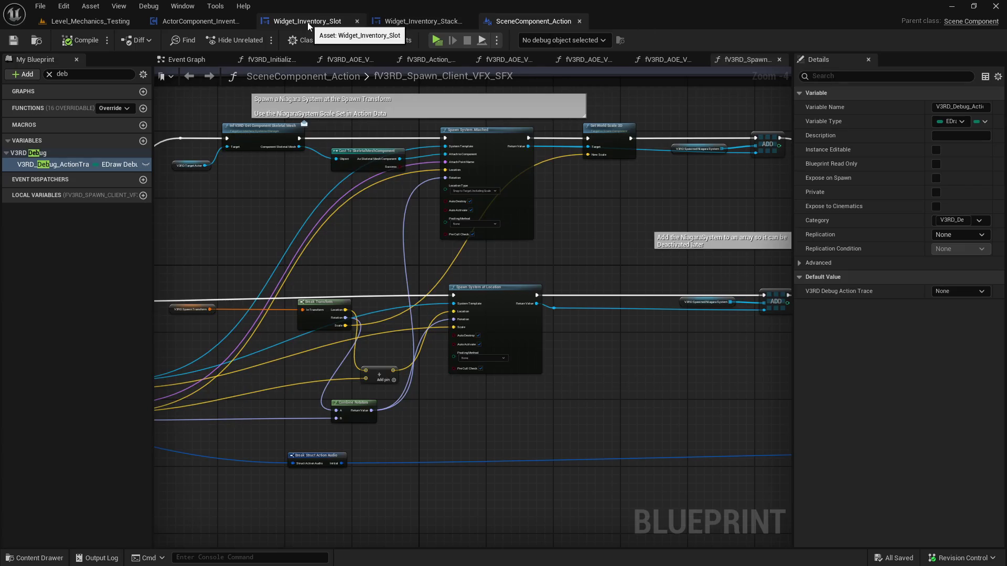
click(308, 22)
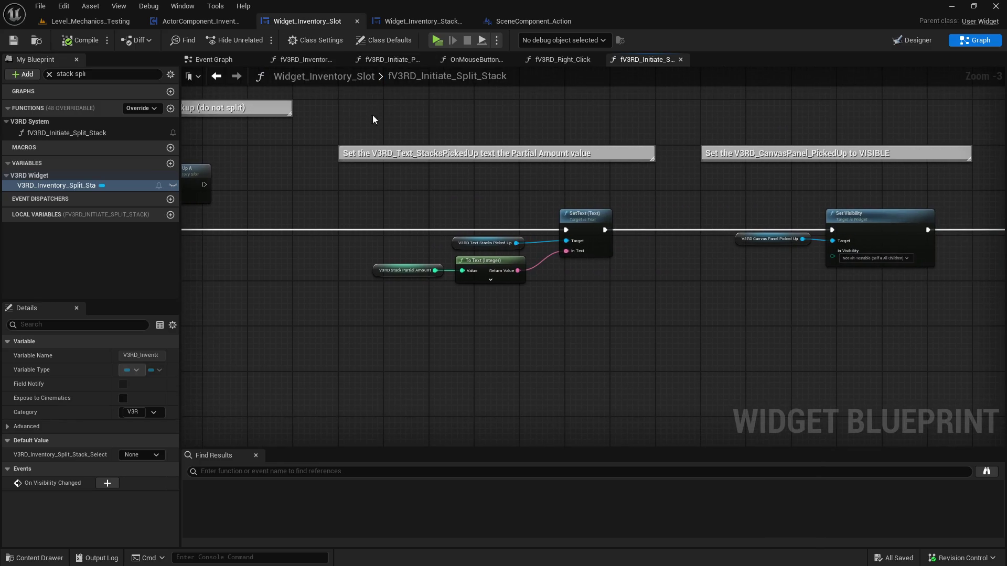
Follow the split-stack logic to Initiate PickUp Phase B and open that function's graph
drag(636, 129, 407, 130)
drag(402, 218, 962, 218)
drag(814, 225, 535, 219)
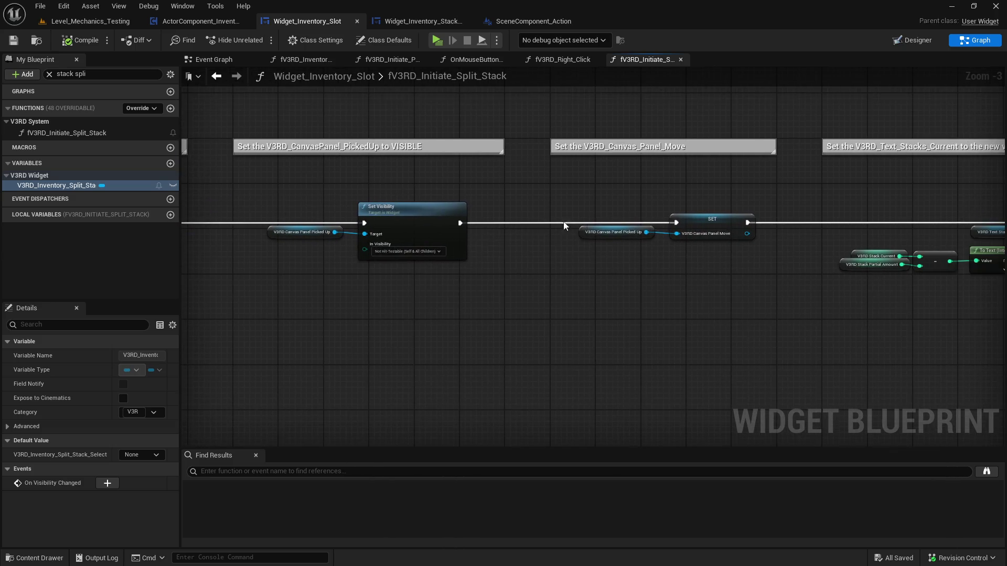
mouse_move(1002, 271)
mouse_down()
mouse_move(823, 270)
mouse_move(711, 231)
mouse_move(461, 220)
mouse_move(508, 225)
mouse_move(474, 212)
mouse_up()
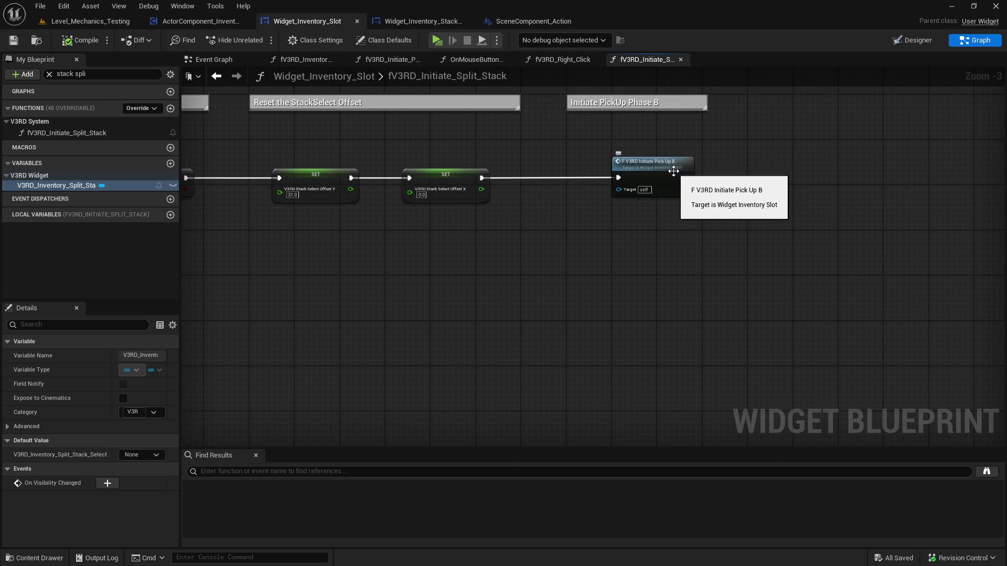
double_click(679, 168)
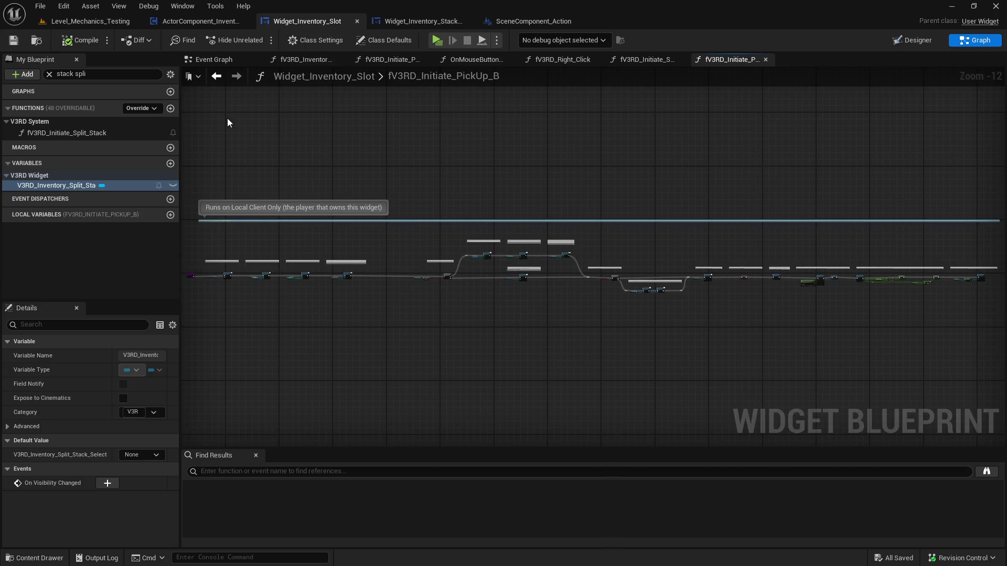
Check the Set Partial Stack nodes in fV3RD_Initiate_Split_Stack, then open fV3RD_Initiate_PickUp_B
click(217, 77)
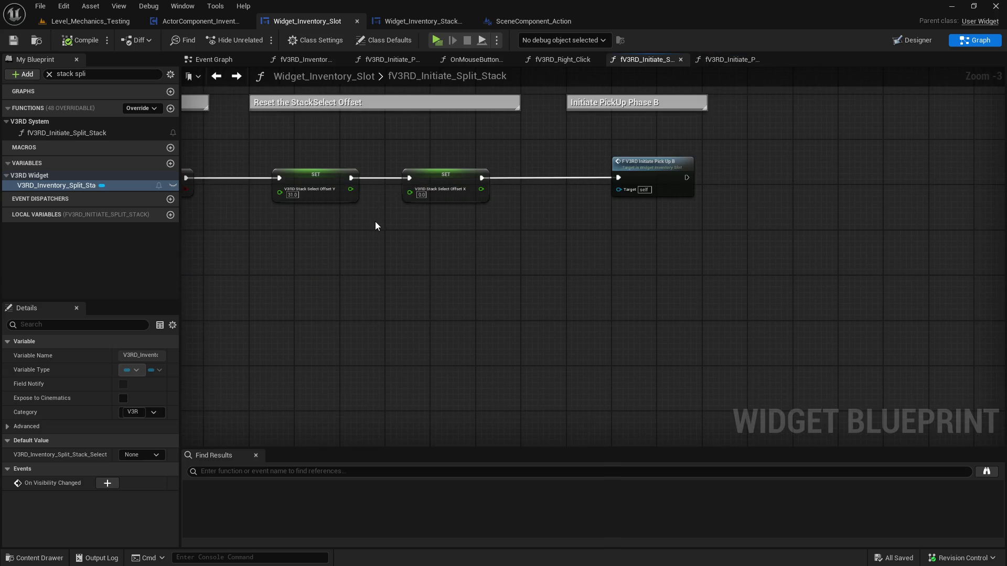
drag(380, 226, 661, 248)
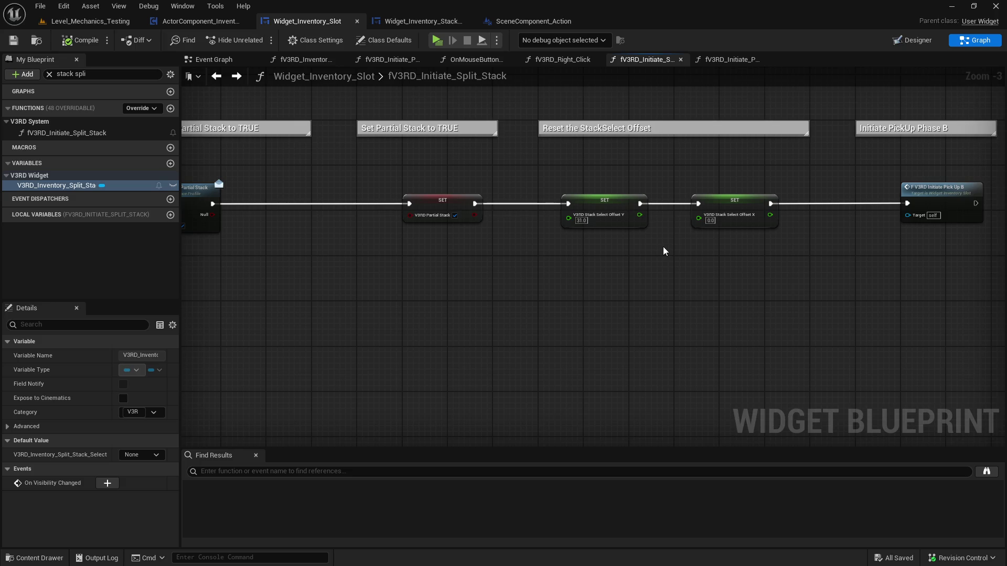
scroll(664, 251, down, 2)
scroll(790, 234, up, 2)
double_click(834, 210)
Look over the Show Inventory Loot nodes and the 'Is this a partial stack?' branch
scroll(339, 279, up, 9)
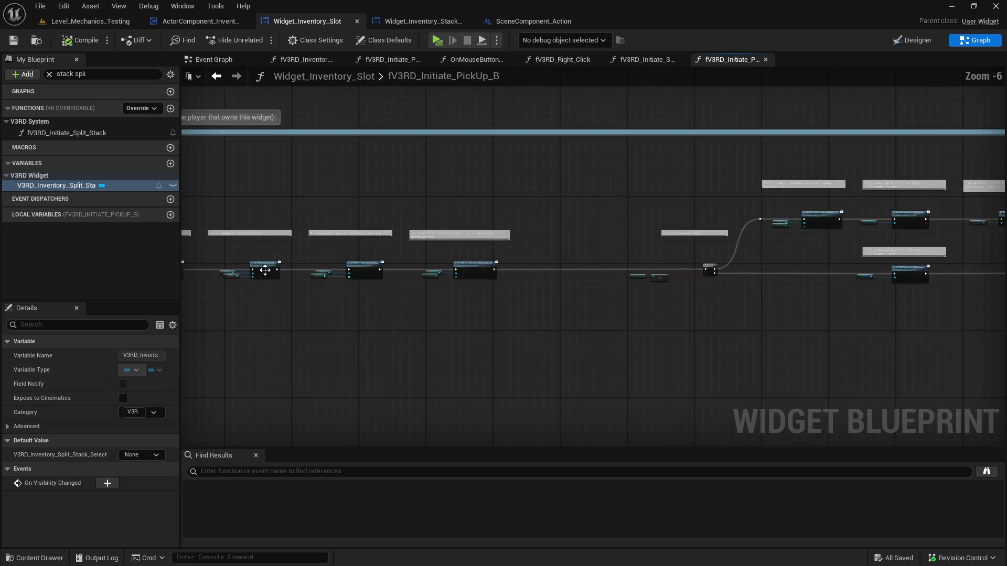
drag(345, 210, 328, 211)
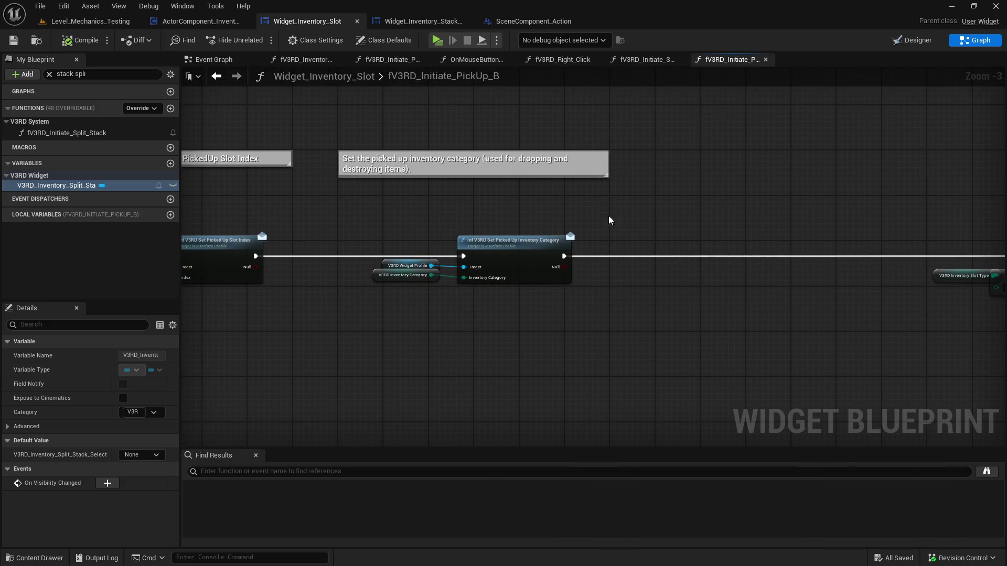
drag(733, 211, 436, 247)
drag(617, 252, 216, 264)
drag(635, 270, 323, 260)
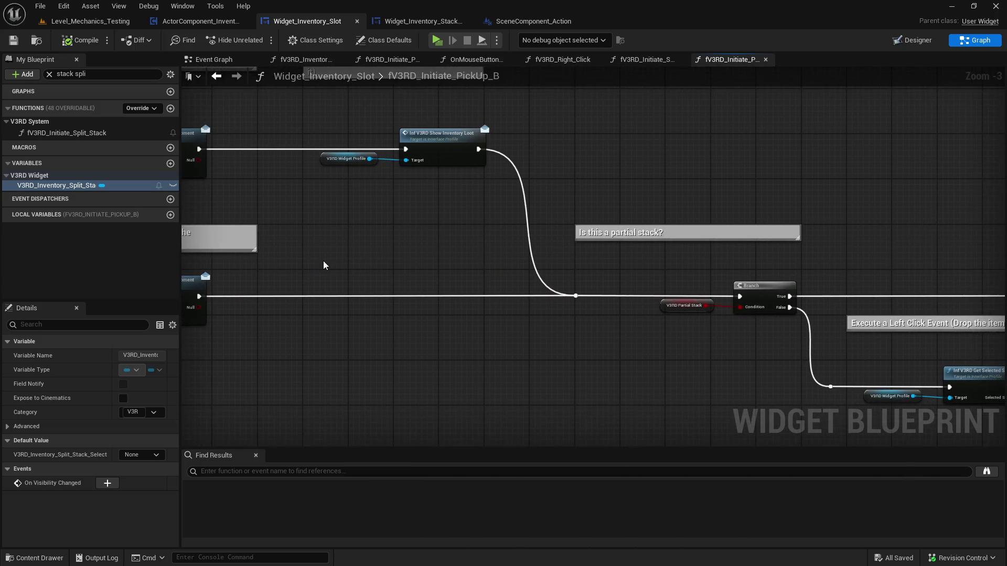
mouse_move(555, 288)
mouse_down()
mouse_move(361, 242)
mouse_move(288, 237)
mouse_up()
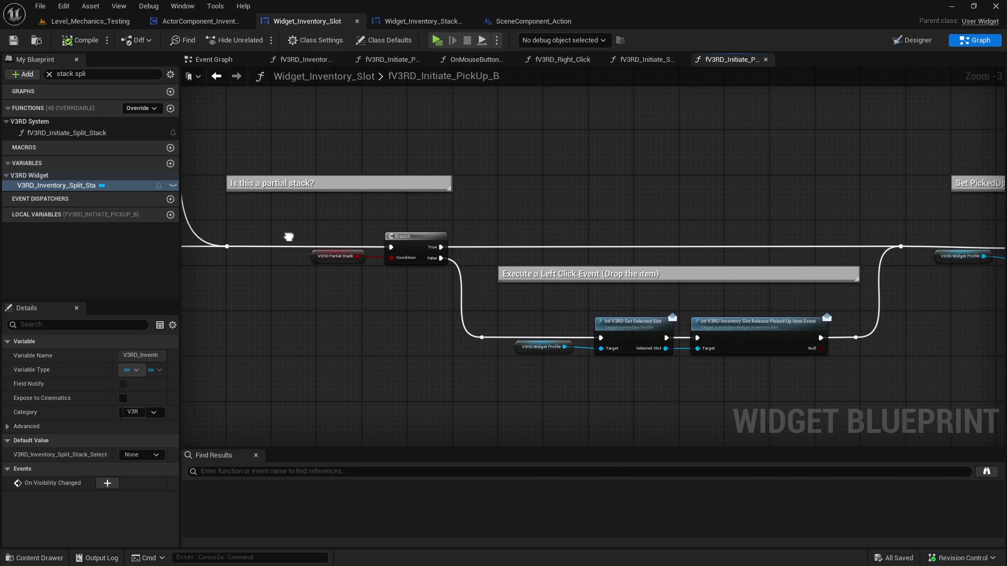
Follow the Set Picked Up Inventory, Z-order, mouse-offset and Canvas Slot nodes, then return to the drop-item nodes
drag(288, 237, 266, 240)
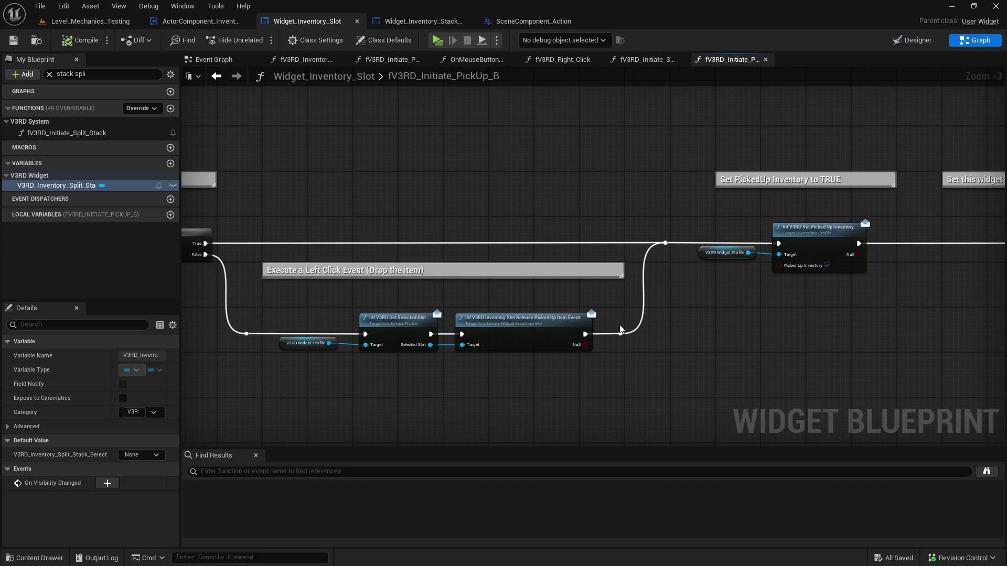
drag(620, 329, 491, 323)
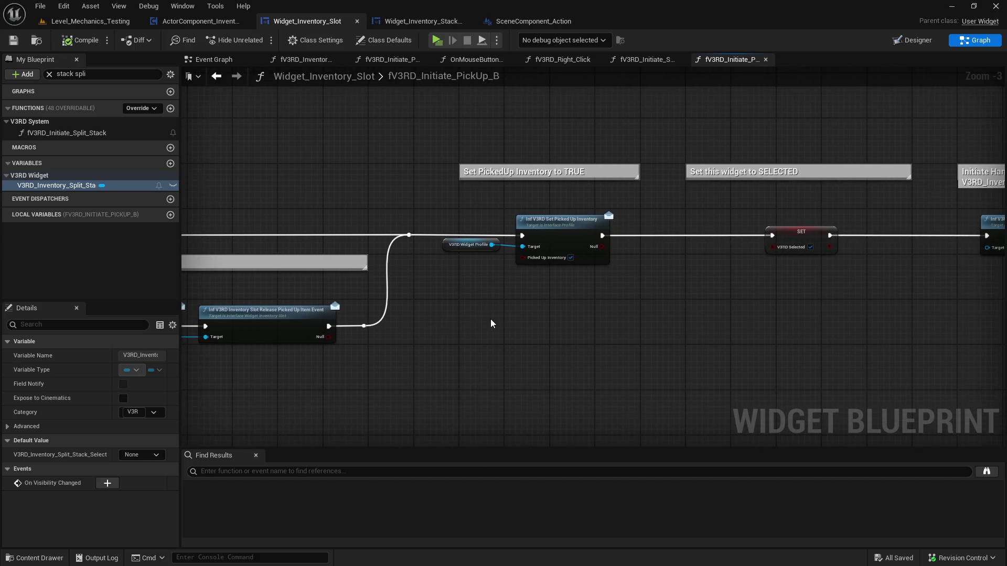
drag(706, 283, 353, 297)
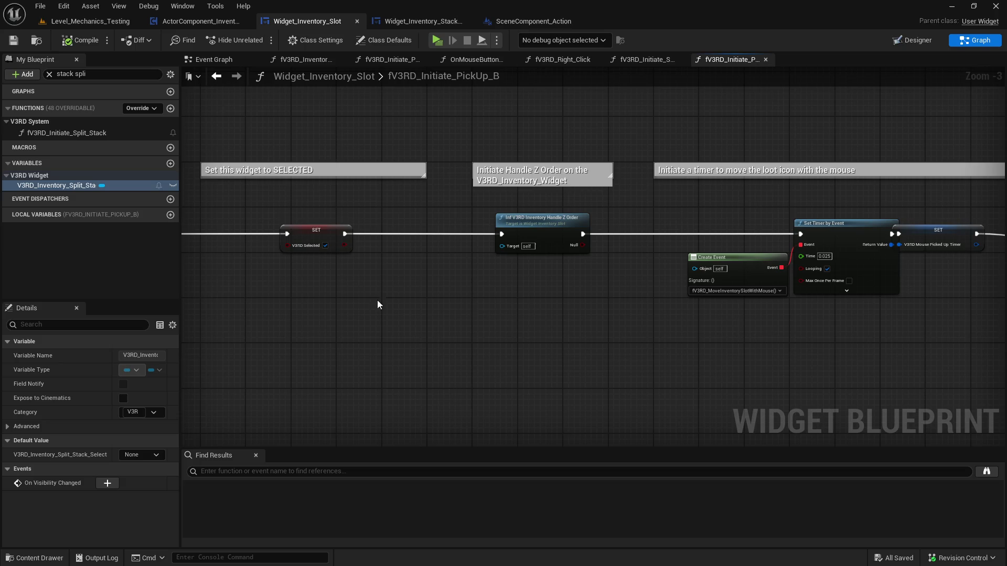
drag(543, 308, 219, 308)
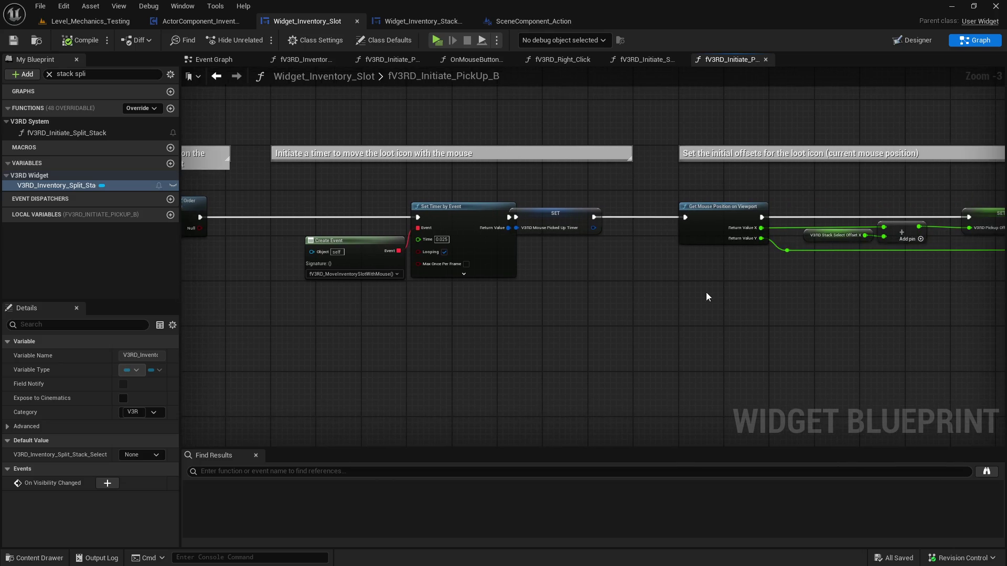
drag(706, 297, 595, 341)
mouse_move(756, 318)
mouse_down()
mouse_move(234, 312)
mouse_move(353, 280)
mouse_move(440, 240)
mouse_up()
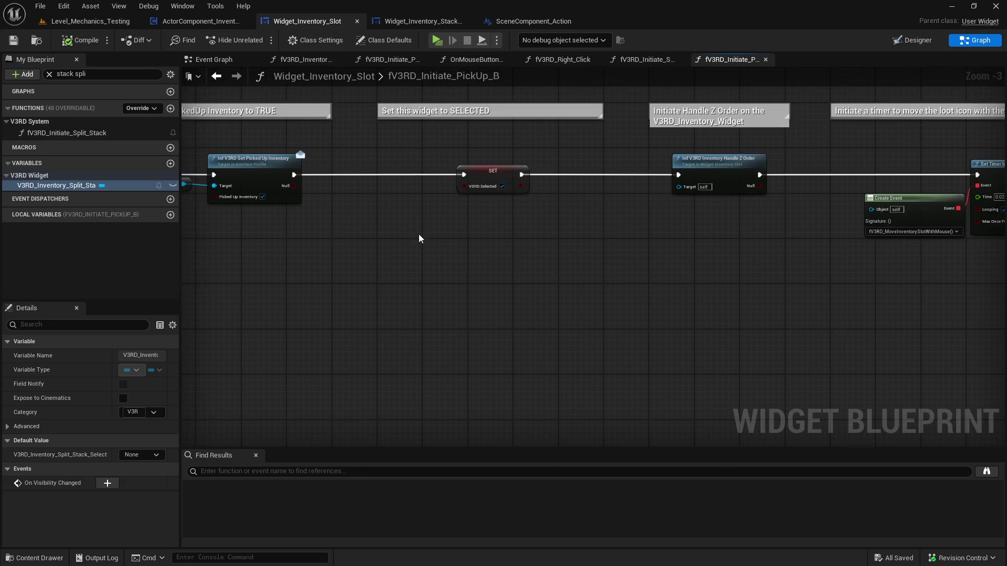
drag(360, 252, 711, 289)
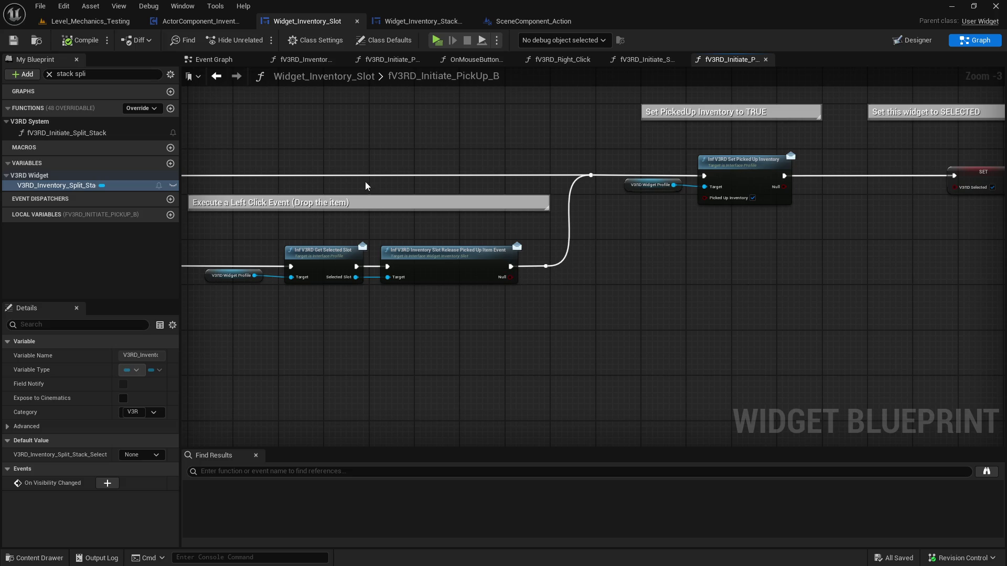
Reopen fV3RD_Initiate_Split_Stack and filter the My Blueprint members by 'split'
double_click(124, 135)
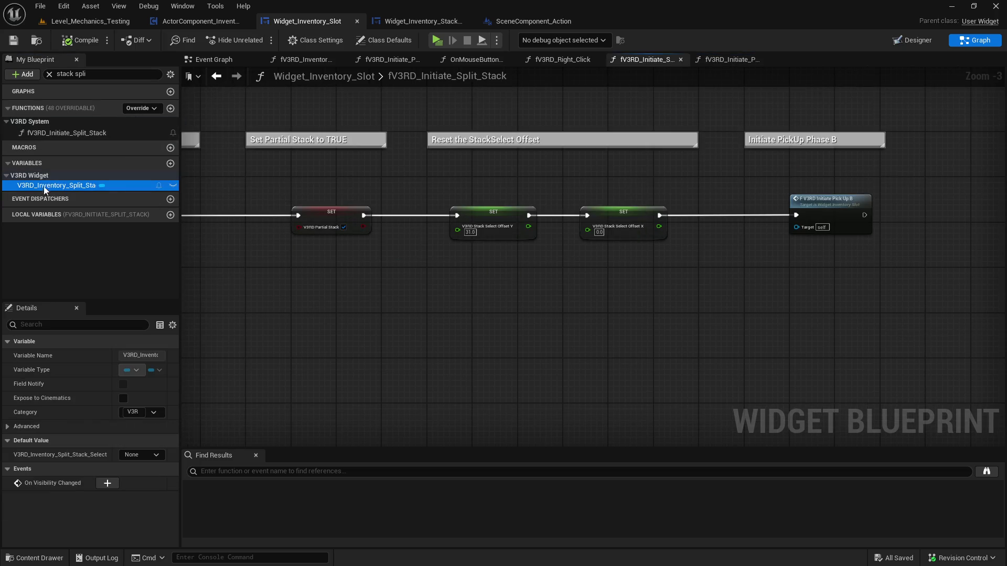
click(95, 74)
drag(95, 73, 66, 77)
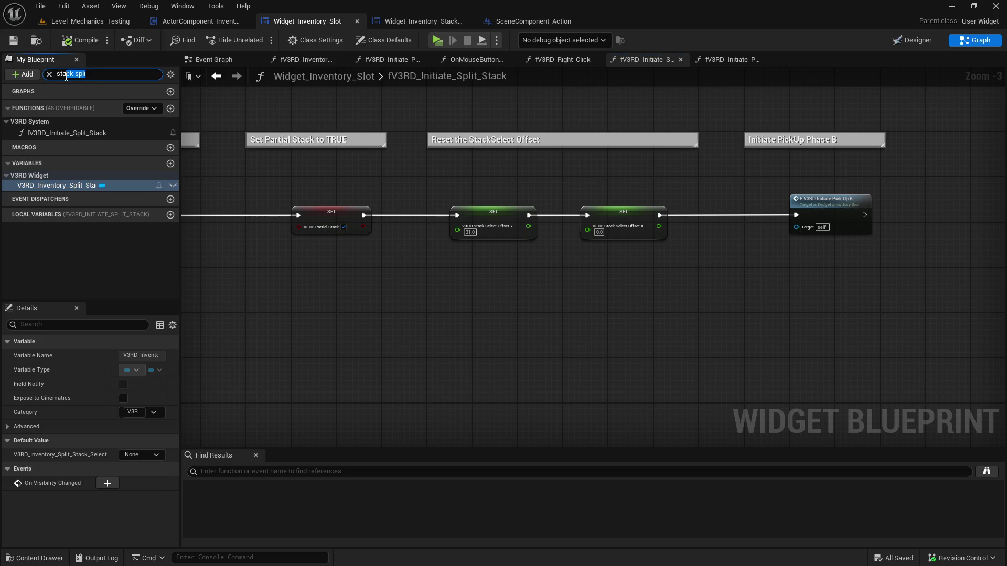
text(split)
Recheck the partial-stack Branch and mouse-offset SET nodes in fV3RD_Initiate_PickUp_B
click(213, 81)
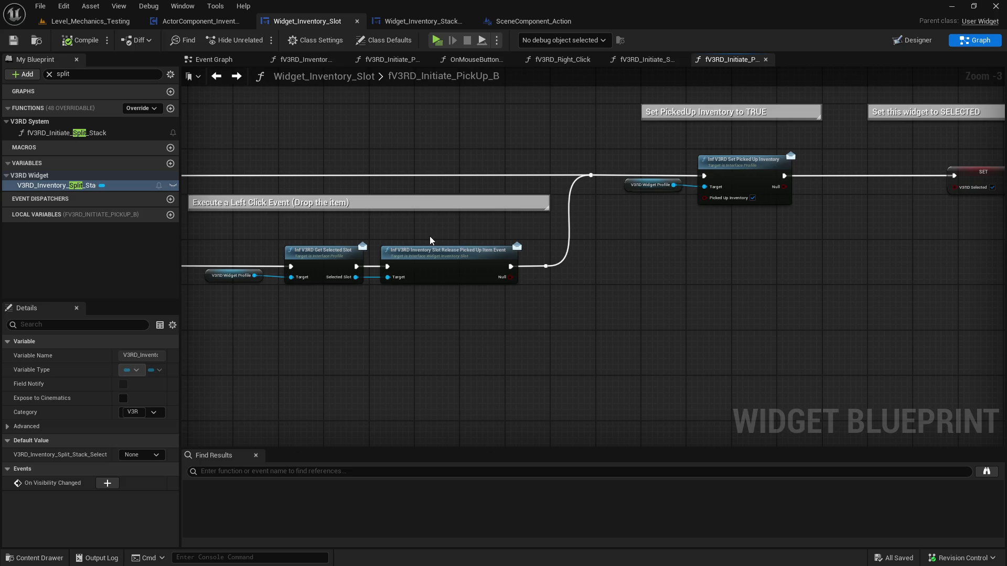
mouse_move(433, 237)
mouse_down()
mouse_move(948, 271)
mouse_move(206, 220)
mouse_move(235, 272)
mouse_up()
drag(833, 296, 428, 303)
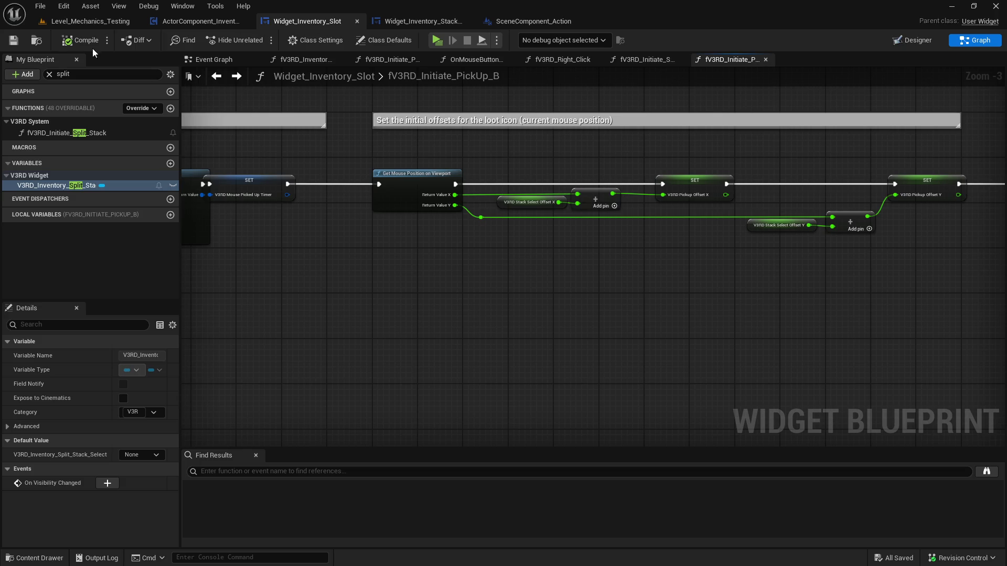
Return to Level_Mechanics_Testing and open the Content Drawer with Ctrl+Space
click(92, 21)
key(ctrl+space)
click(541, 375)
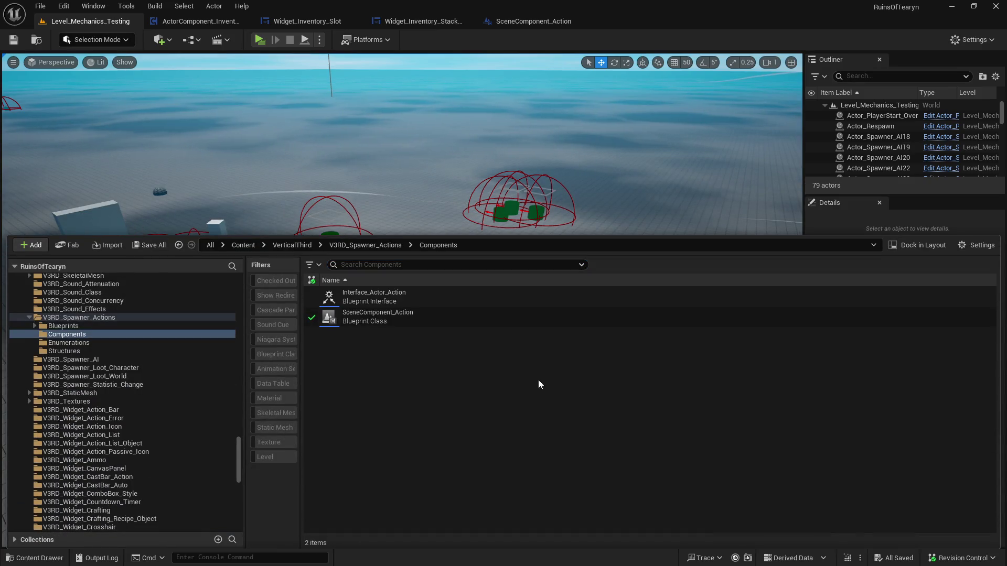
Bring up ActorComponent_Inventory's fV3RD_Equipment_Change graph after a brief Alt+Tab
key(alt+Tab)
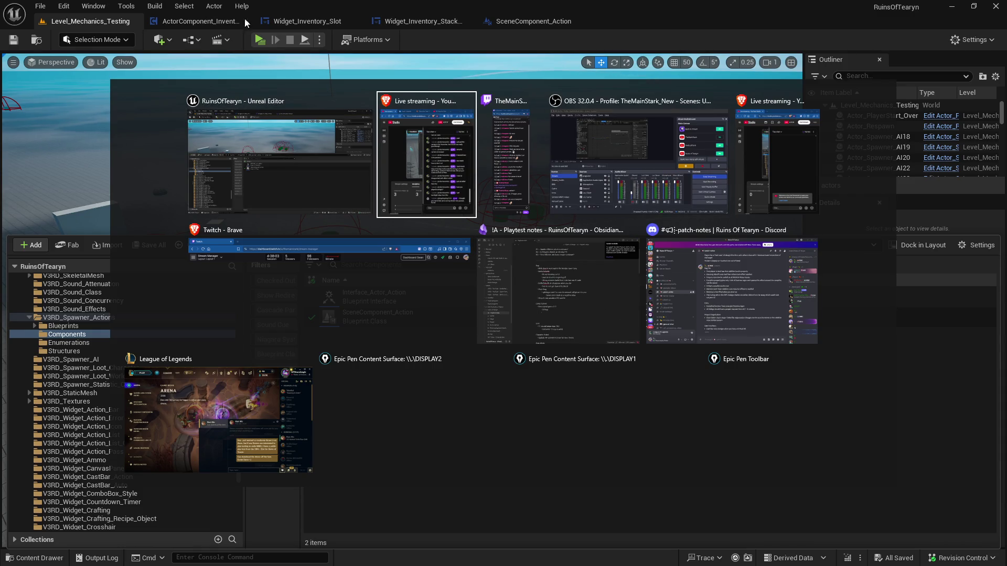
key(Escape)
click(200, 21)
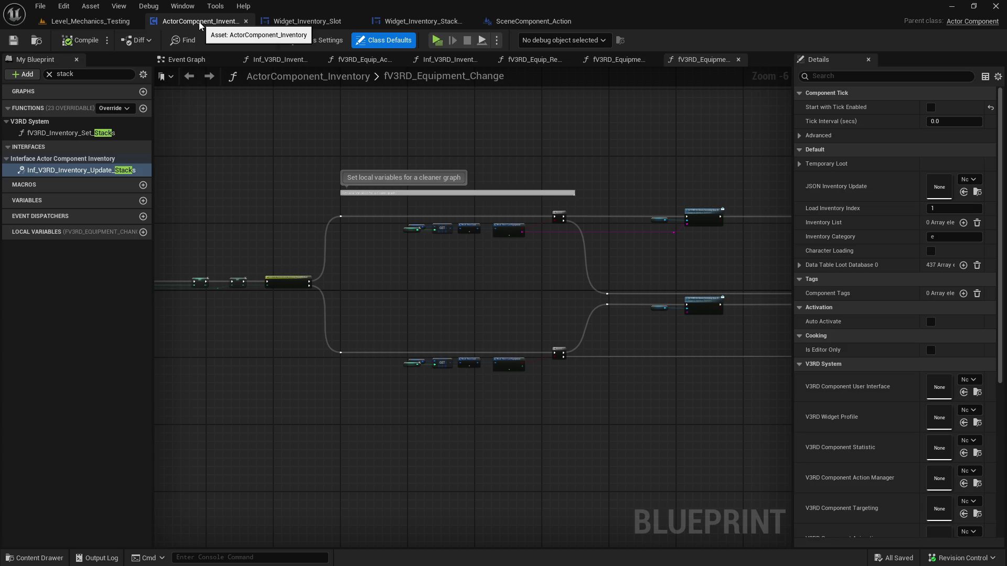
Close Class Defaults and go back to the Level_Mechanics_Testing level editor
click(571, 139)
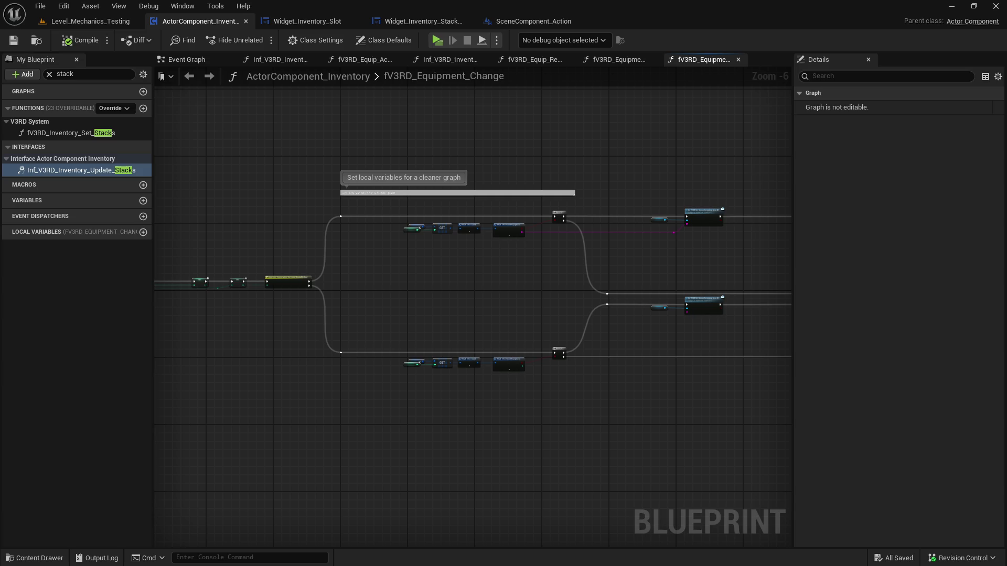
click(97, 25)
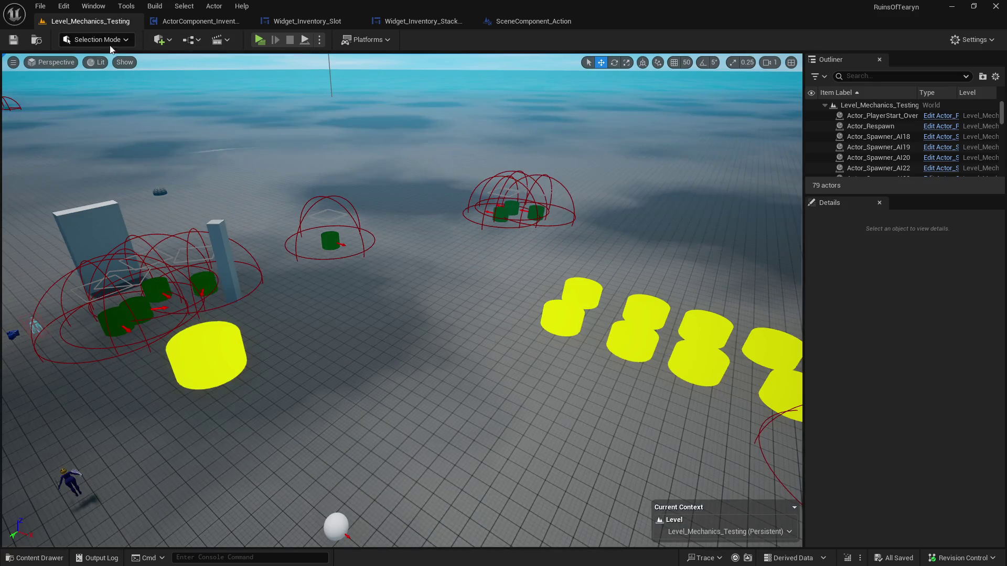
click(260, 39)
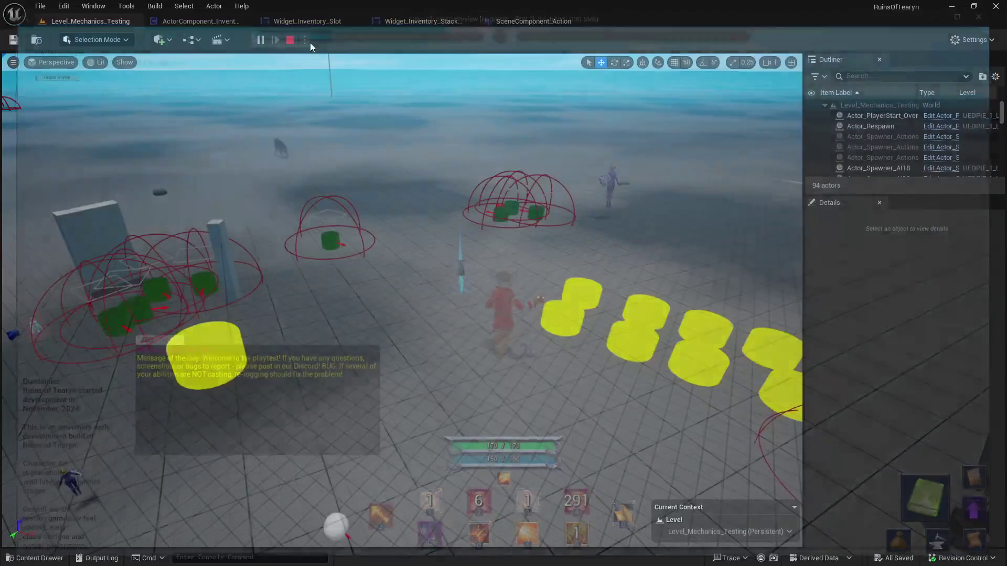
key(Escape)
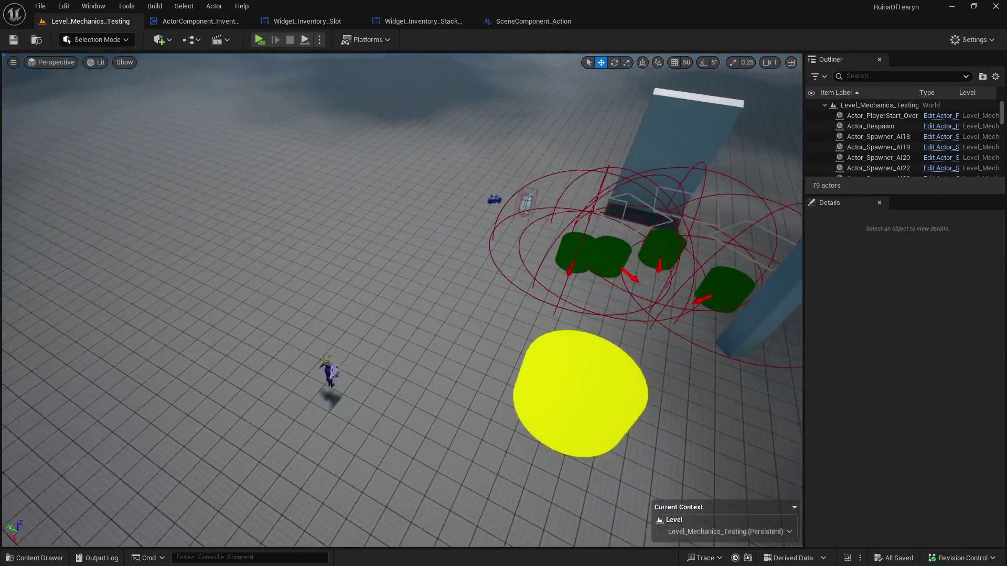
scroll(401, 300, down, 4)
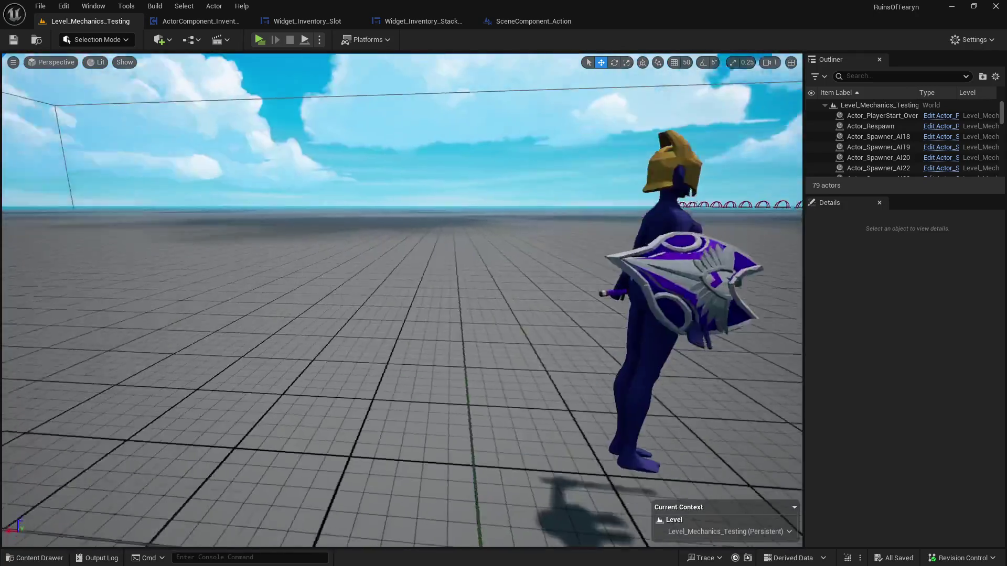
scroll(452, 162, up, 3)
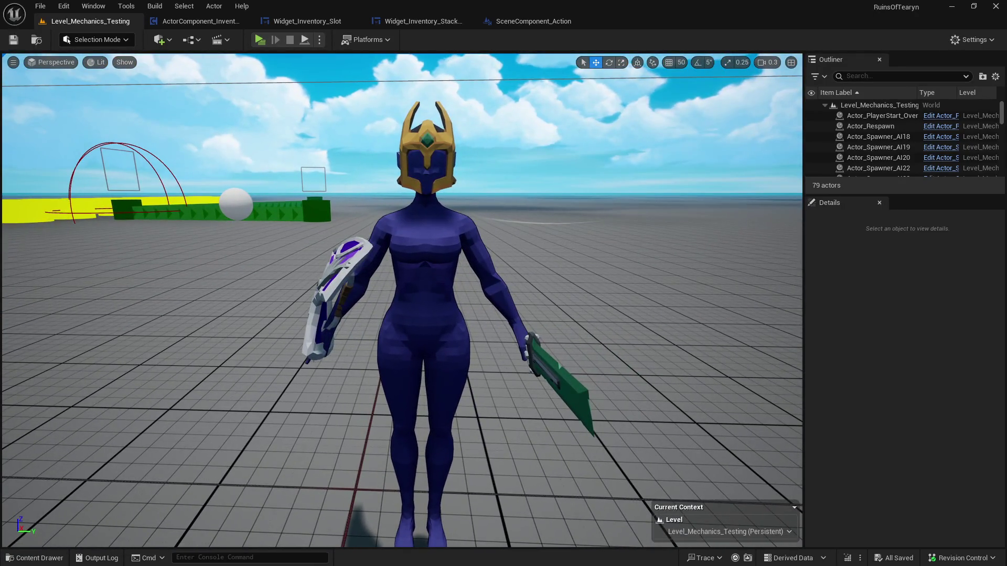
click(452, 161)
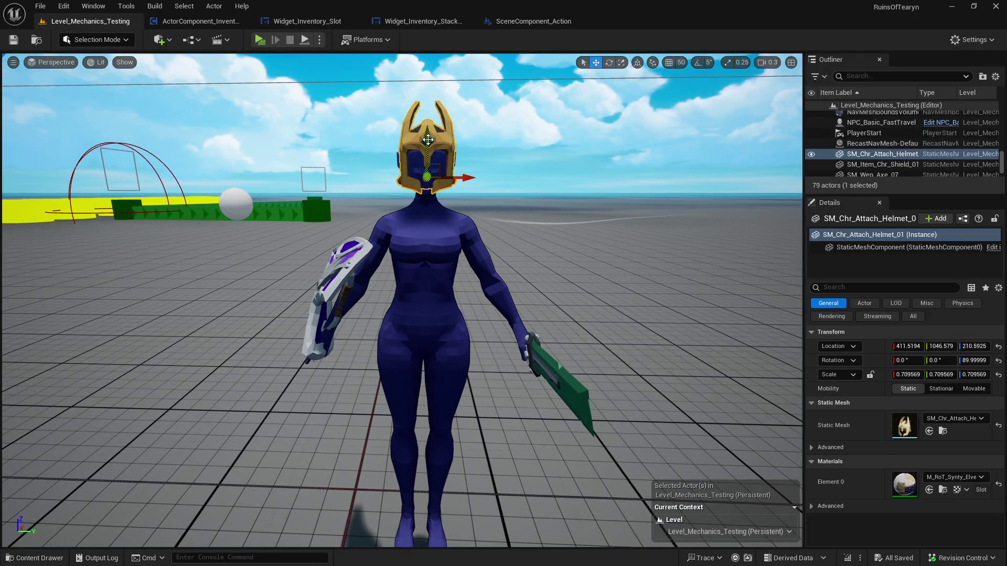
drag(429, 137, 429, 74)
click(568, 367)
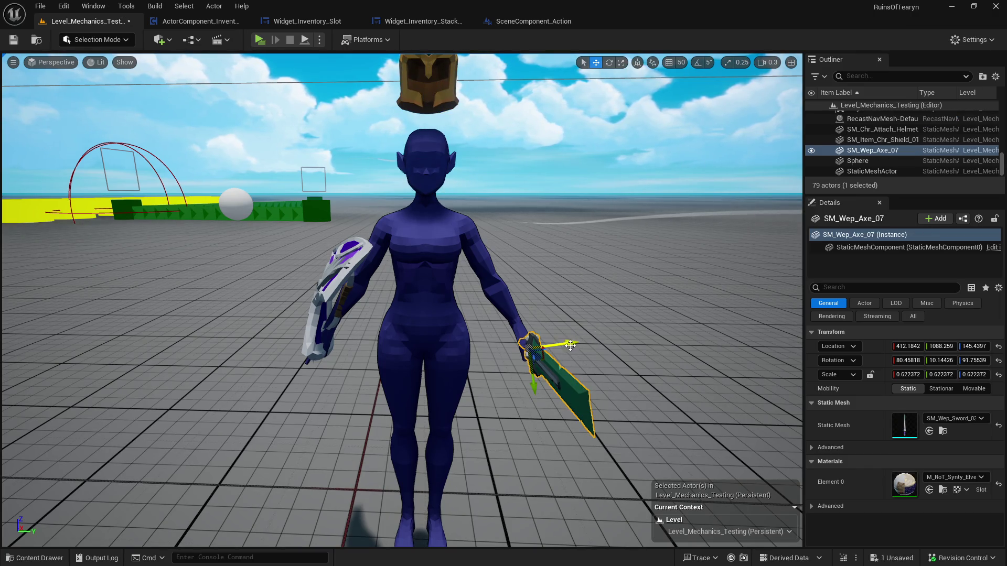
drag(572, 345, 679, 308)
click(371, 281)
drag(340, 291, 161, 217)
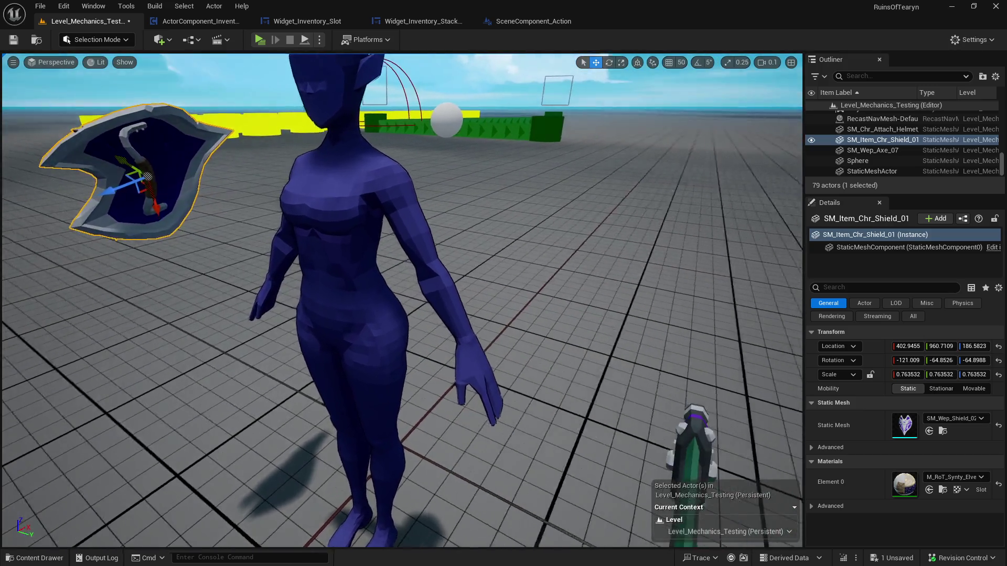
scroll(401, 301, up, 1)
key(w)
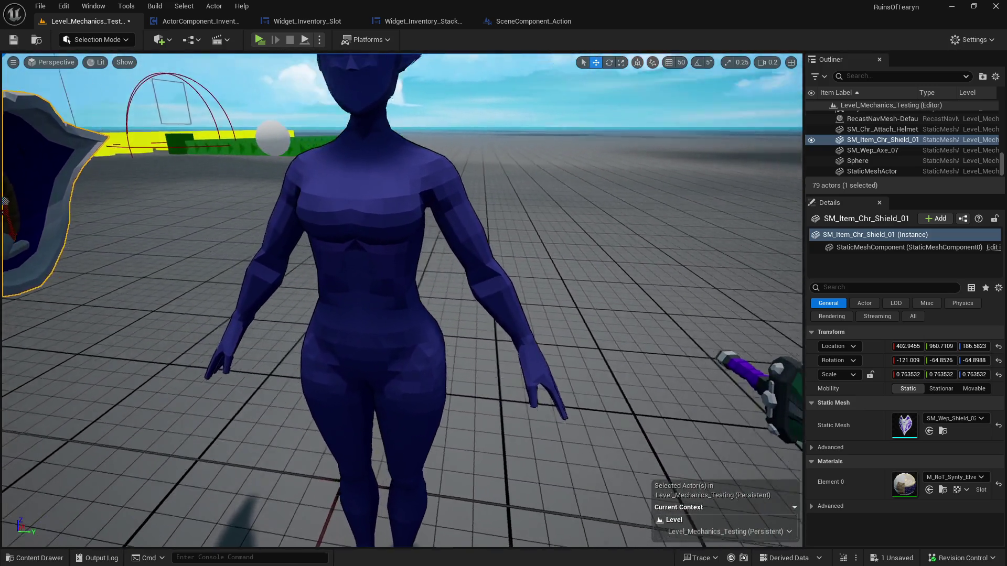
key(w)
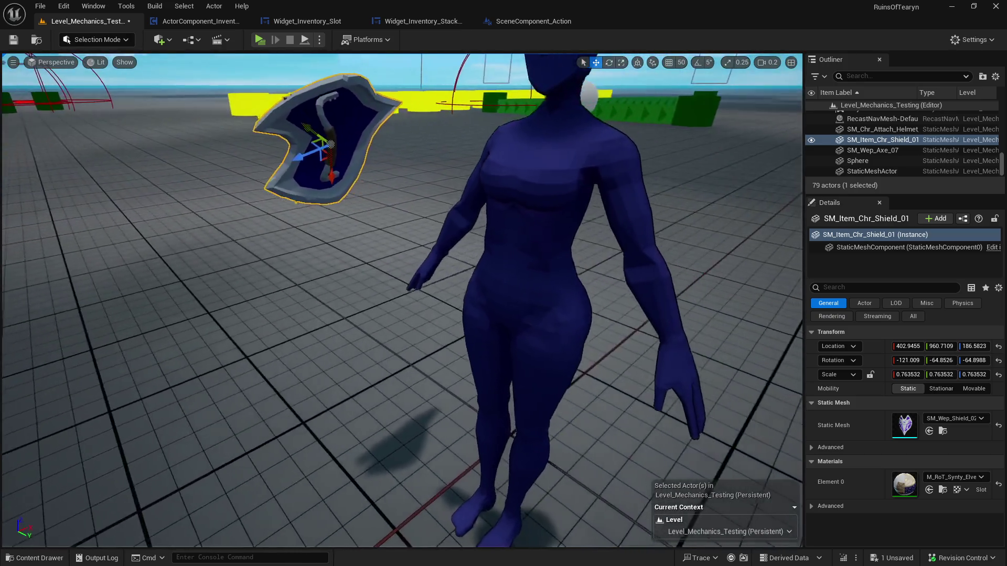
mouse_move(399, 299)
mouse_down()
mouse_move(299, 299)
mouse_move(546, 285)
mouse_up()
right_click(540, 246)
click(453, 258)
key(Escape)
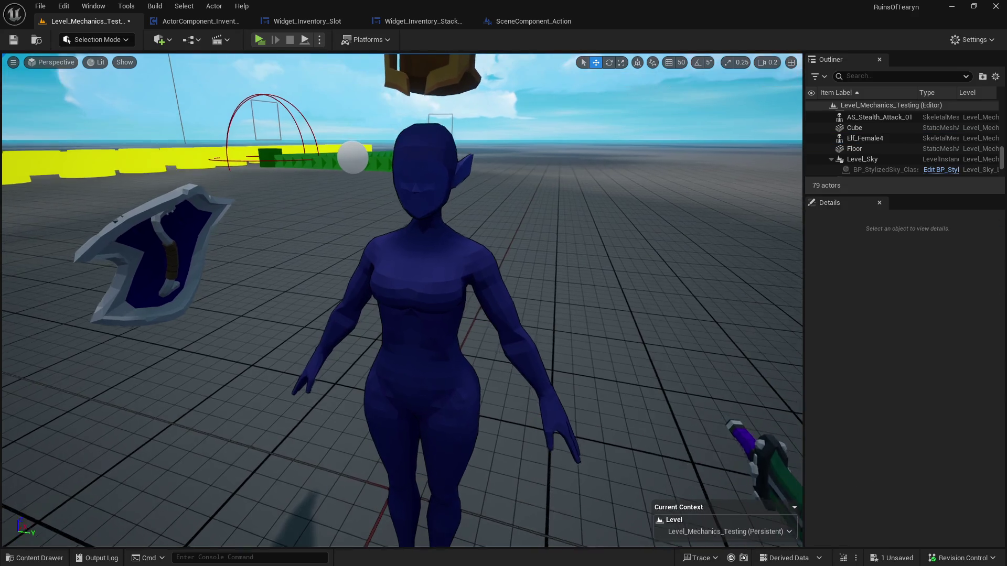
drag(454, 258, 453, 231)
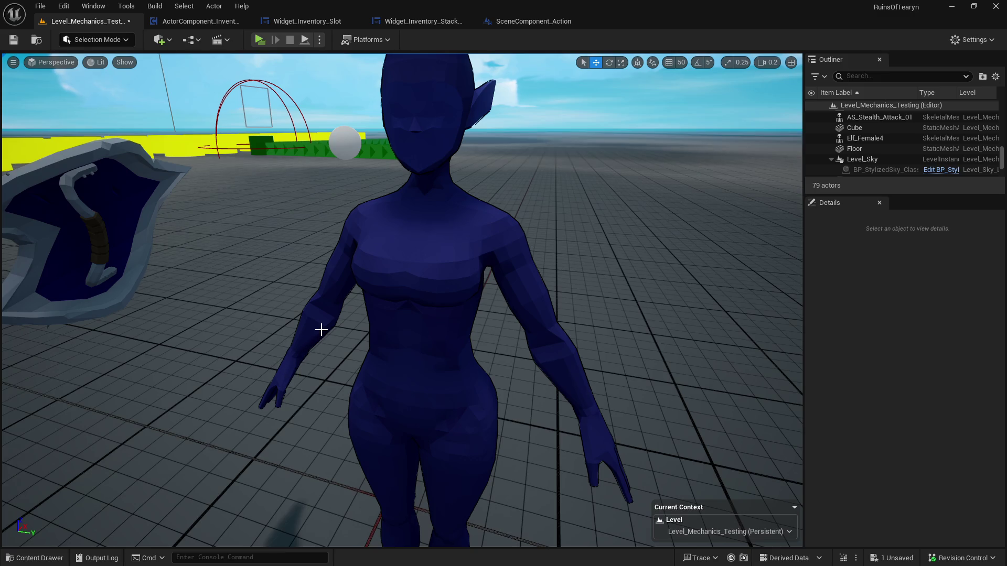
drag(453, 231, 488, 276)
key(ctrl+z)
key(ctrl+z)
key(ctrl+z)
key(ctrl+z)
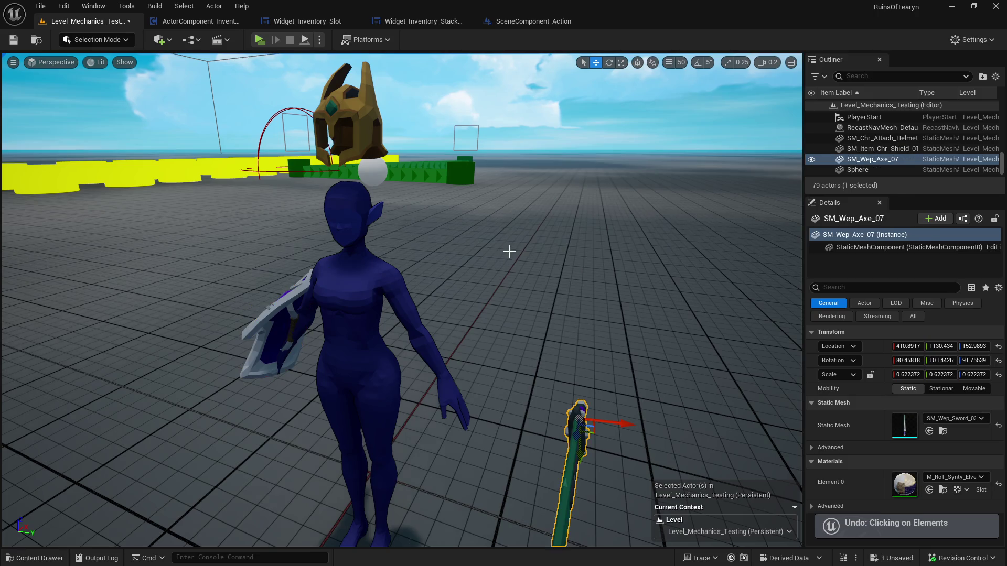
click(511, 251)
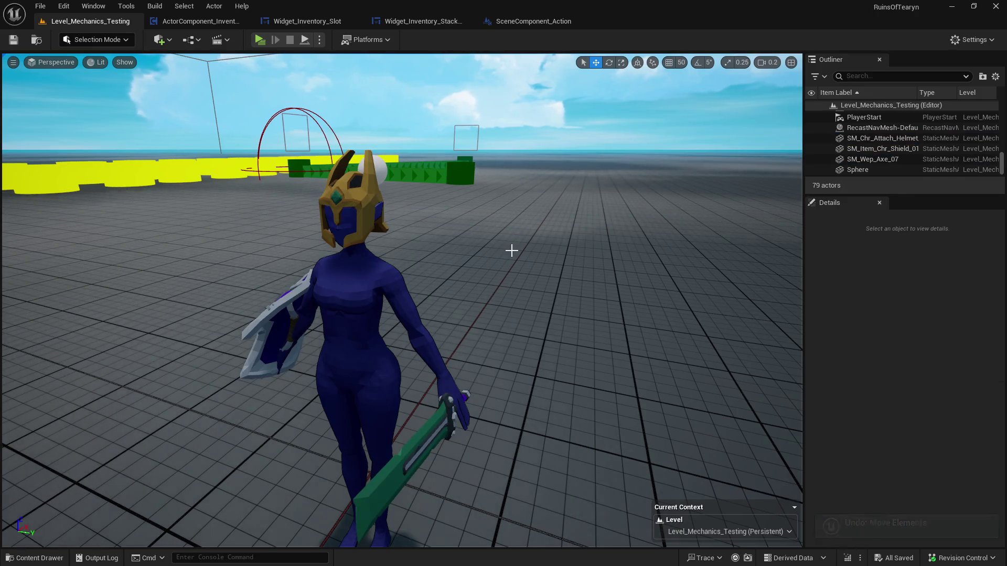
scroll(512, 251, up, 5)
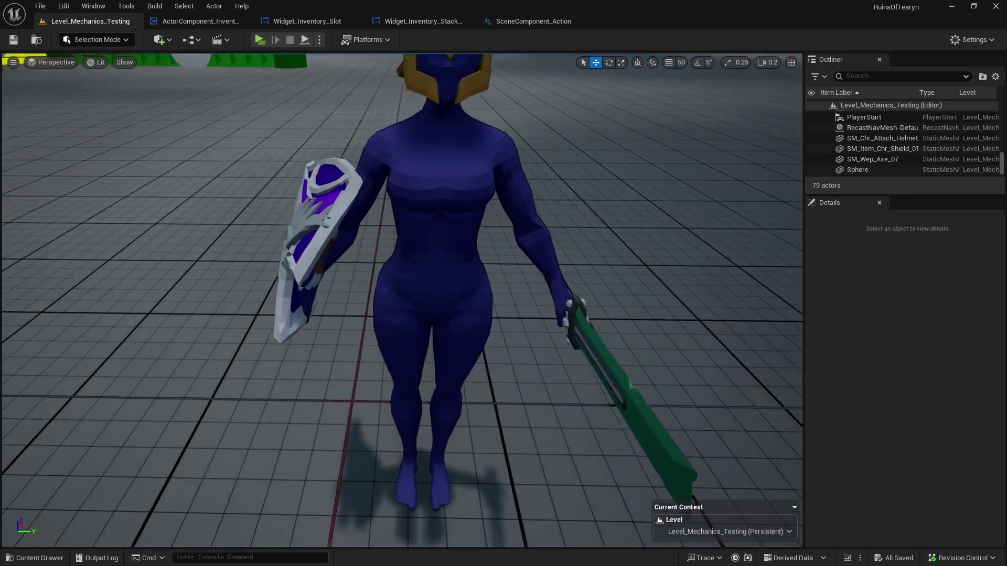
drag(512, 251, 477, 189)
drag(470, 326, 470, 325)
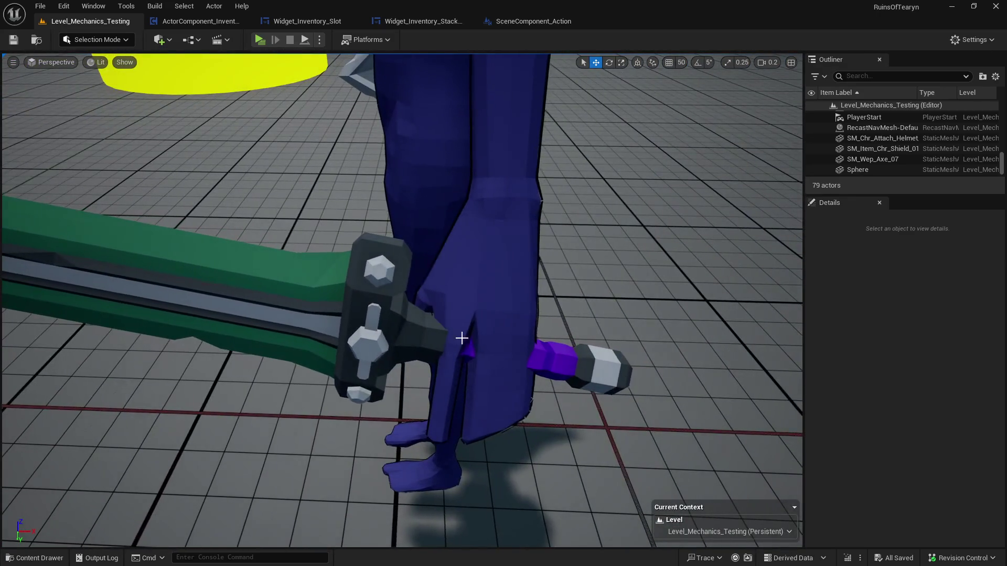
mouse_move(458, 407)
mouse_down()
mouse_move(501, 375)
mouse_move(506, 362)
mouse_move(490, 336)
mouse_up()
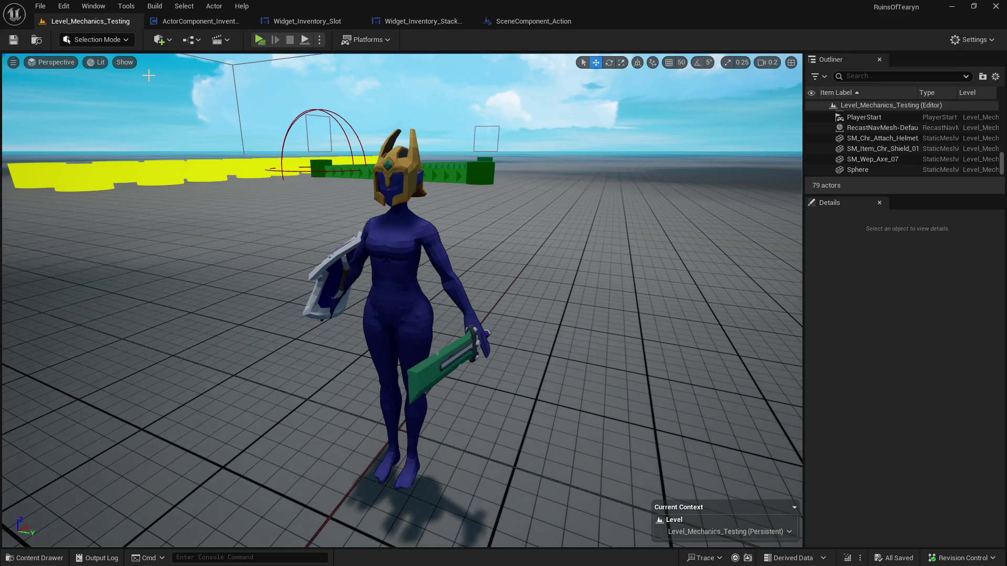
drag(187, 59, 186, 104)
key(a)
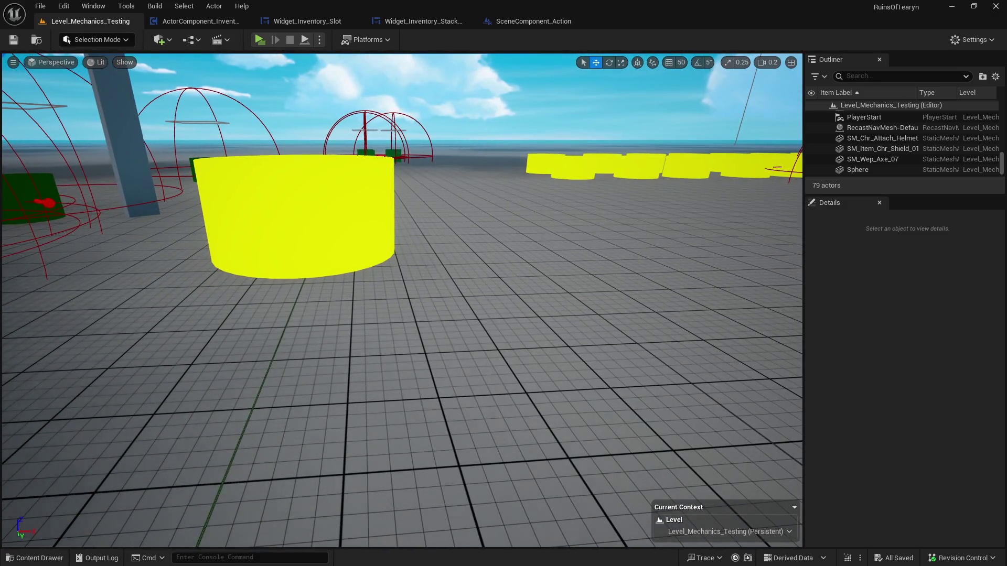
Fly around the yellow spawner and green cylinders, then go back to ActorComponent_Inventory's equipment graph
right_click(302, 157)
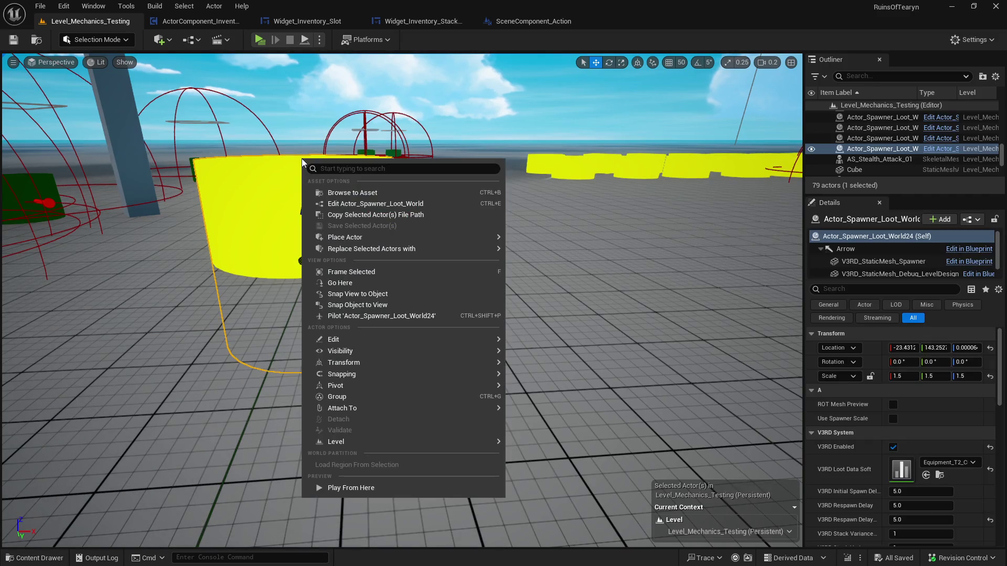
key(Escape)
key(Escape)
mouse_move(282, 156)
mouse_down()
mouse_move(273, 221)
mouse_move(252, 157)
mouse_move(262, 168)
mouse_up()
drag(402, 301, 407, 362)
key(a)
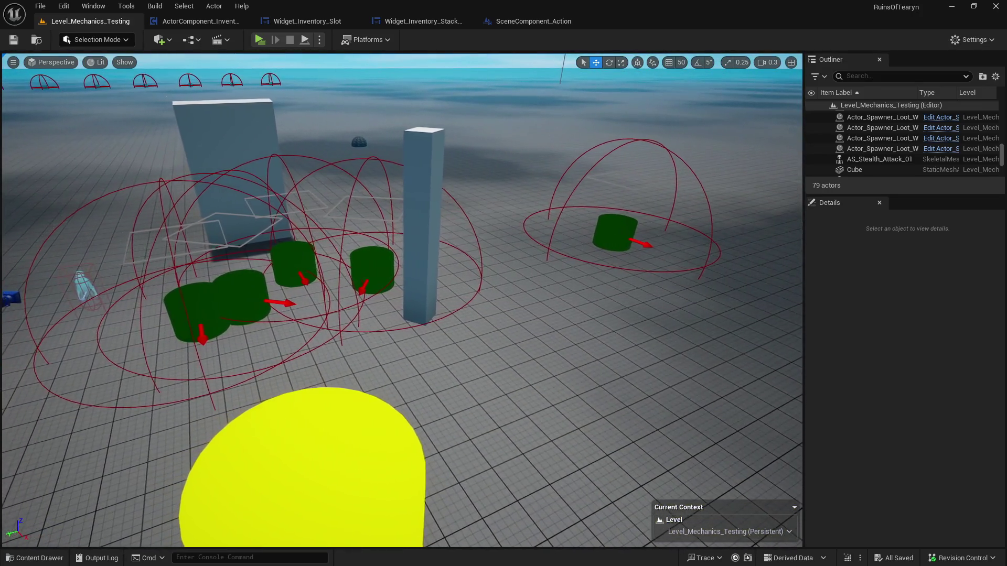
key(a)
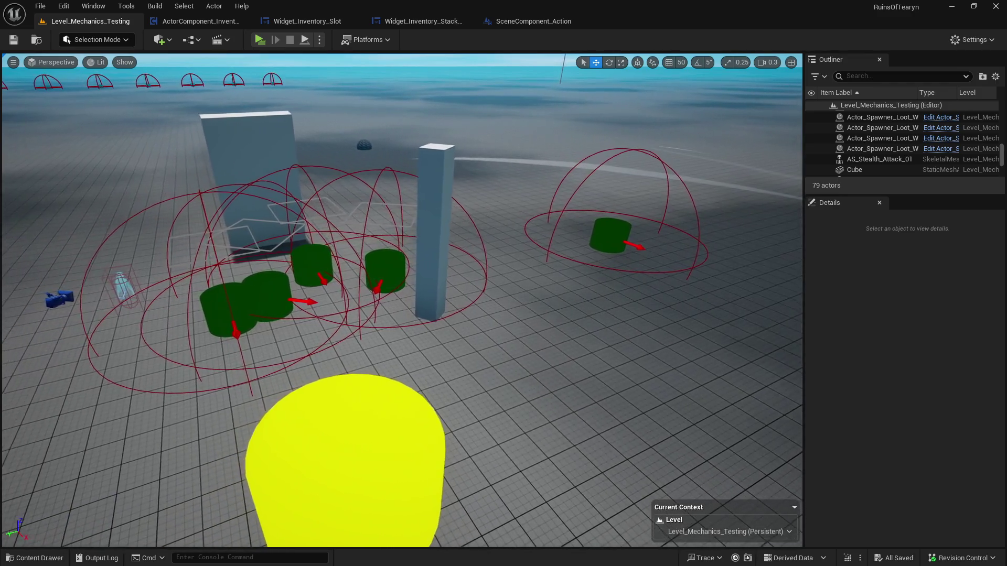
scroll(402, 301, up, 2)
mouse_move(284, 155)
mouse_down()
mouse_move(278, 194)
mouse_move(284, 156)
mouse_up()
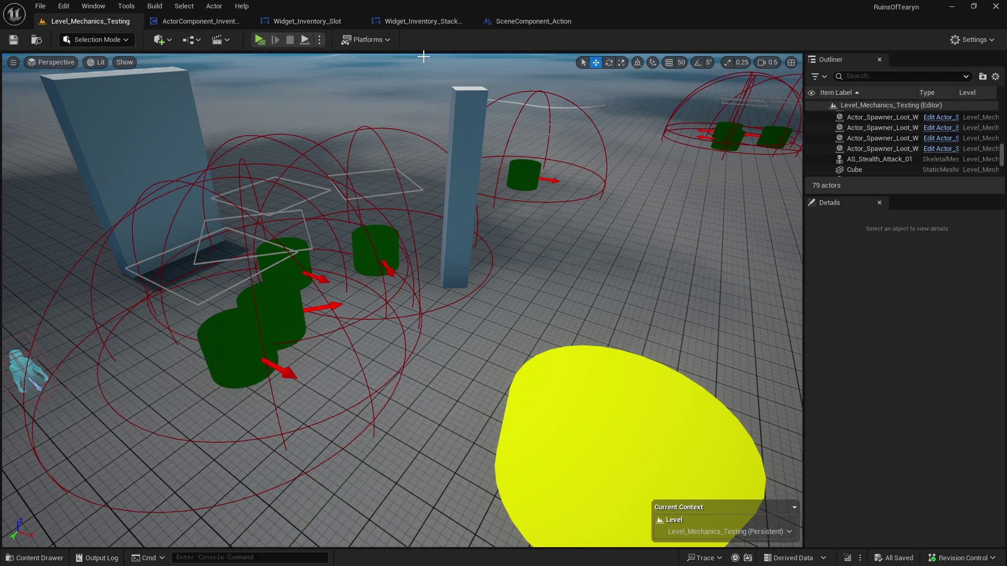
click(190, 22)
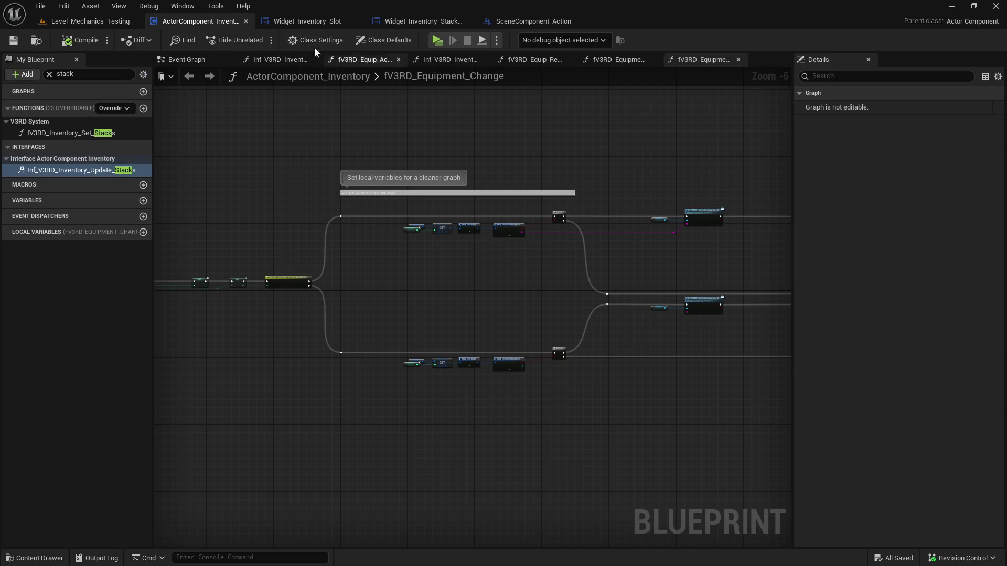
In ActorComponent_Inventory, clear the member filter and open fV3RD_Inventory_Set_Stacks to view its Return node
click(94, 24)
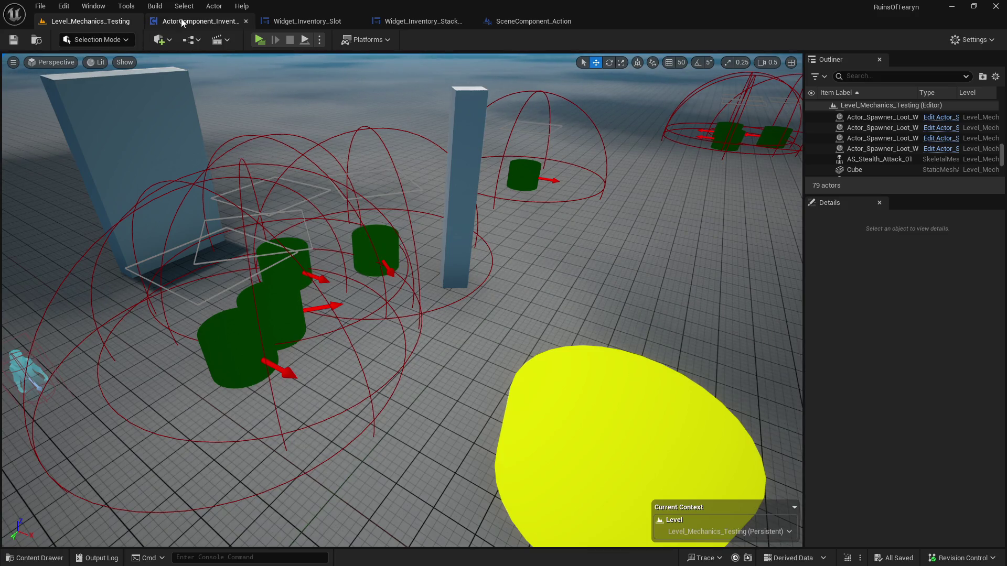
click(184, 22)
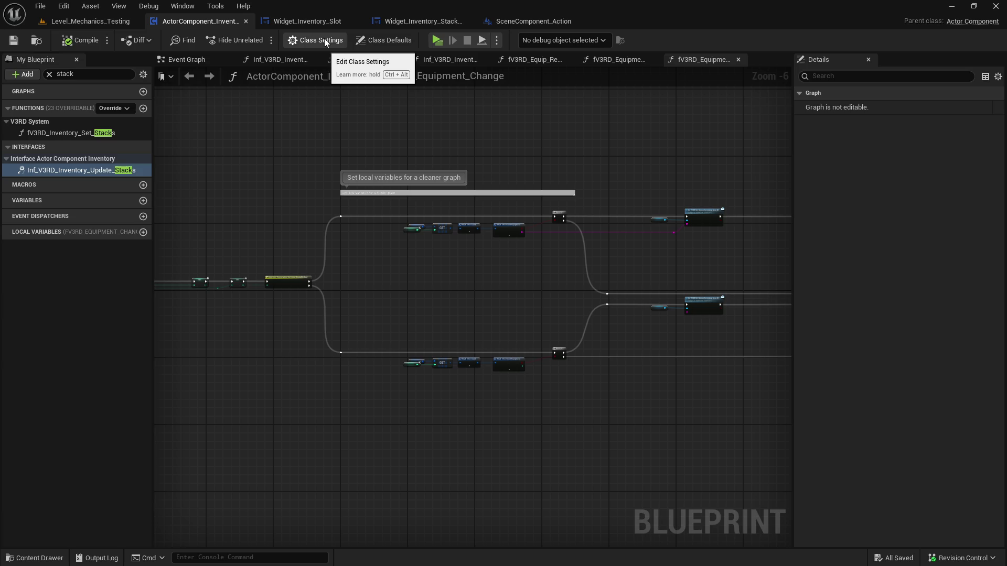
click(91, 73)
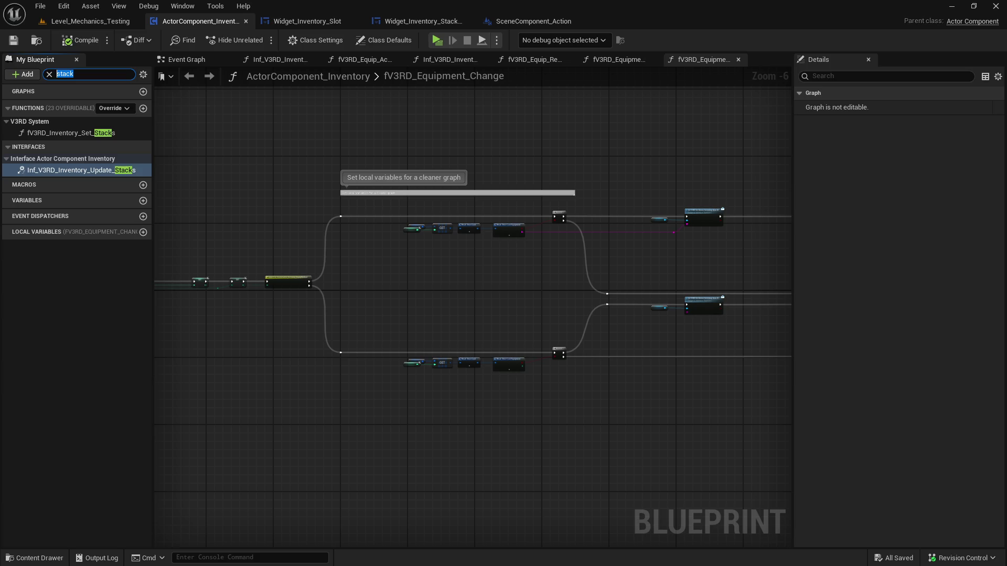
click(49, 306)
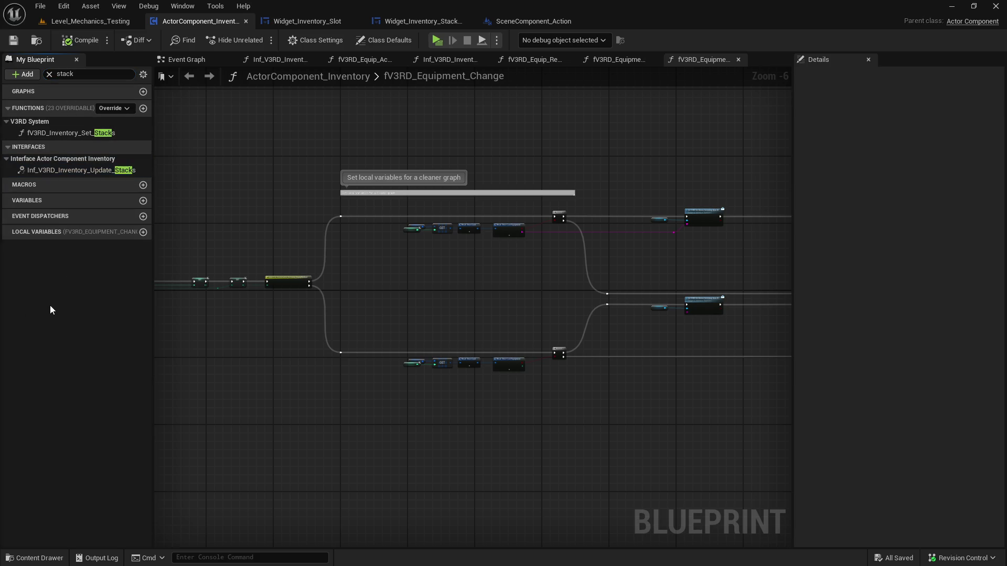
double_click(88, 131)
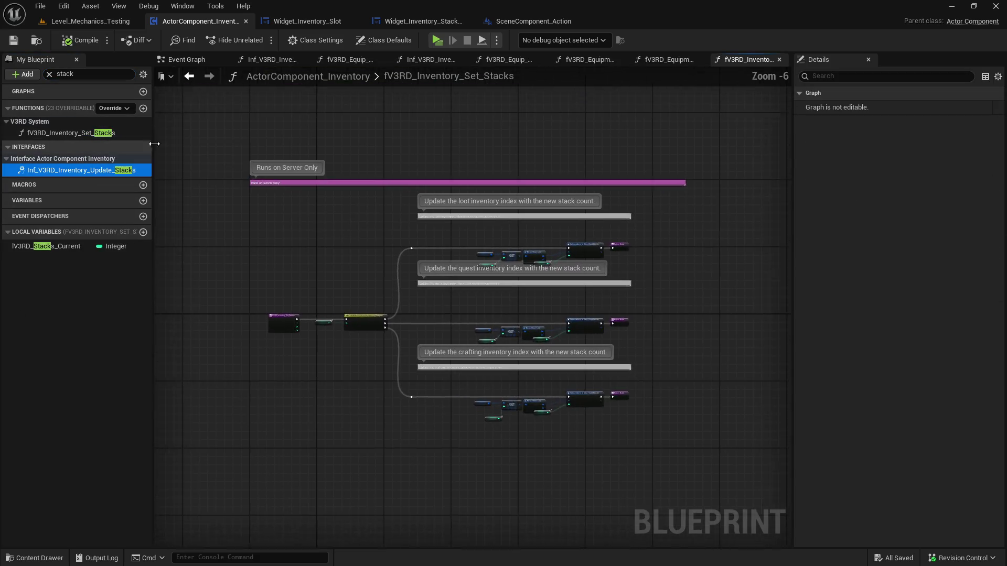
drag(382, 278, 202, 281)
Open Inf_V3RD_Inventory_Update_Stacks, search members for 'sp' then 'stack', and clear the search
double_click(94, 168)
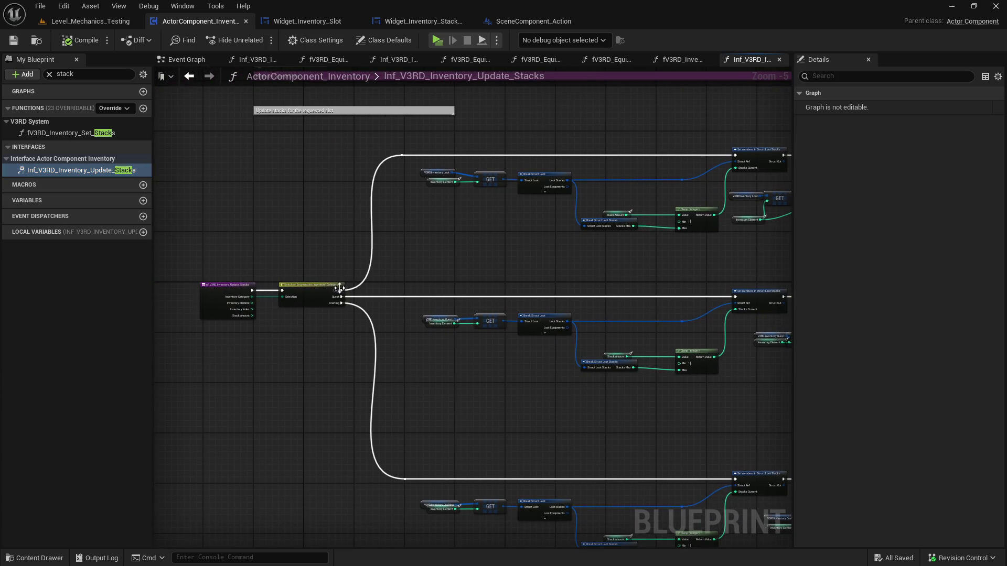
scroll(351, 266, up, 2)
scroll(368, 259, down, 3)
click(98, 74)
text(split)
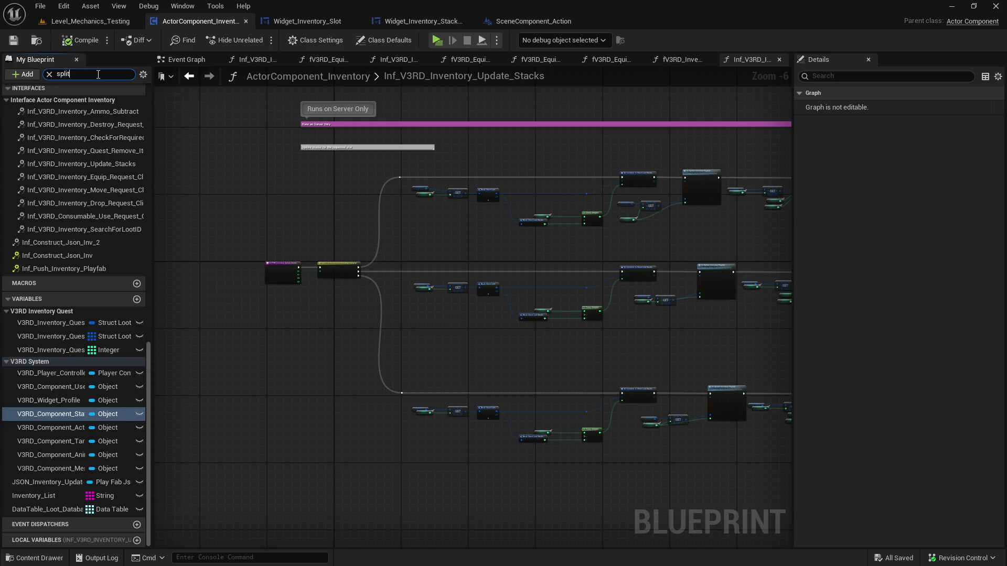
key(ctrl+a)
text(stacl)
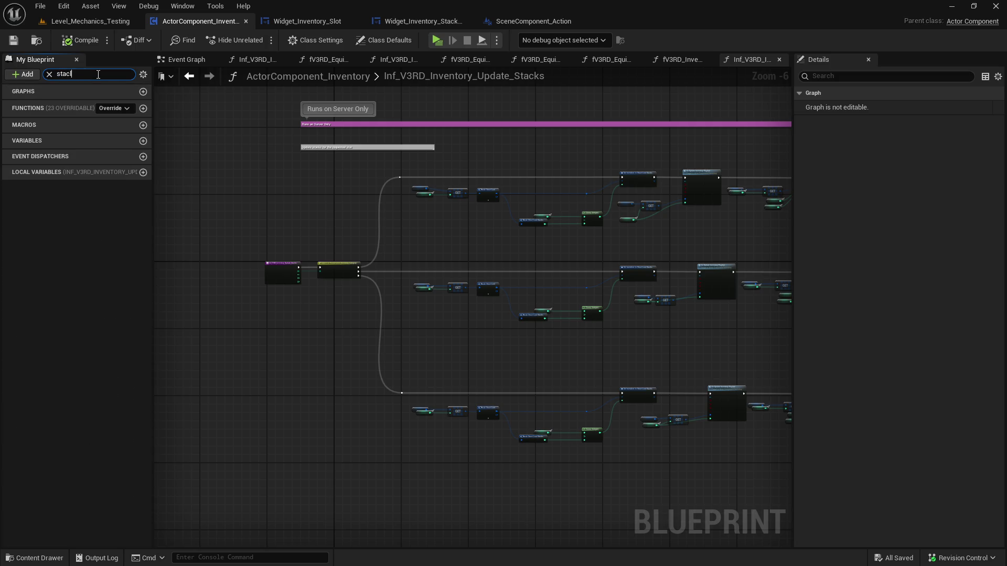
key(BackSpace)
text(k)
key(ctrl+a)
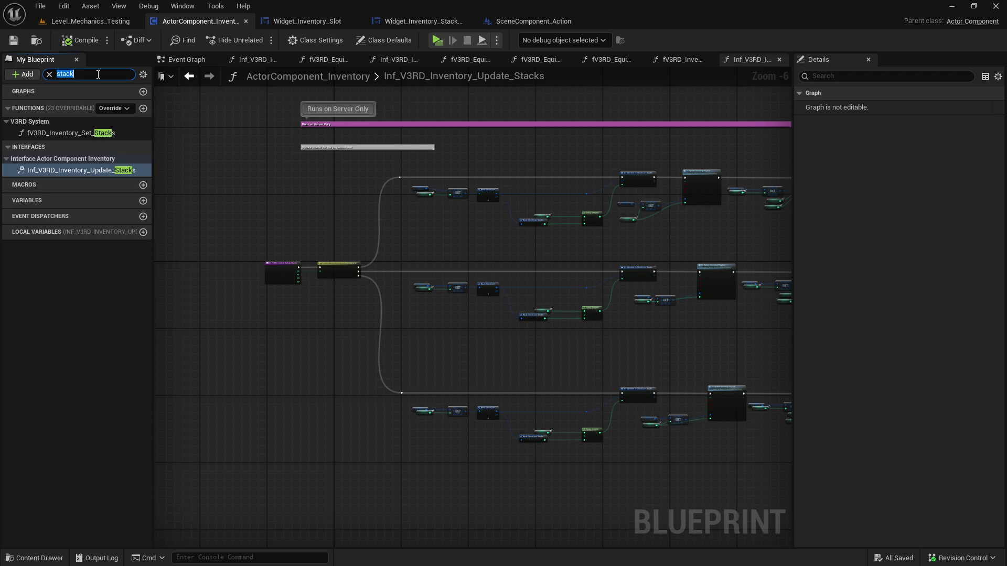
key(BackSpace)
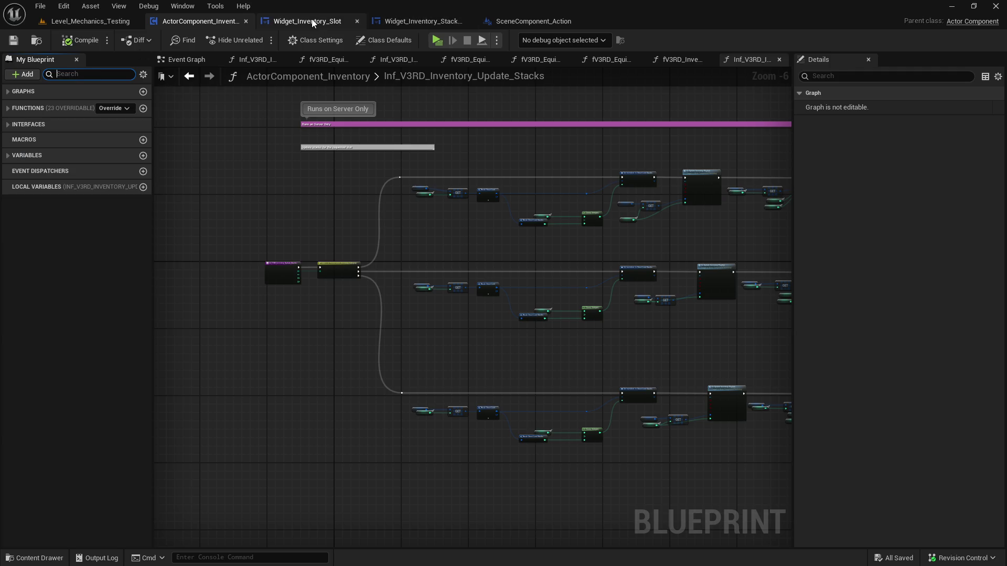
Open Widget_Inventory_Slot's fV3RD_Initiate_Split_Stack graph and pan to the Set Partial Stack Amount nodes
click(313, 22)
scroll(509, 190, down, 5)
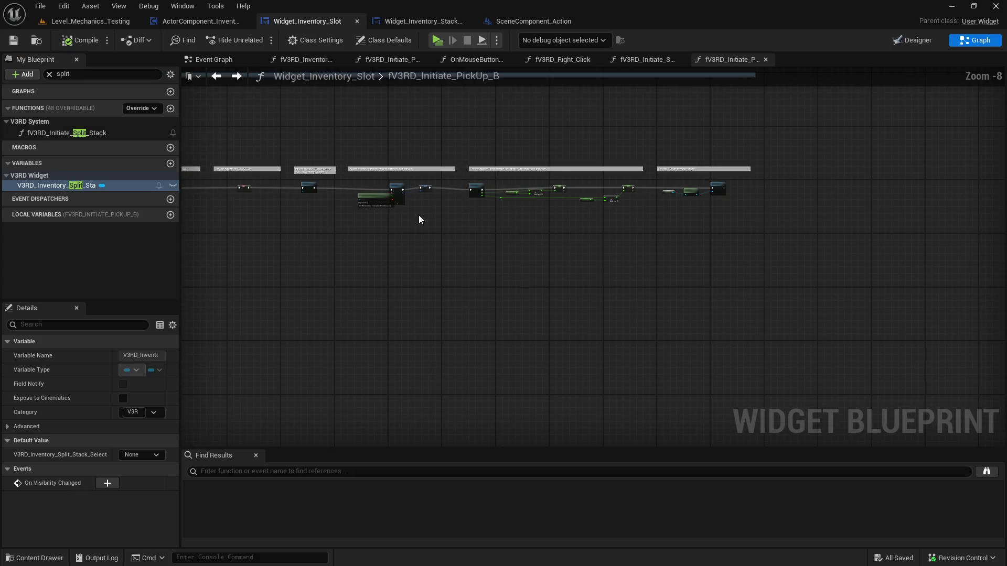
click(646, 60)
scroll(604, 253, down, 2)
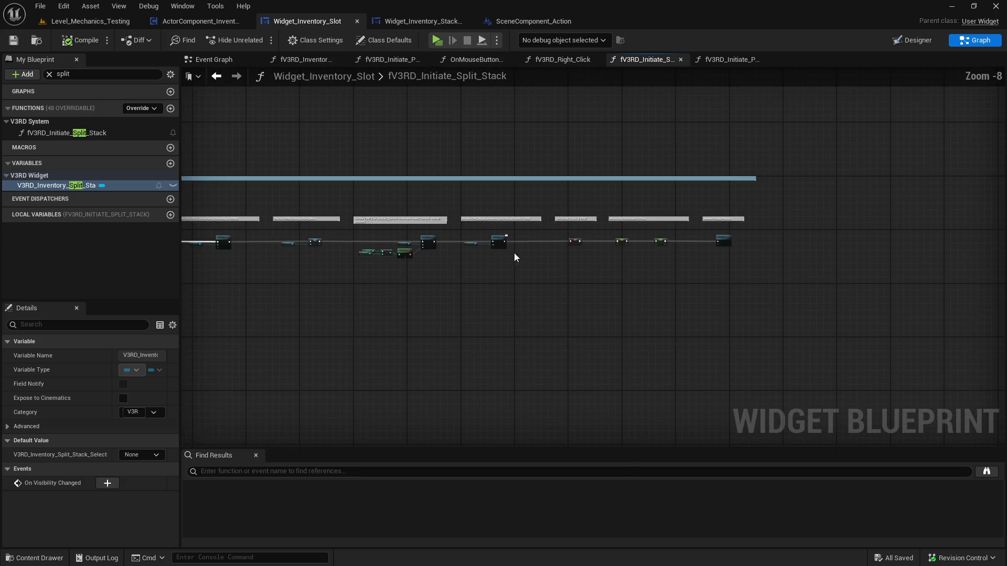
scroll(592, 224, up, 3)
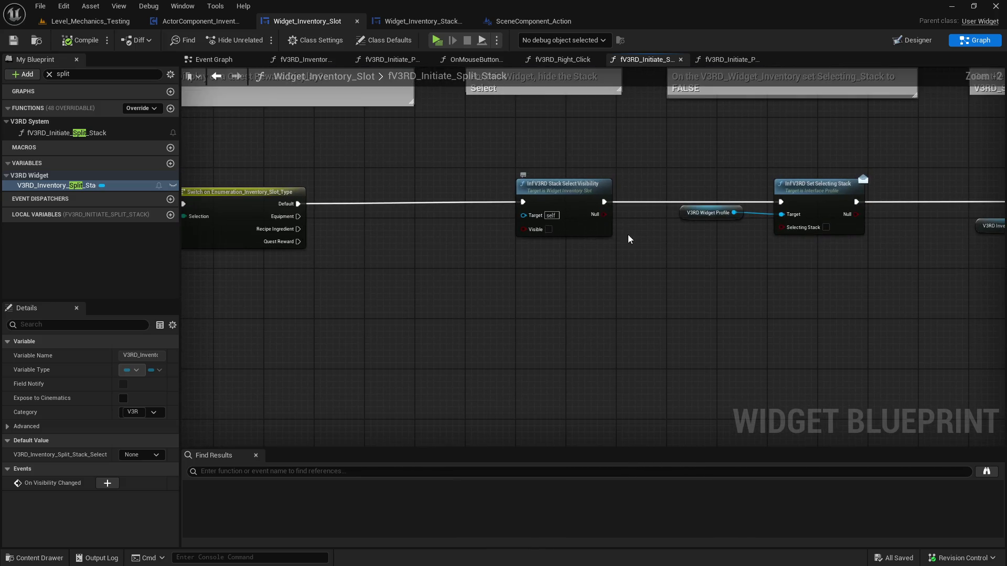
drag(890, 250, 497, 240)
mouse_move(728, 255)
mouse_down()
mouse_move(385, 244)
mouse_move(723, 259)
mouse_up()
drag(621, 278, 620, 322)
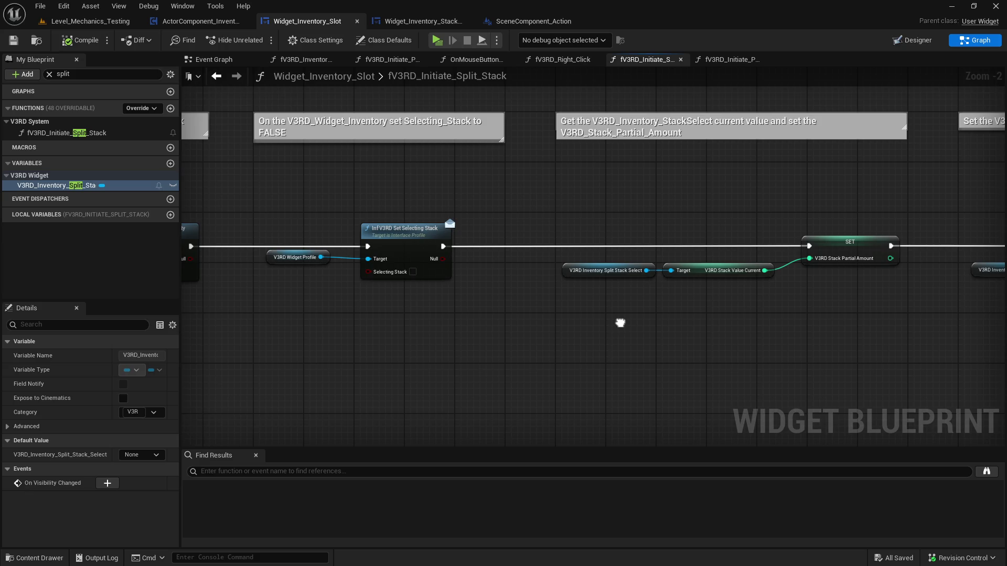
drag(621, 323, 329, 303)
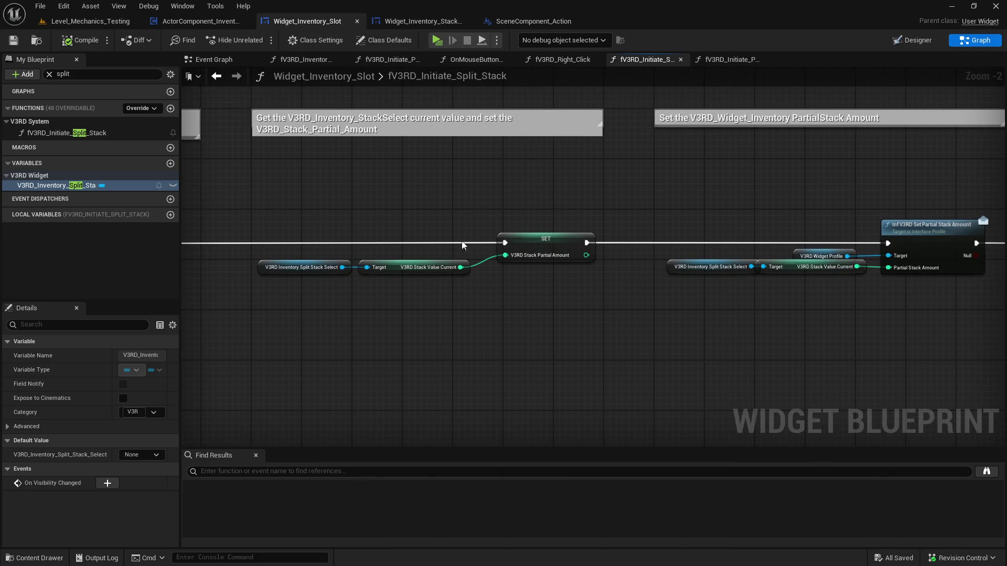
Follow the Branch, Initiate Pick Up, SetText, Set Visibility and Canvas Panel Move nodes
drag(723, 169, 371, 182)
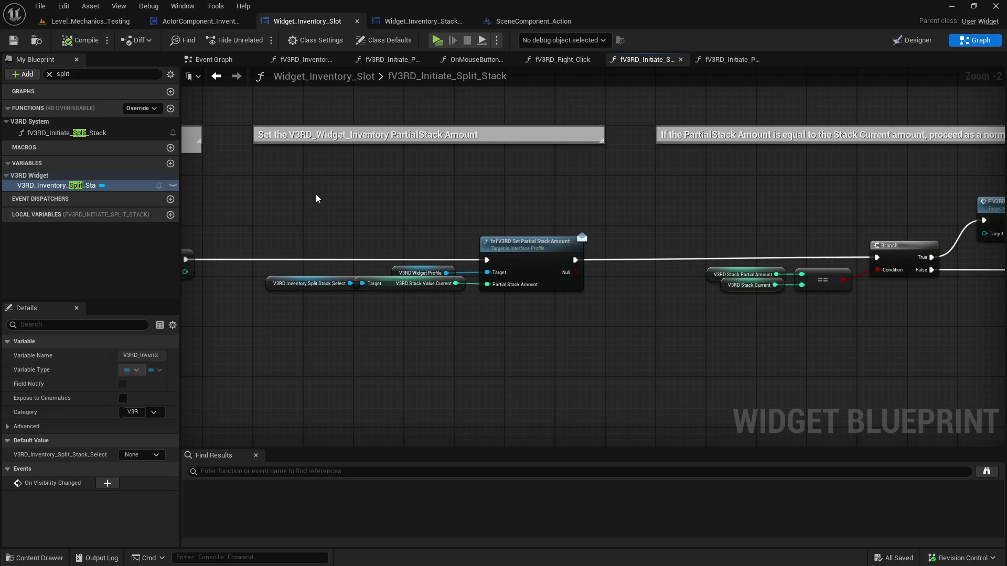
mouse_move(662, 215)
mouse_down()
mouse_move(490, 206)
mouse_move(394, 224)
mouse_move(182, 216)
mouse_up()
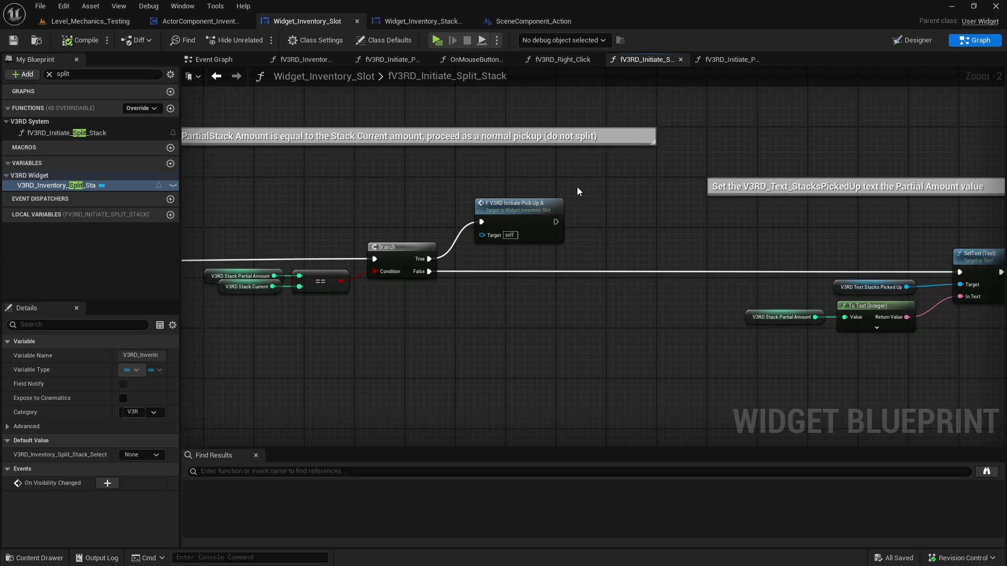
mouse_move(577, 187)
mouse_down()
mouse_move(585, 204)
mouse_move(315, 191)
mouse_move(562, 196)
mouse_up()
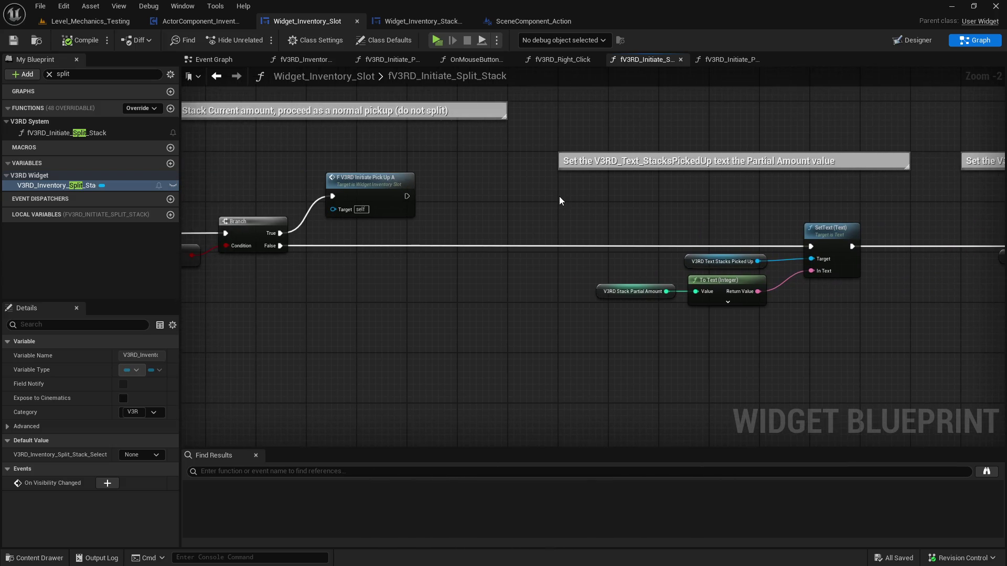
click(386, 187)
click(655, 206)
drag(748, 204, 434, 204)
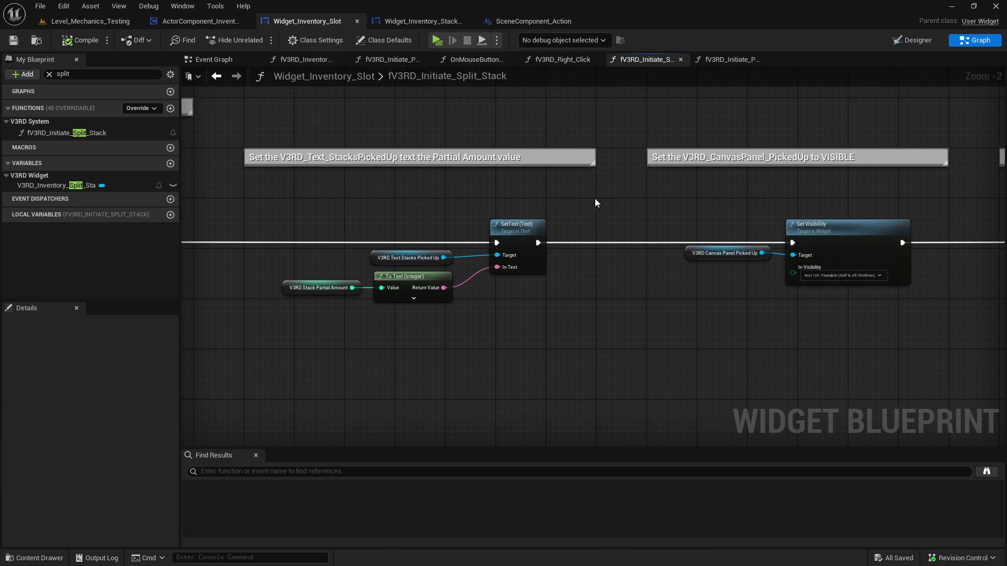
drag(604, 199, 394, 201)
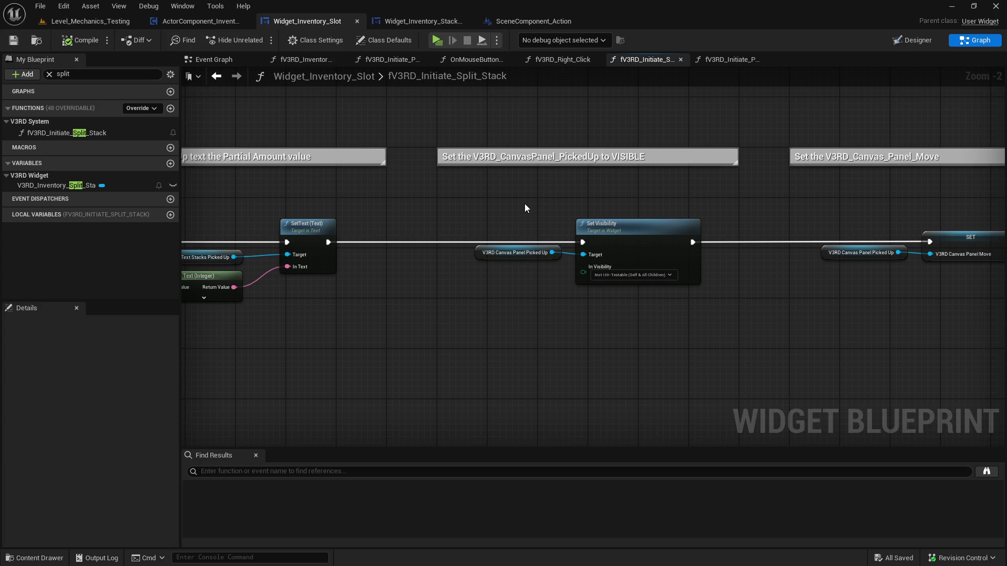
drag(525, 204, 230, 202)
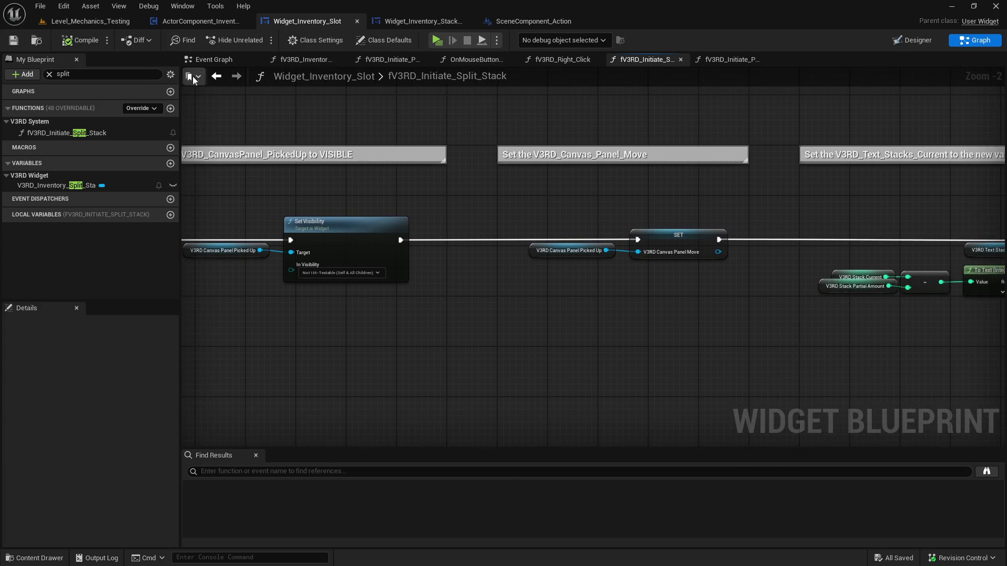
click(86, 74)
Search 'move req' in ActorComponent_Inventory and open fV3RD_Inventory_Move_Request from its event
text(inve)
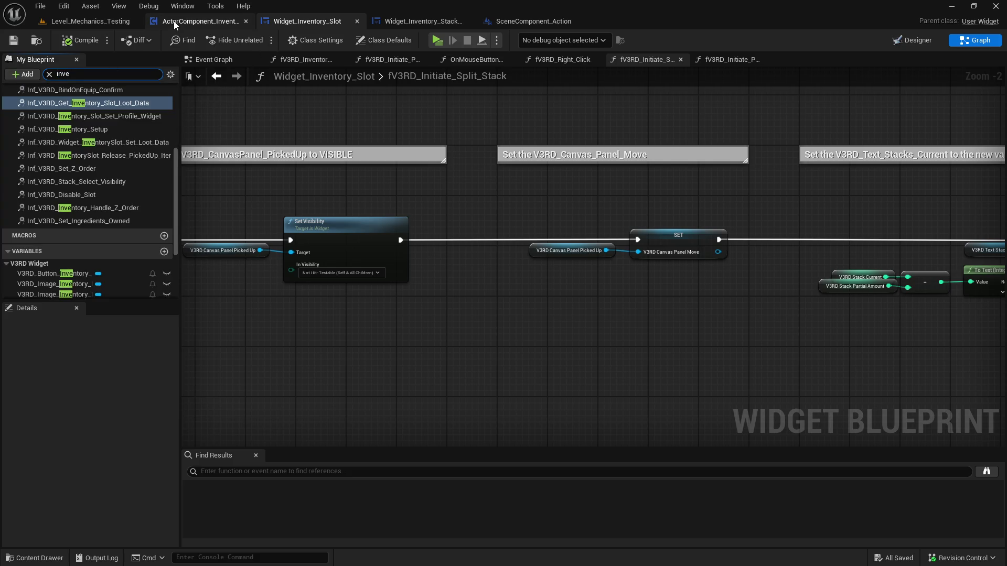
click(174, 21)
click(74, 73)
text(move)
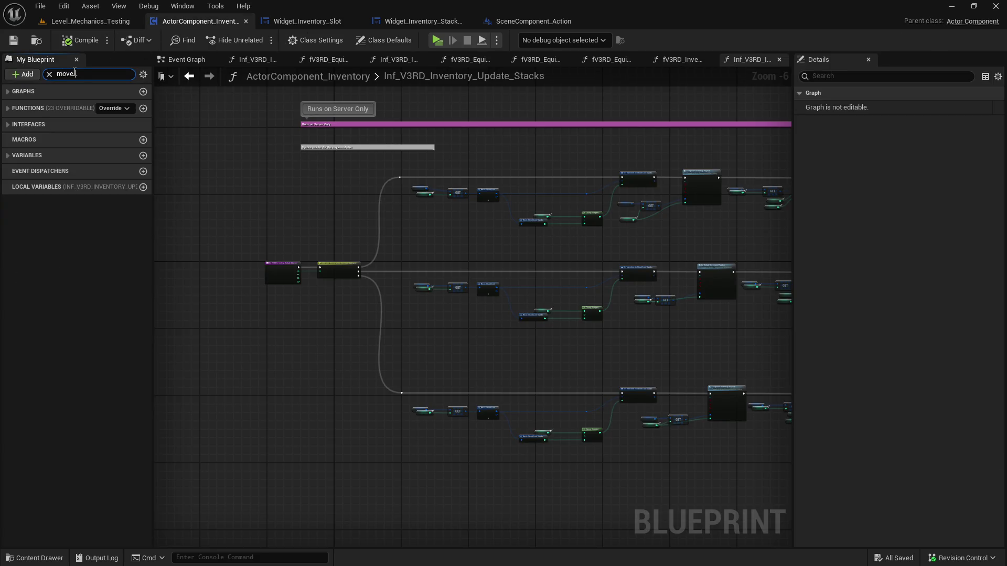
text( req)
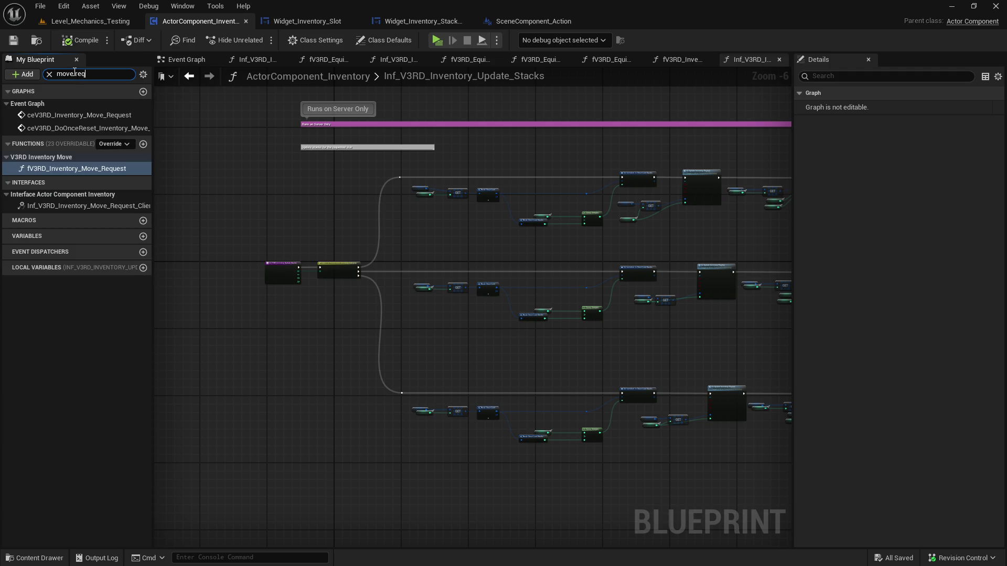
double_click(80, 115)
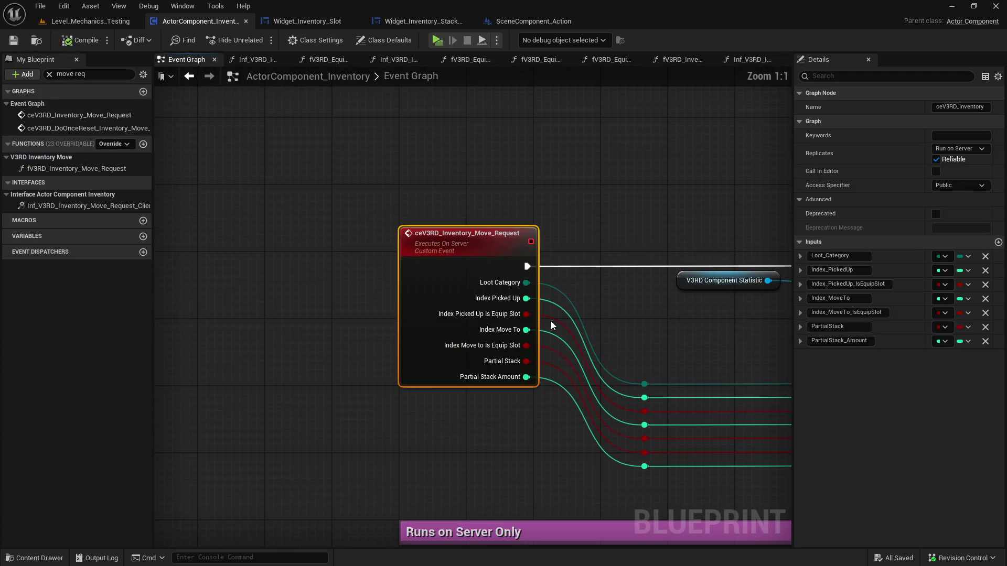
drag(524, 366, 202, 274)
mouse_move(549, 382)
mouse_down()
mouse_move(600, 355)
mouse_move(524, 333)
mouse_move(488, 225)
mouse_up()
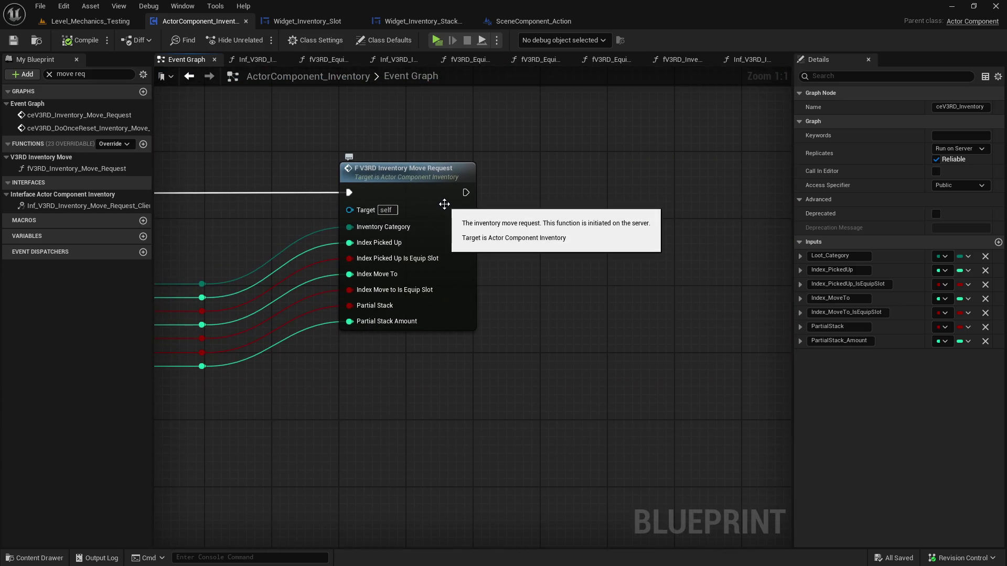
double_click(444, 204)
Review the Move Request graph's AND/Branch comments and combat state check nodes
scroll(544, 335, up, 10)
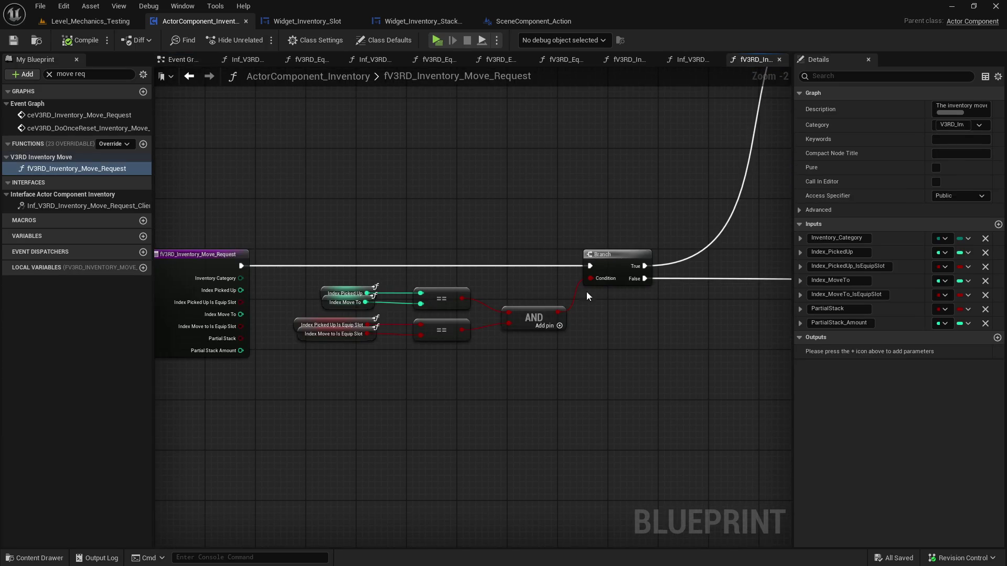
drag(572, 289, 154, 286)
scroll(301, 278, down, 1)
drag(316, 278, 261, 275)
scroll(301, 275, down, 1)
drag(577, 315, 296, 292)
drag(415, 357, 409, 335)
scroll(409, 340, down, 3)
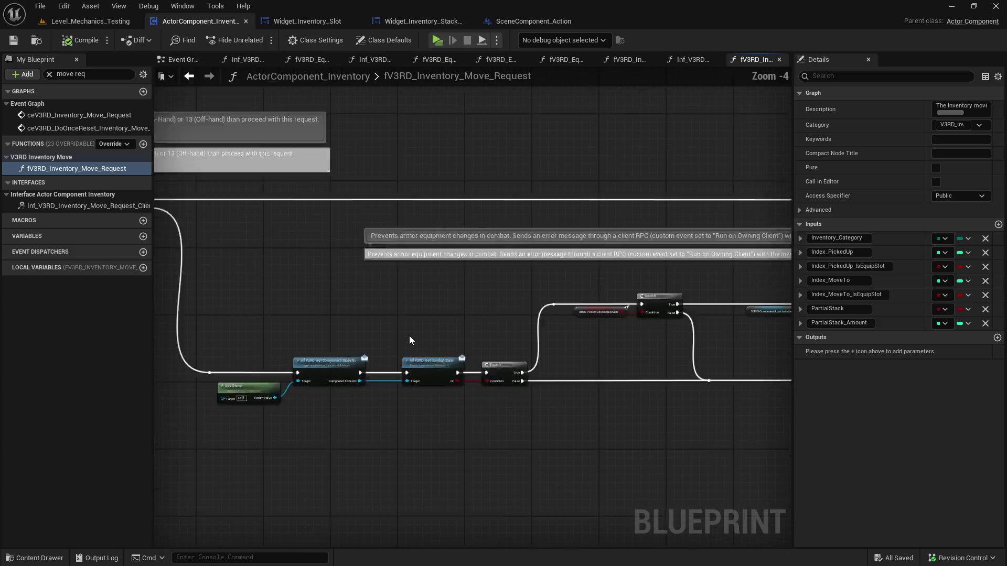
Close the Blueprint editors, collapse V3RD_Spawner_Actions in the Content Drawer, and switch to Obsidian
right_click(201, 21)
click(266, 68)
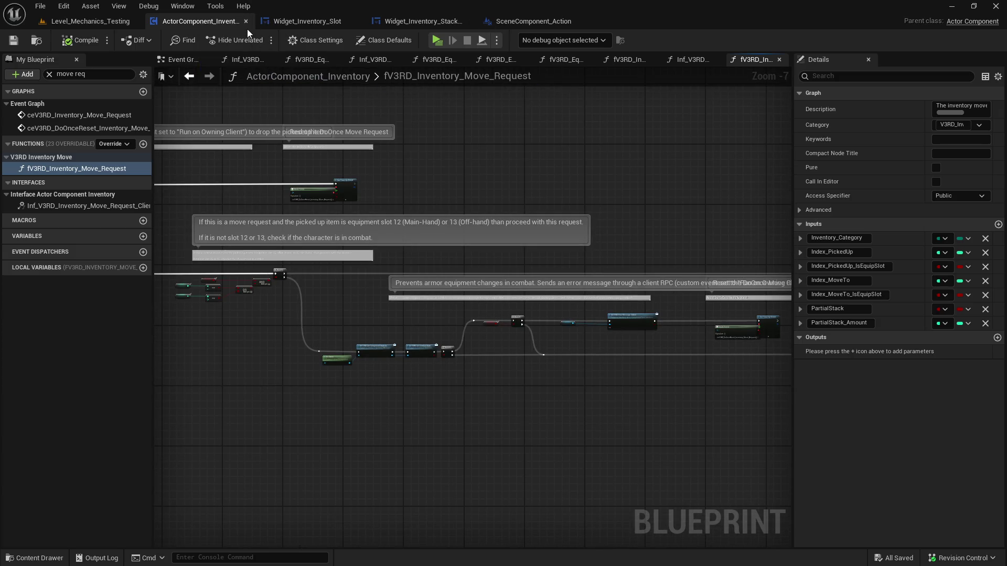
click(246, 21)
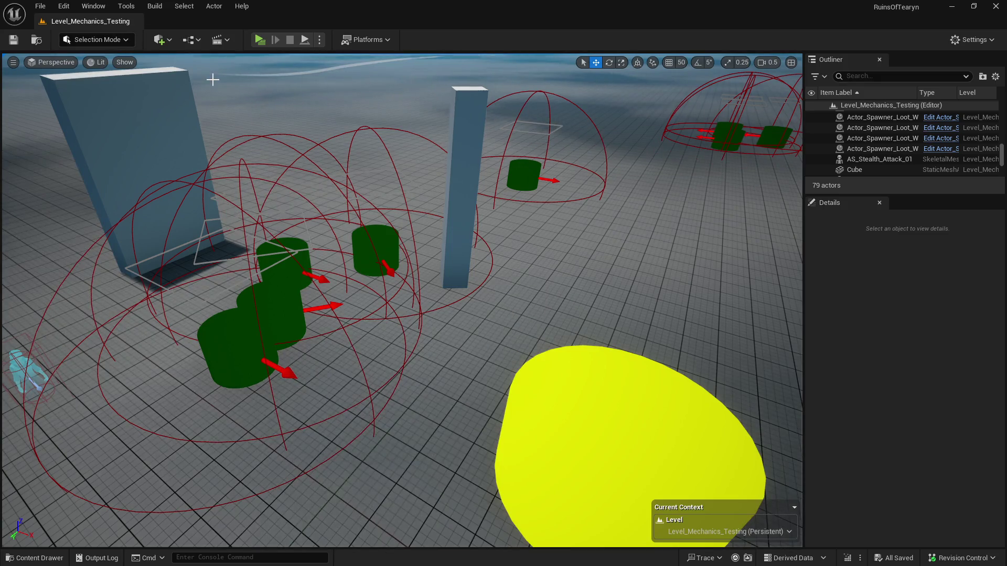
key(ctrl+space)
click(531, 435)
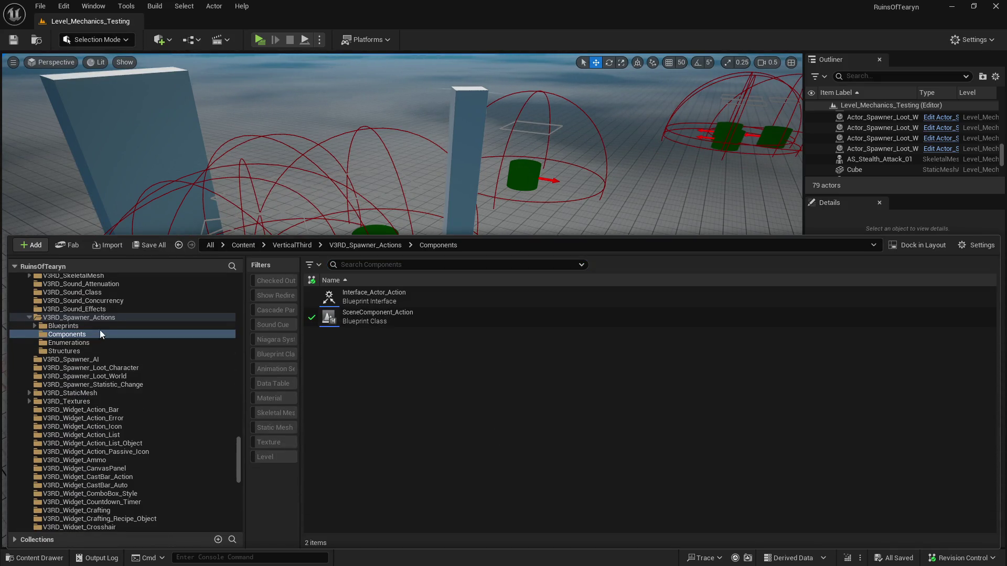
double_click(39, 320)
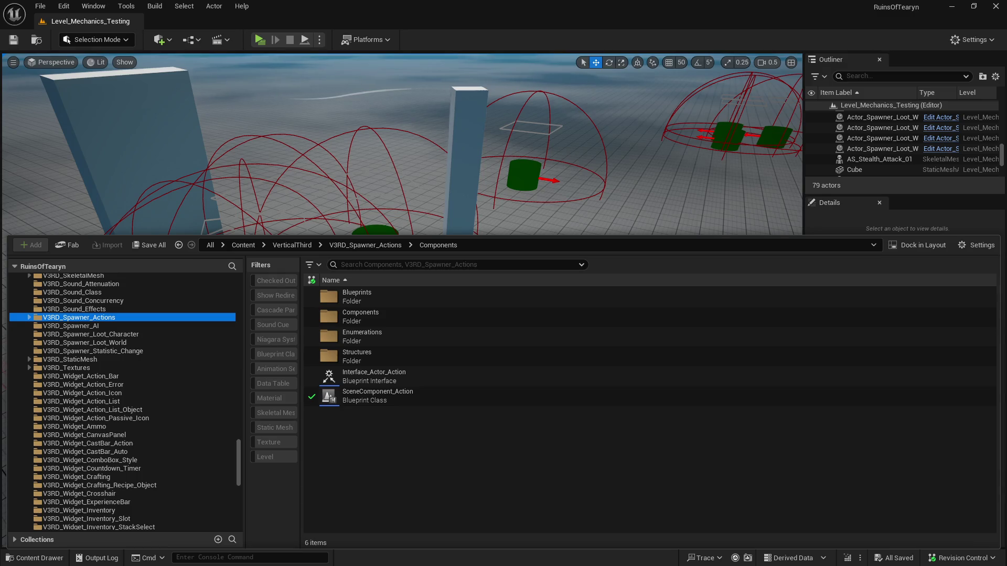
key(alt+Tab)
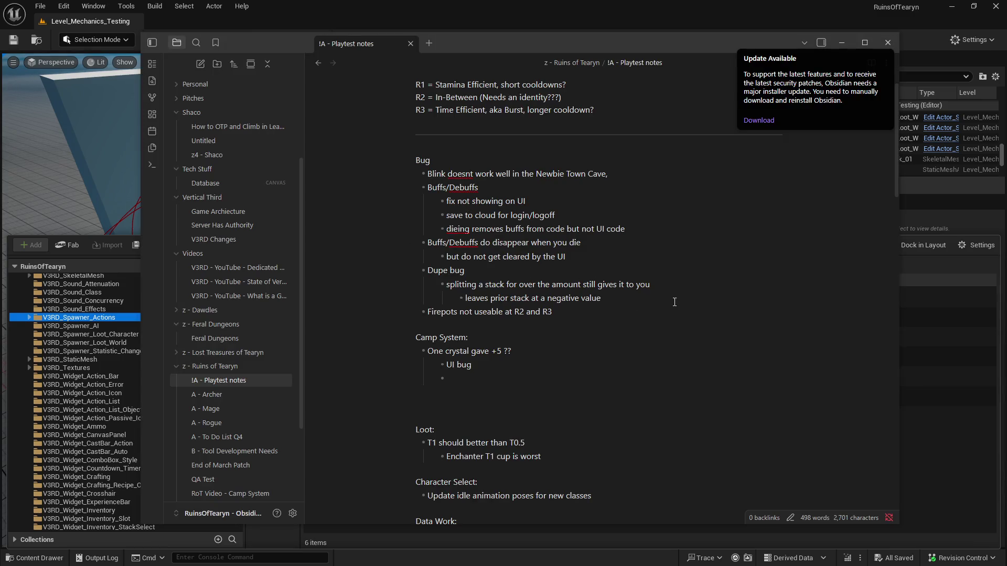
Delete the Dupe bug entry and its sub-points, then open A - To Do List Q4
mouse_move(614, 301)
mouse_down()
mouse_move(429, 282)
mouse_move(397, 269)
mouse_up()
key(BackSpace)
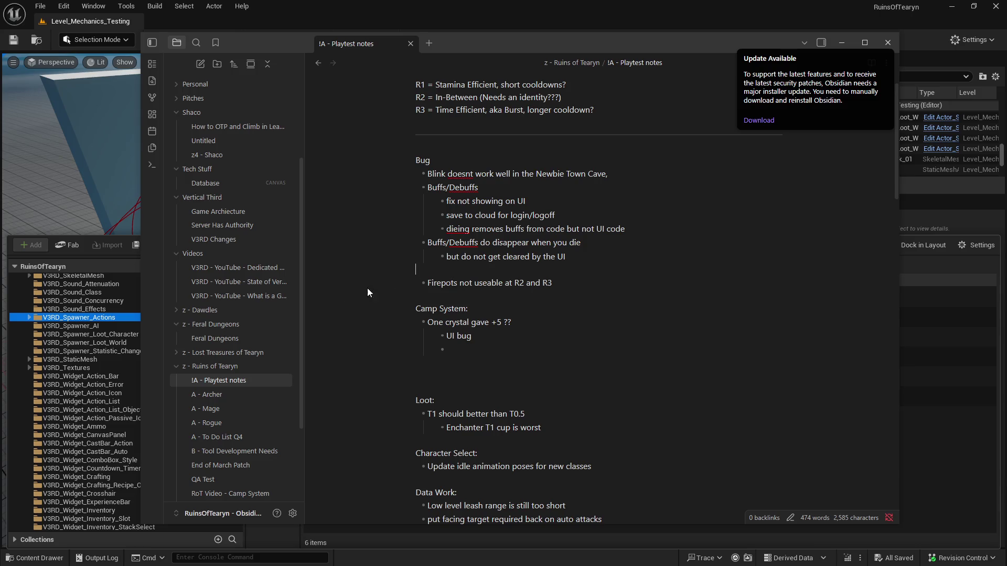
scroll(231, 388, down, 3)
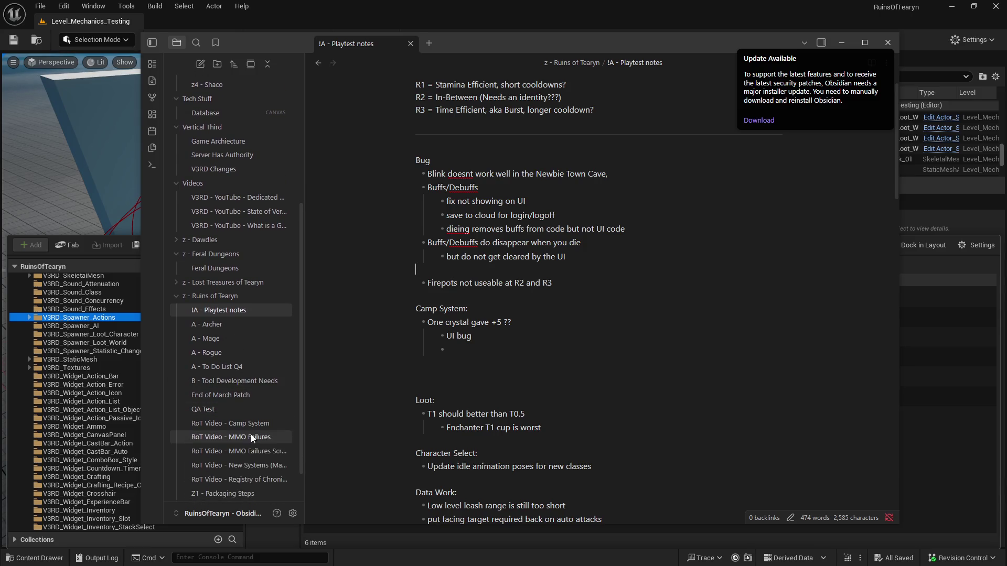
click(239, 368)
Add a 'Bug:' heading under the title with the pasted dupe-bug bullets beneath it
key(Return)
key(Return)
key(Return)
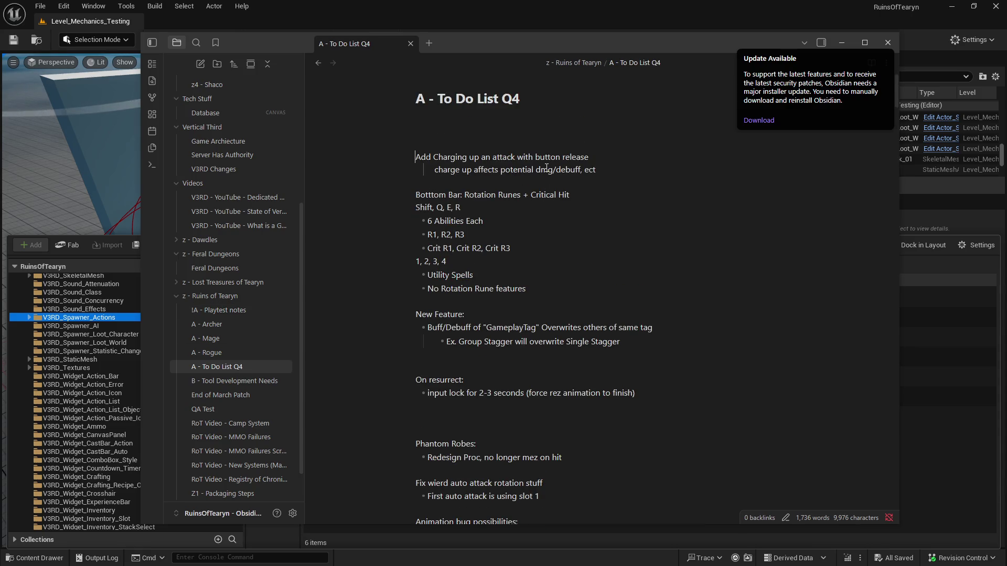
text(Bug:)
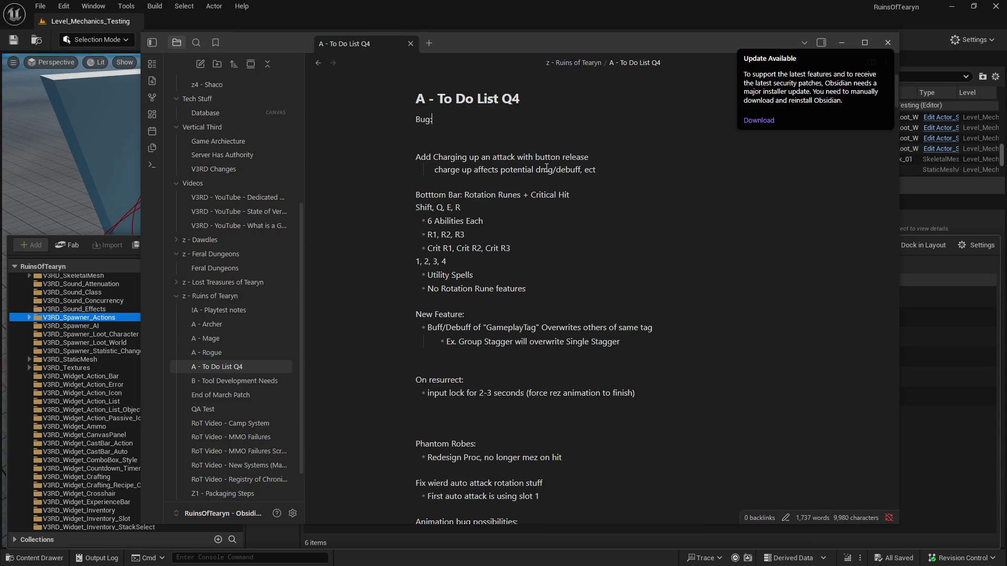
key(Return)
text(- Dupe bug 	- splitting a stack for over the amount still gives it to you 		- leaves prior stack at a negative value)
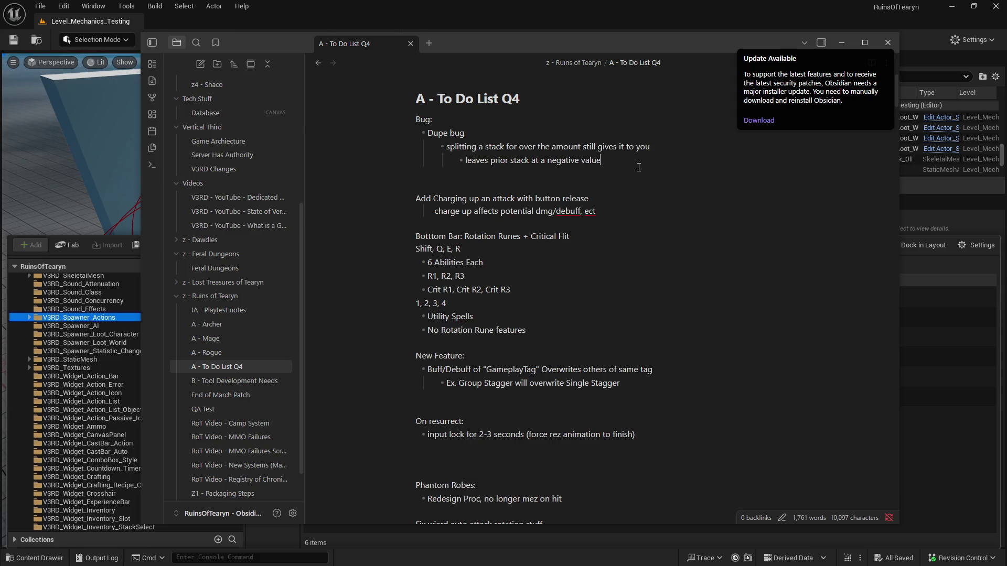
Note the client/server-side fix and a server-to-client error for out-of-range splits, then open Playtest notes
key(Return)
text(ed )
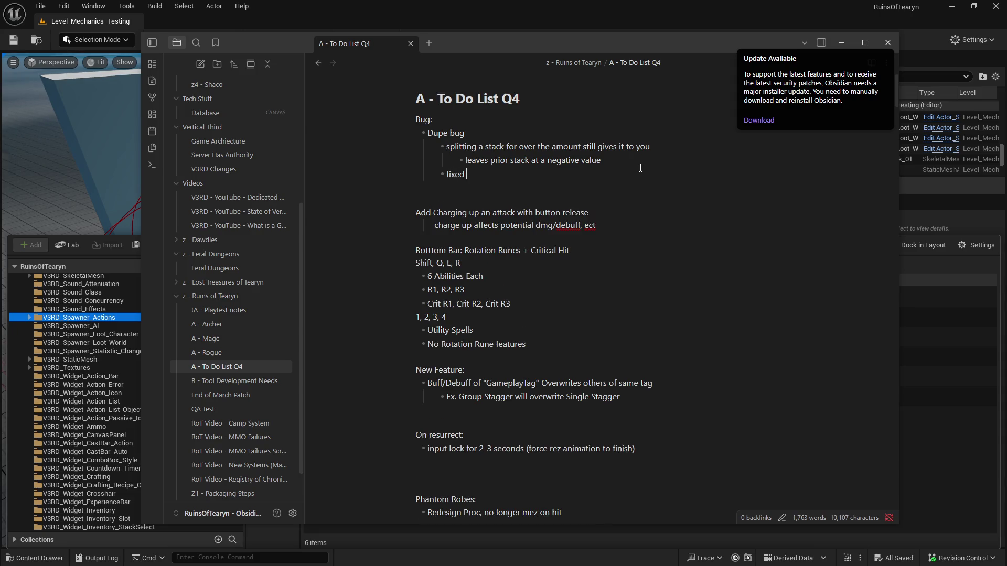
text(client sieeed)
text(d server side fix)
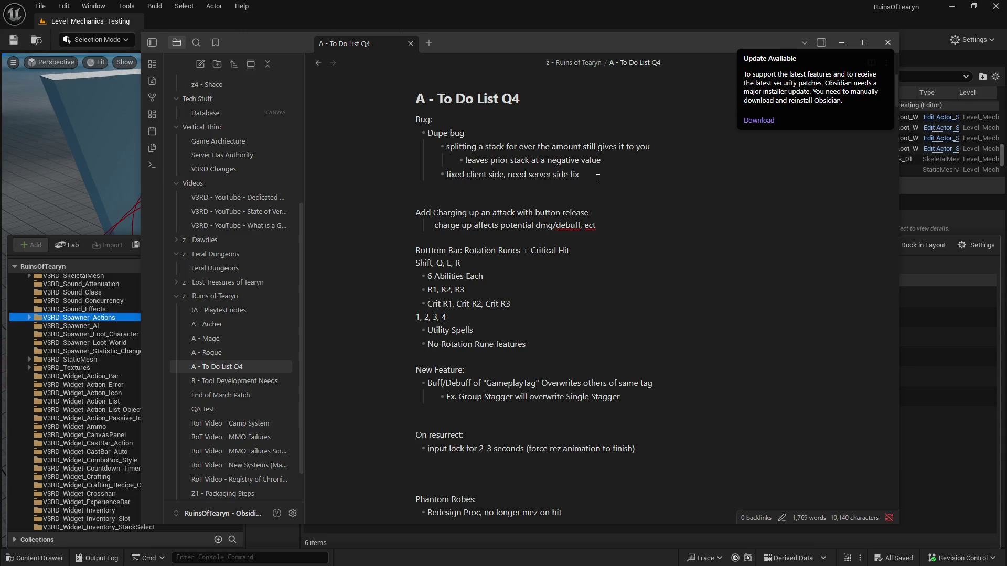
key(Return)
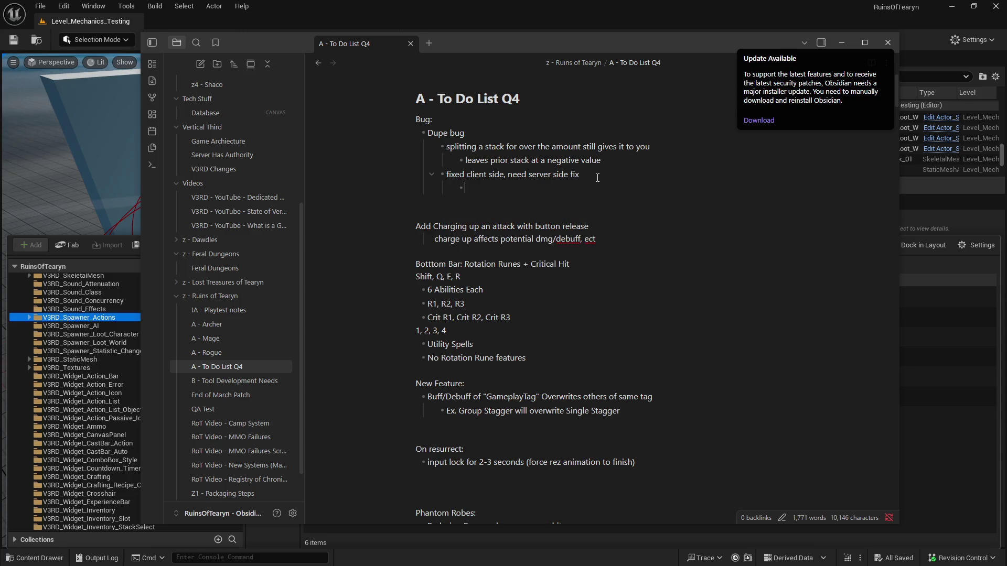
text(try)
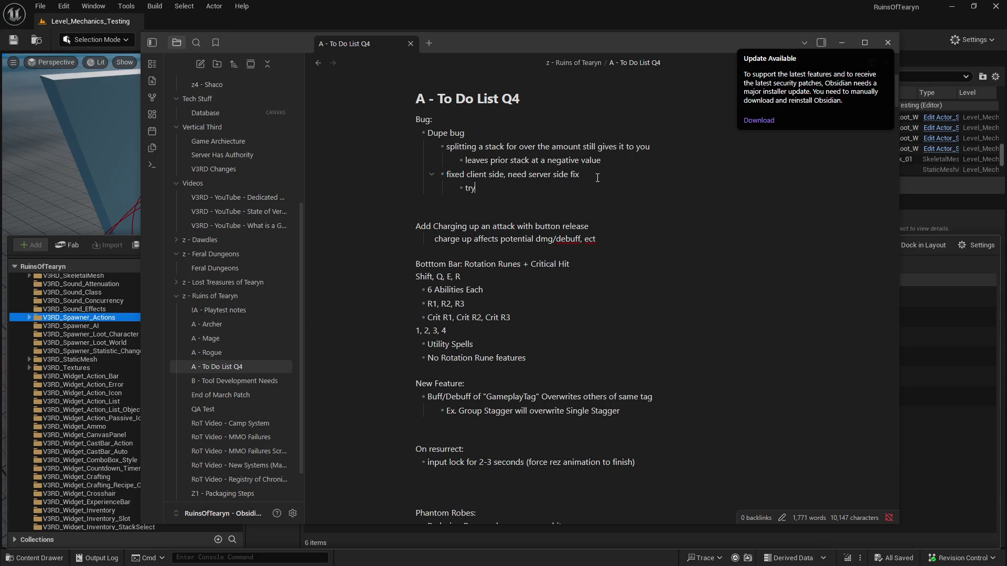
text(ing to split a )
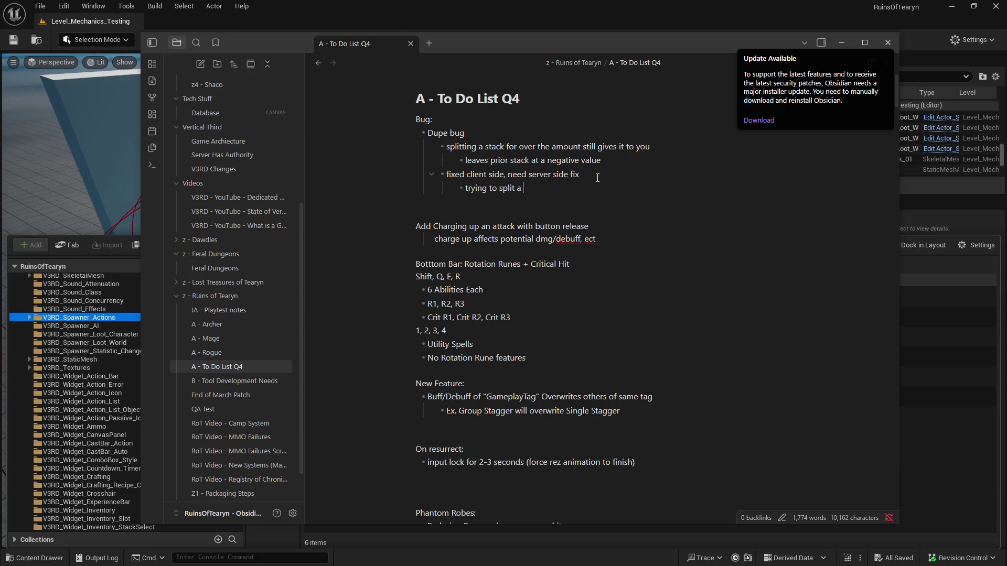
text(stack with inco)
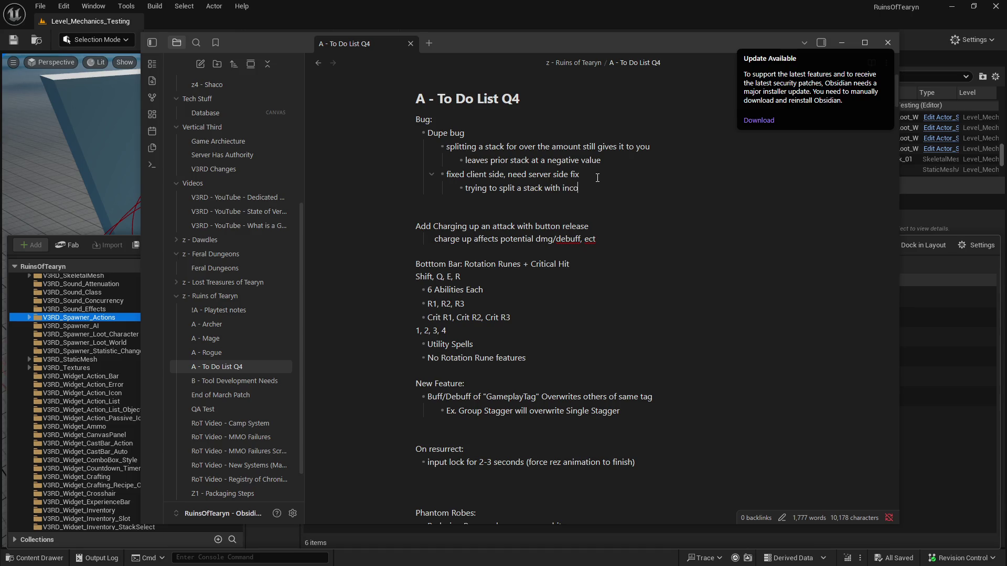
text(rrect values above max or below 0)
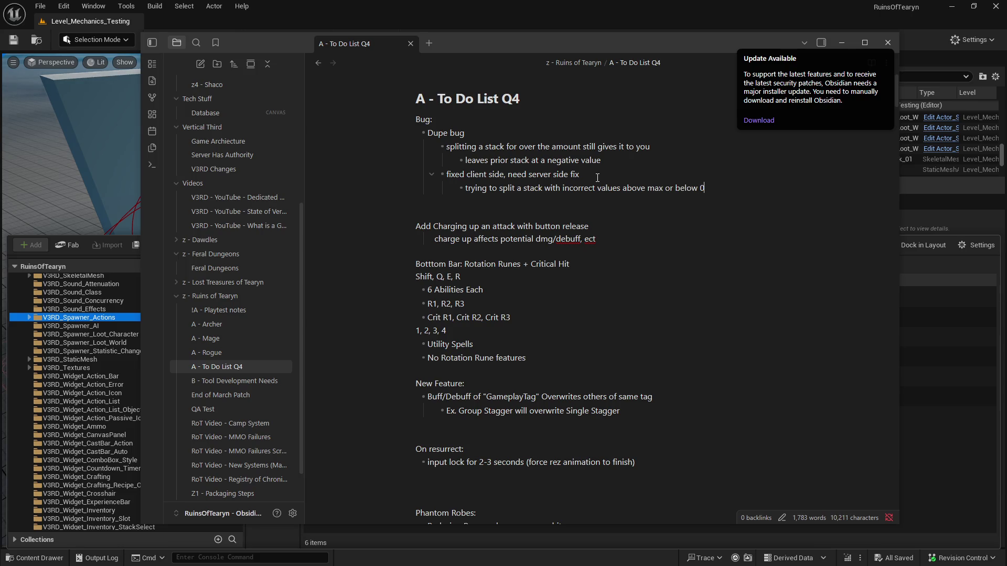
text(, provide a cl)
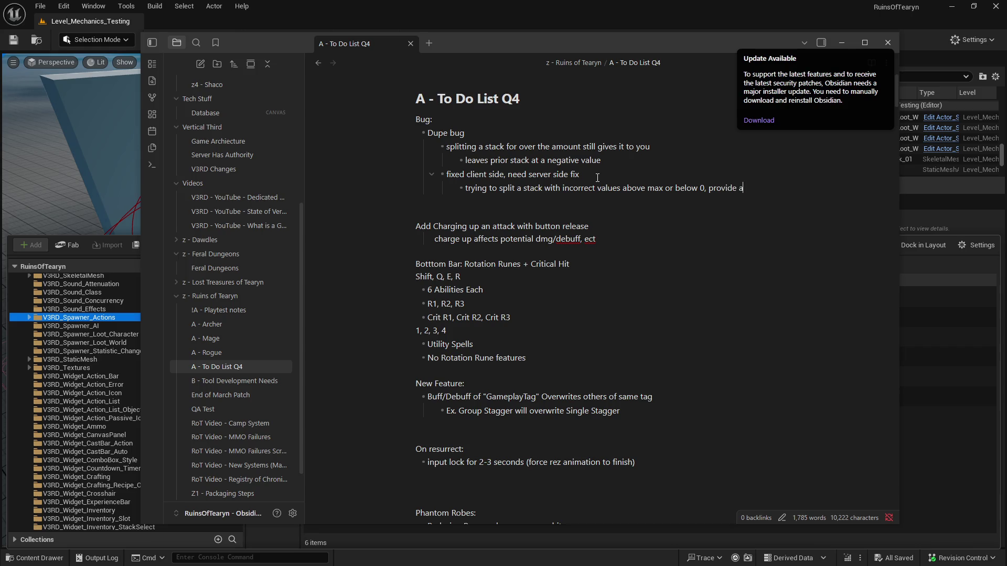
text(ient errro)
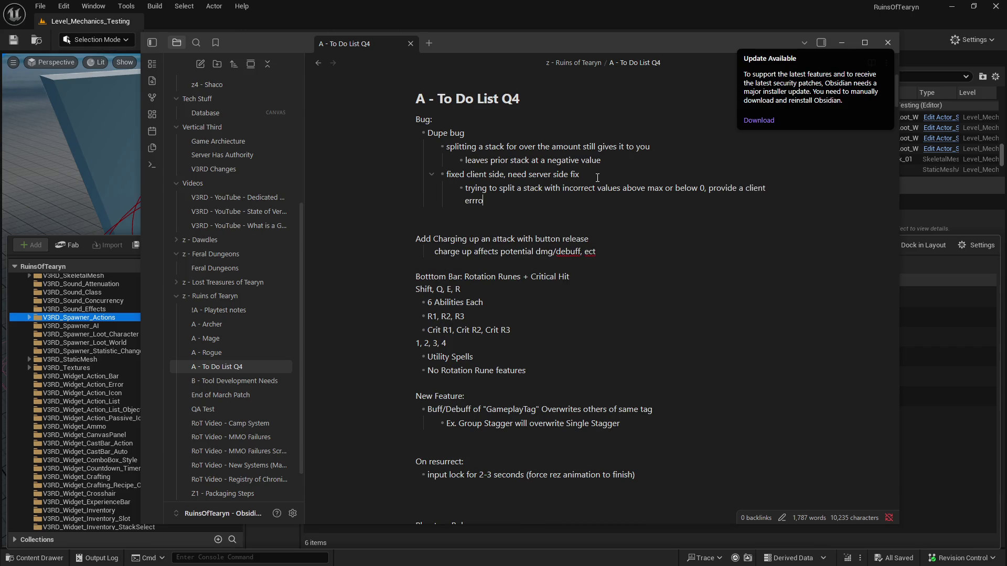
key(BackSpace)
key(BackSpace)
key(BackSpace)
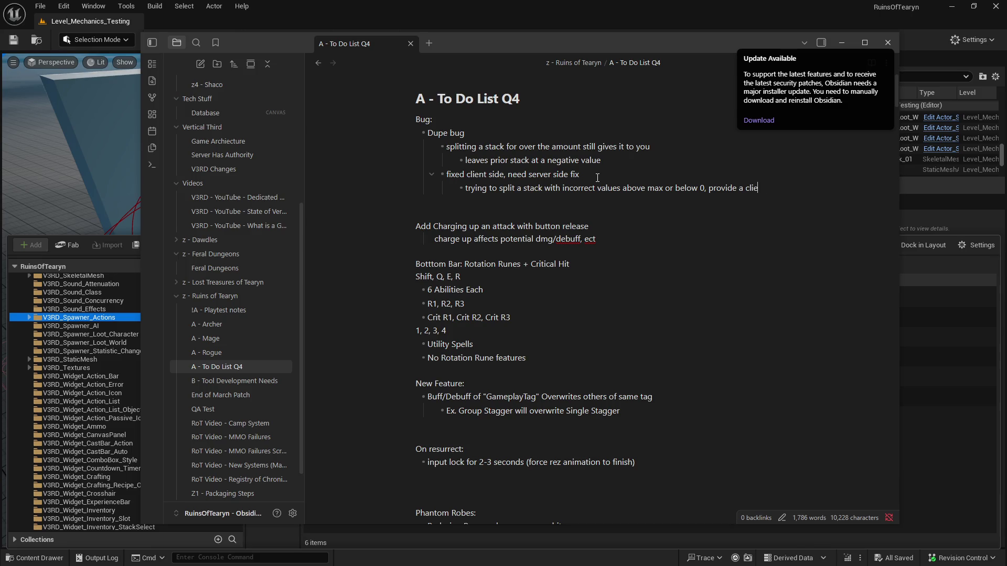
text(server to )
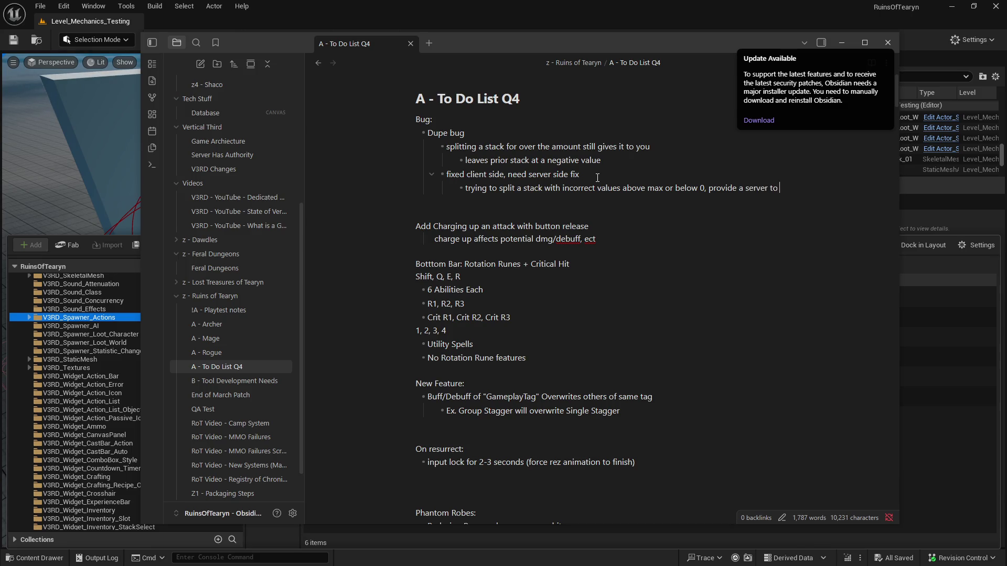
text(client error)
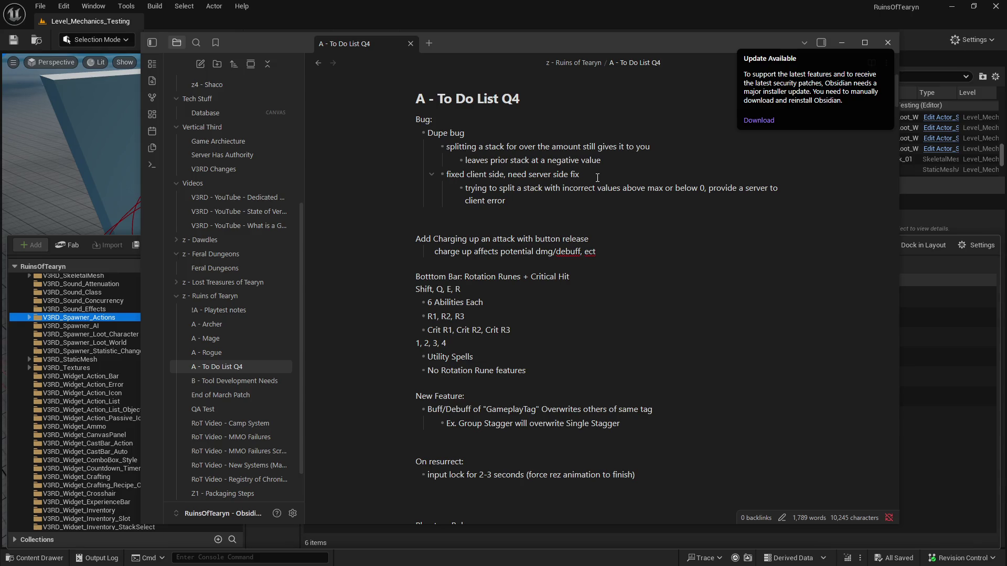
click(234, 311)
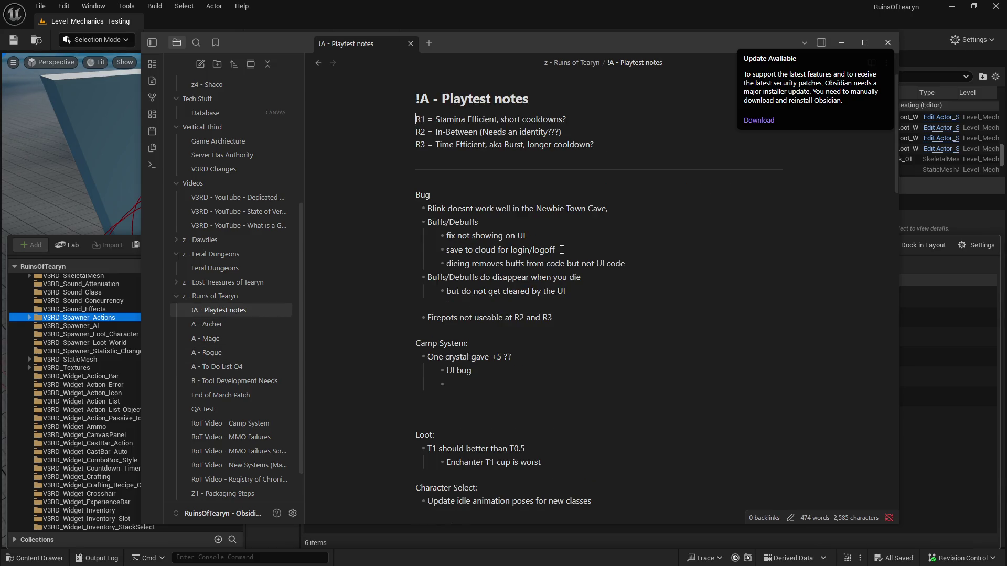
Delete the Blink / Newbie Town Cave bug line from the Playtest notes list in Obsidian
click(489, 221)
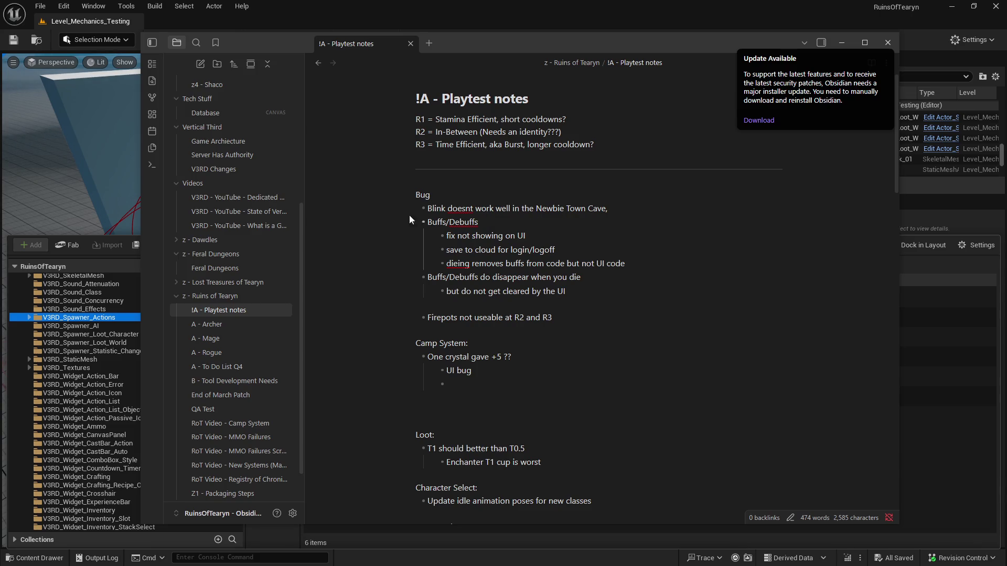
mouse_move(626, 206)
mouse_down()
mouse_move(406, 206)
mouse_move(595, 209)
mouse_move(415, 209)
mouse_up()
click(609, 208)
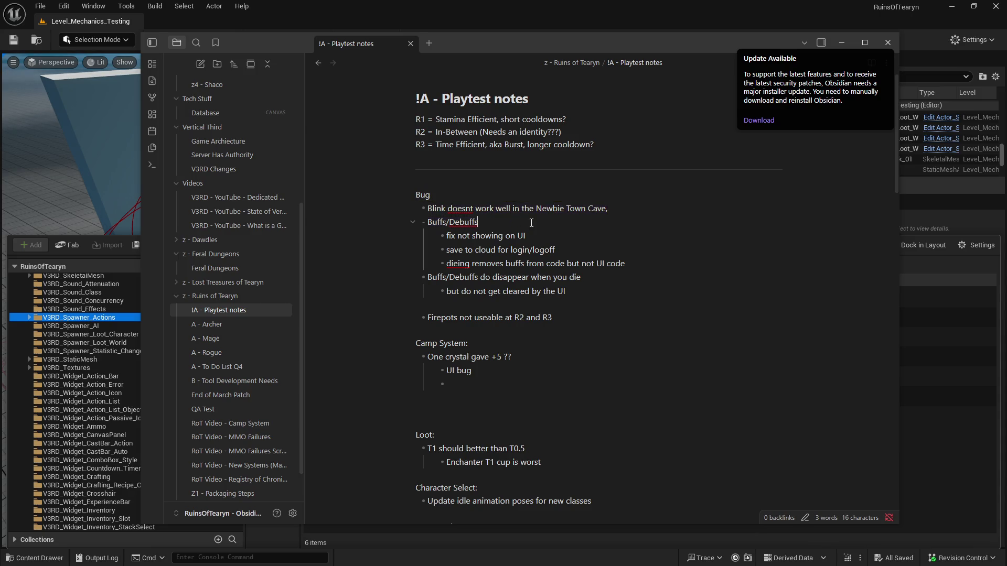
drag(609, 209, 382, 208)
click(526, 236)
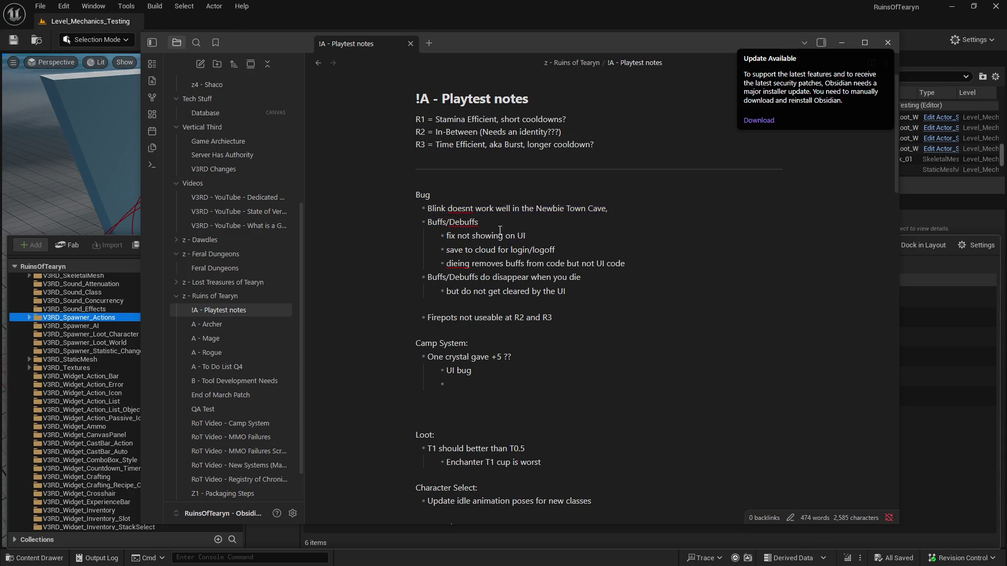
click(473, 222)
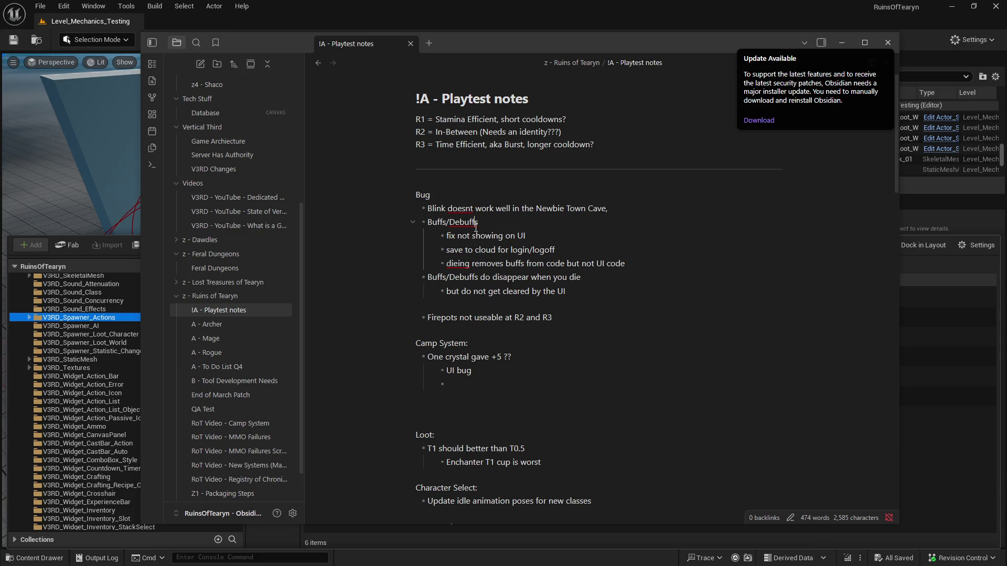
drag(609, 208, 394, 215)
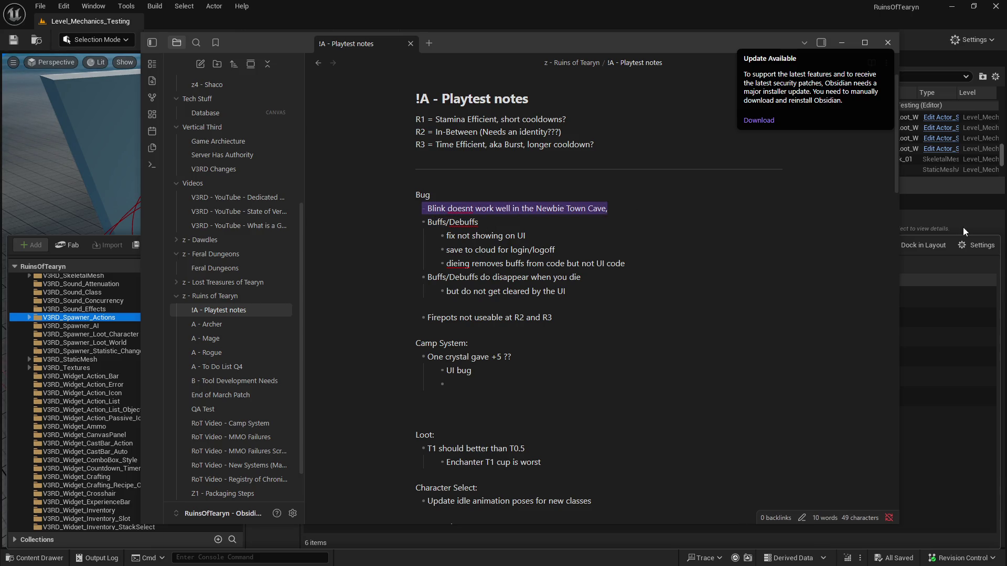
key(BackSpace)
key(BackSpace)
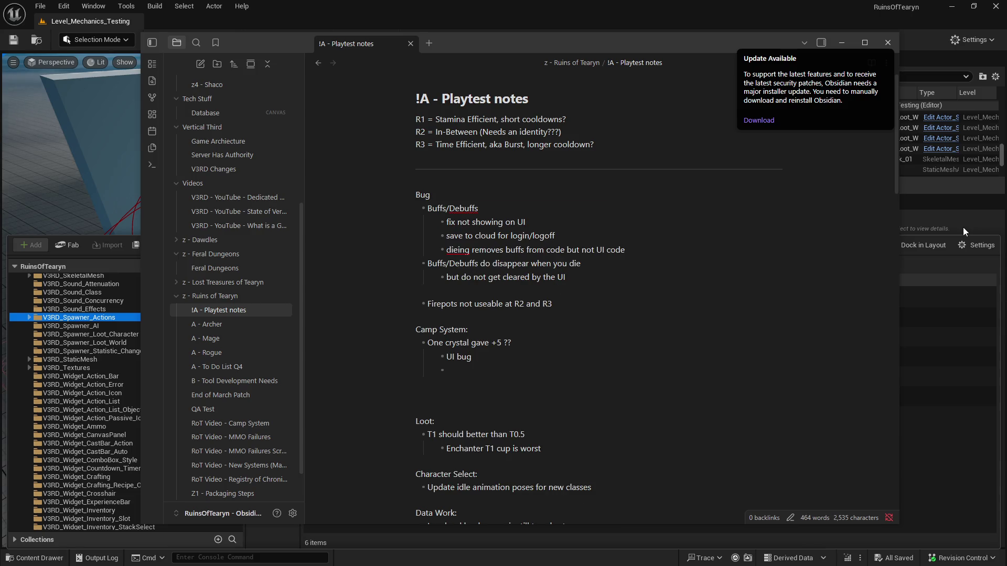
In Discord's patch-notes channel, start editing the 10:48 PM patch-notes message
key(alt+Tab)
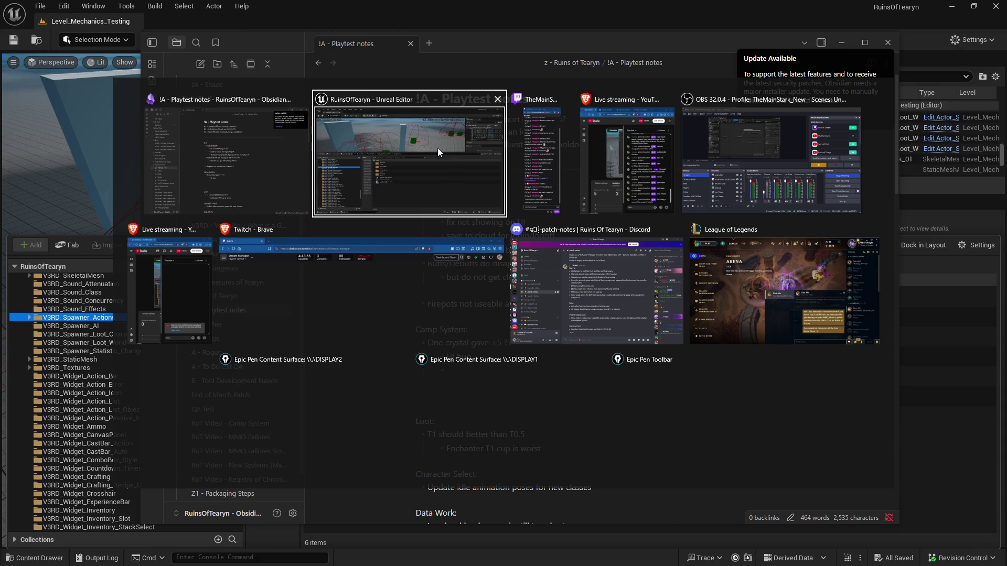
click(581, 309)
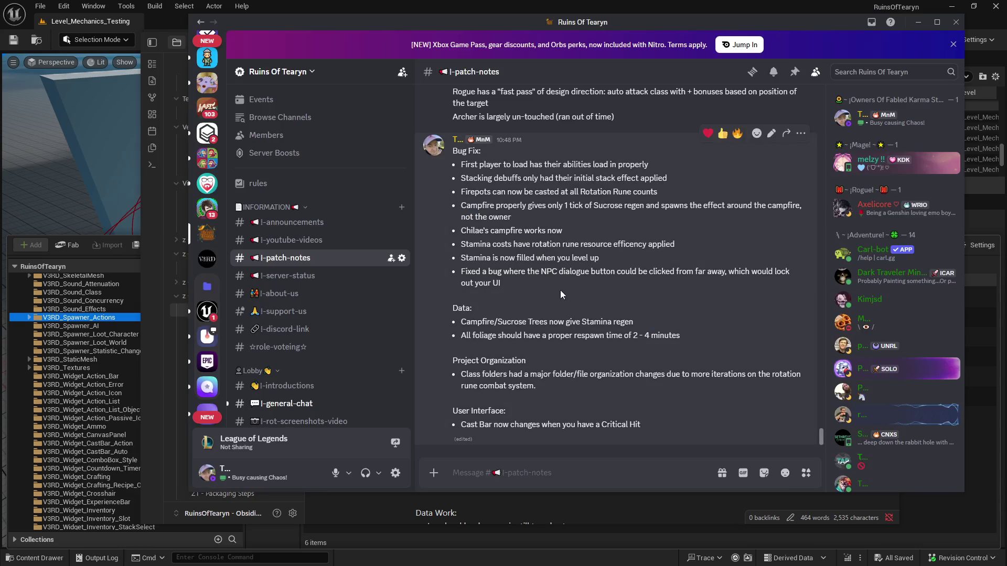
click(772, 133)
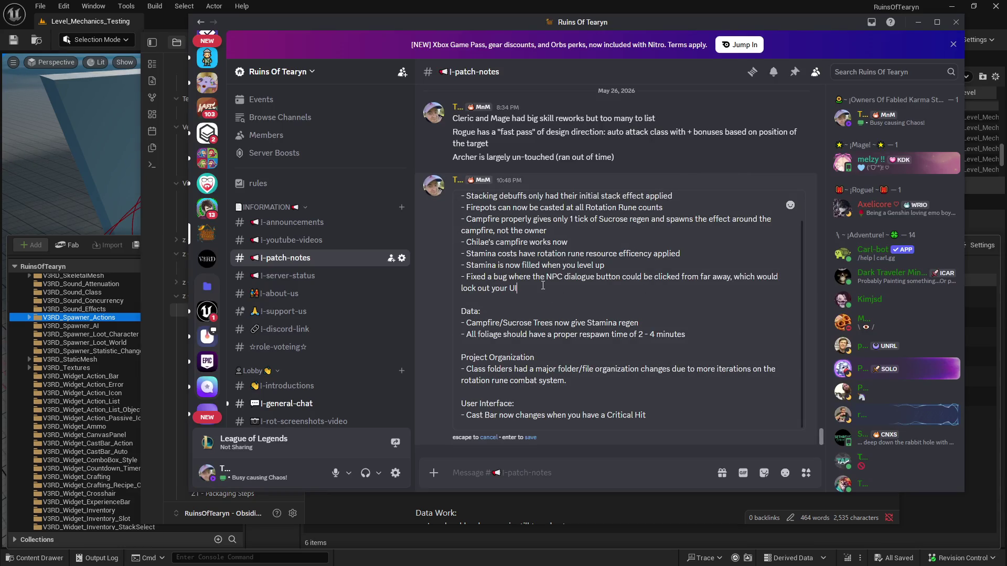